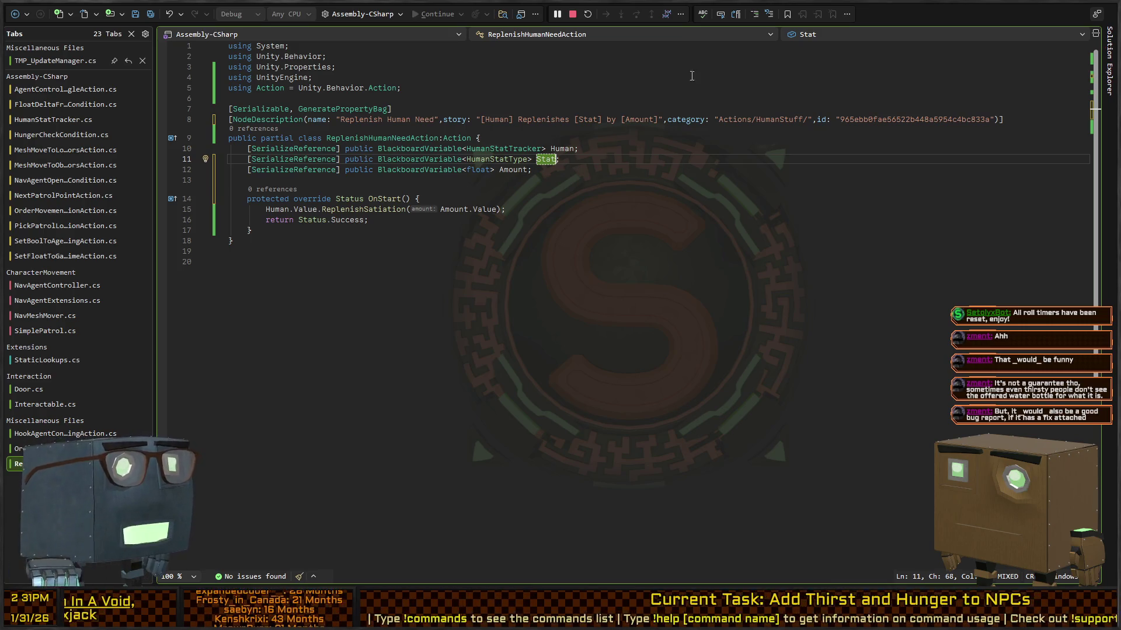
Step: Bring up the ReplenishHumanNeedAction script's OnStart code in Visual Studio
left_click(689, 142)
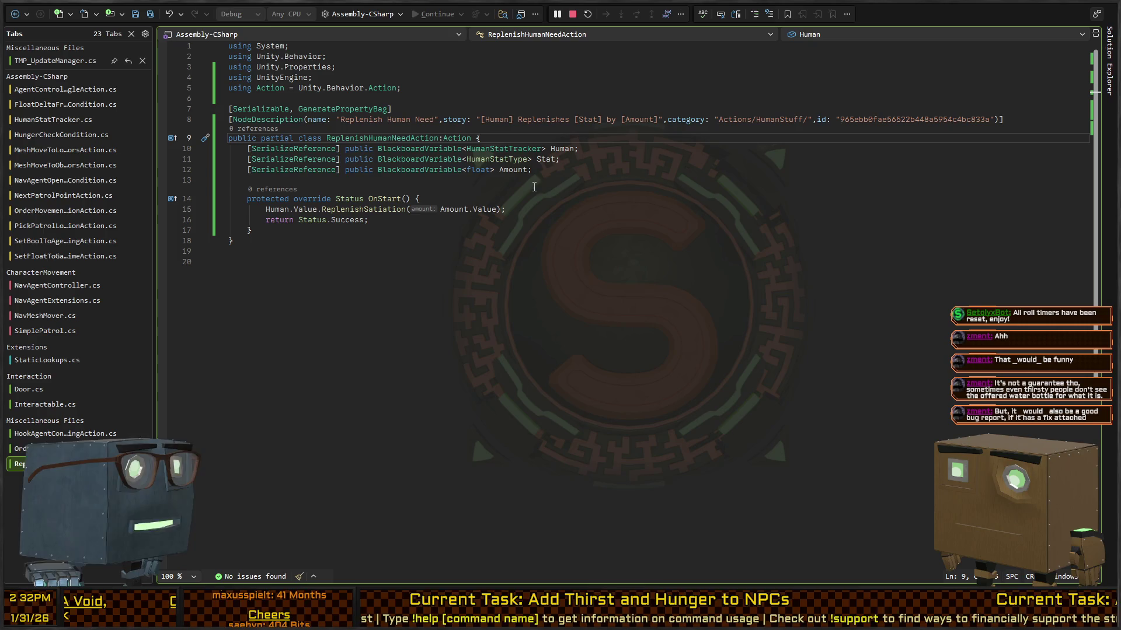
left_click(590, 186)
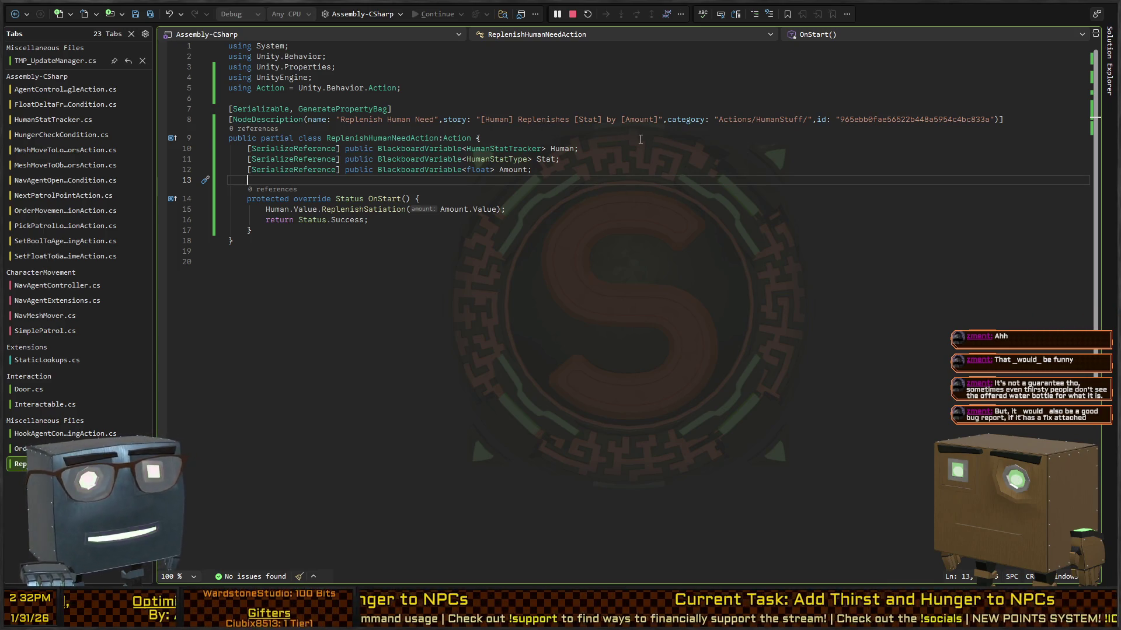
left_click(670, 199)
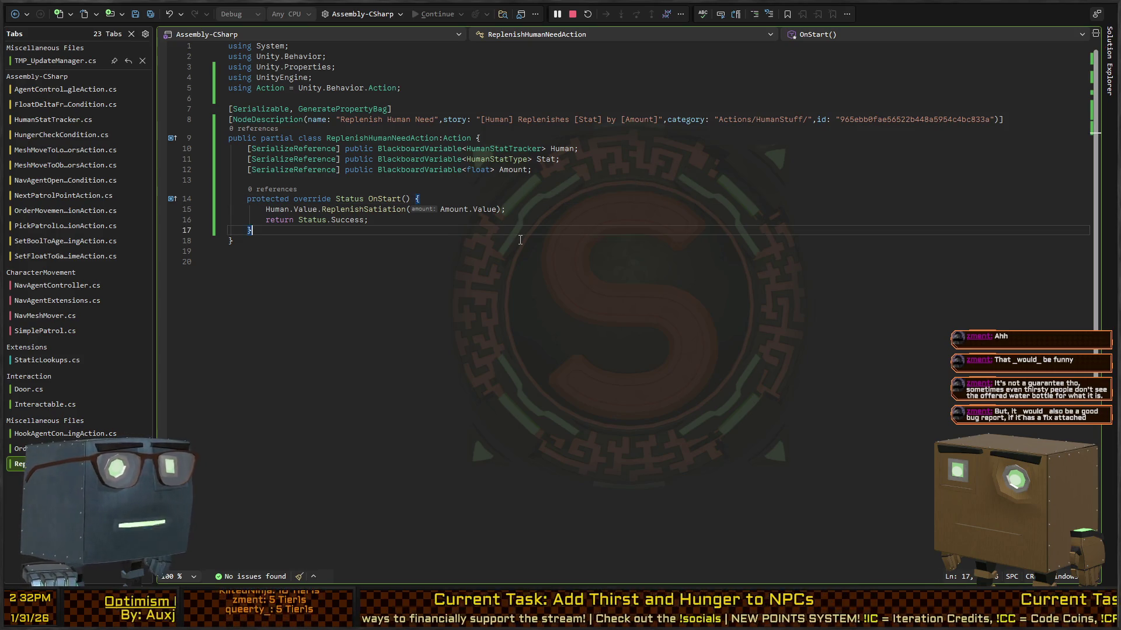
left_click(612, 167)
Step: Rename the line-15 ReplenishSatiation call to ReplenishStat and pass Stat.Value as its first argument
left_click(449, 209)
left_click(321, 209)
key("ctrl+r")
key("ctrl+r")
type("ReplenishStat")
key("Return")
type("Stat.Value,")
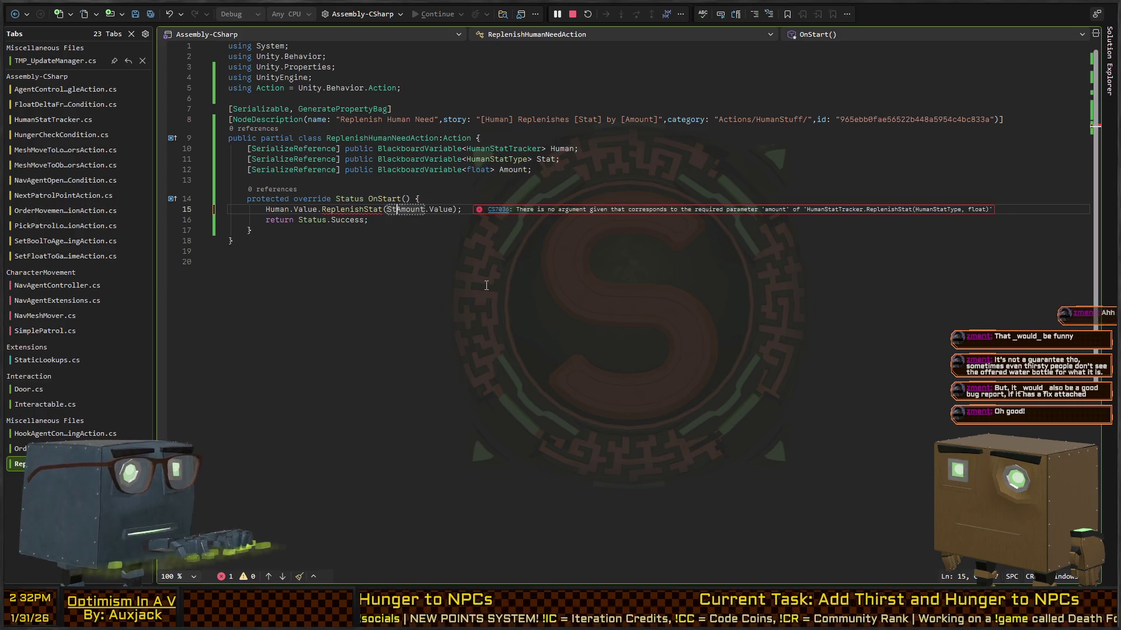
key("End")
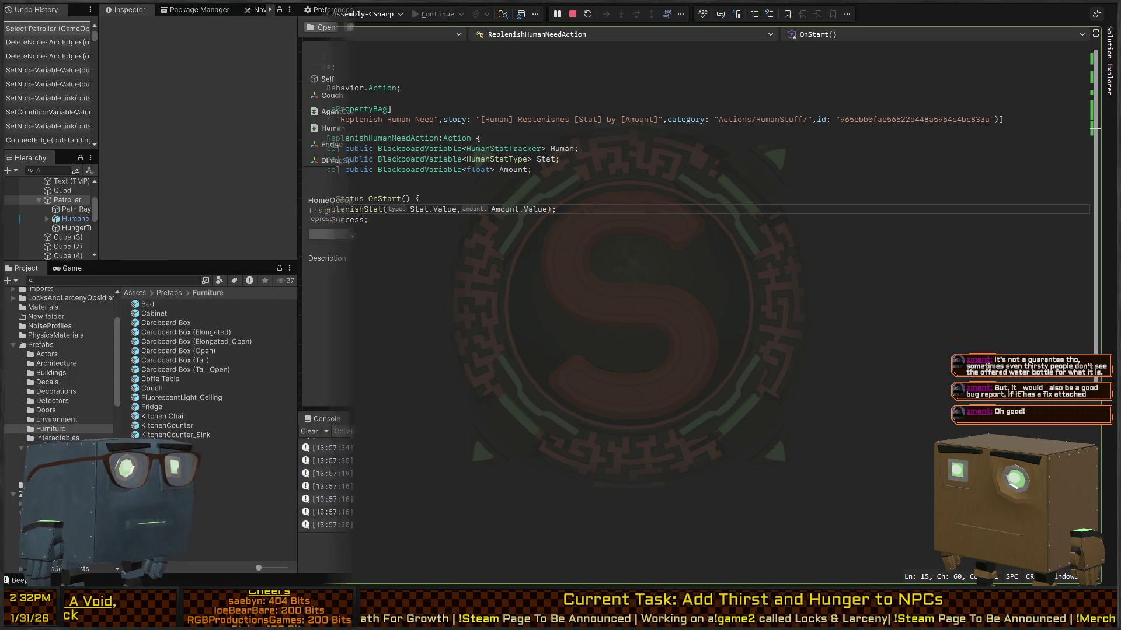
Step: In Unity, switch the Satiation replenish node to Energy and move it into the SleepingSpot sequence
key("alt+Tab")
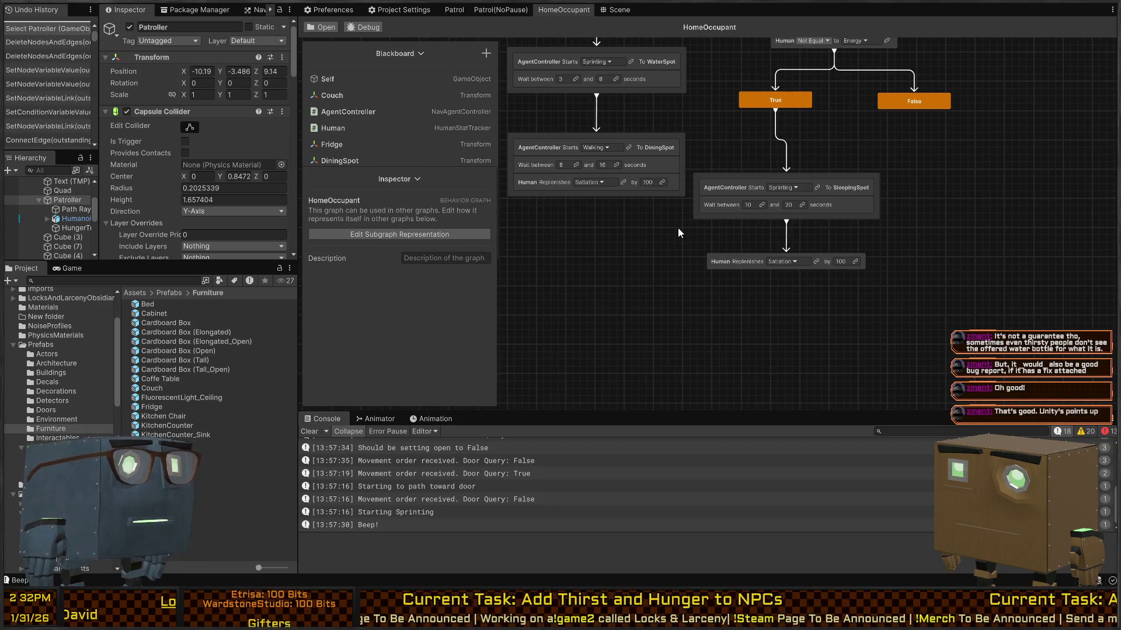
mouse_move(828, 120)
left_mouse_down()
mouse_move(779, 148)
mouse_move(821, 243)
mouse_move(801, 226)
left_mouse_up()
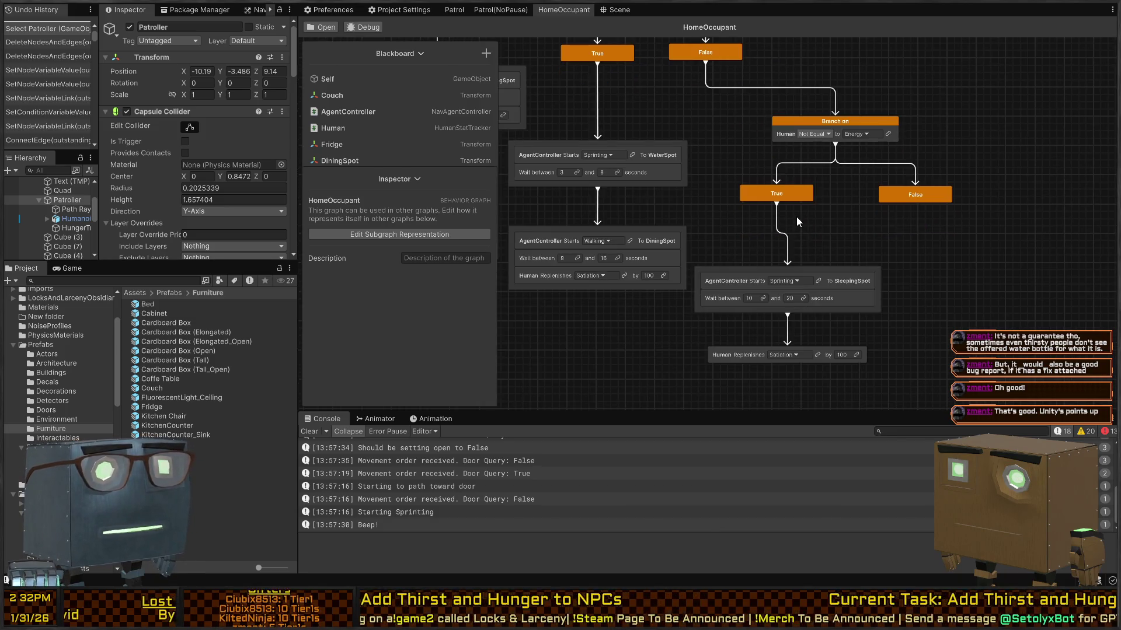
left_click(759, 356)
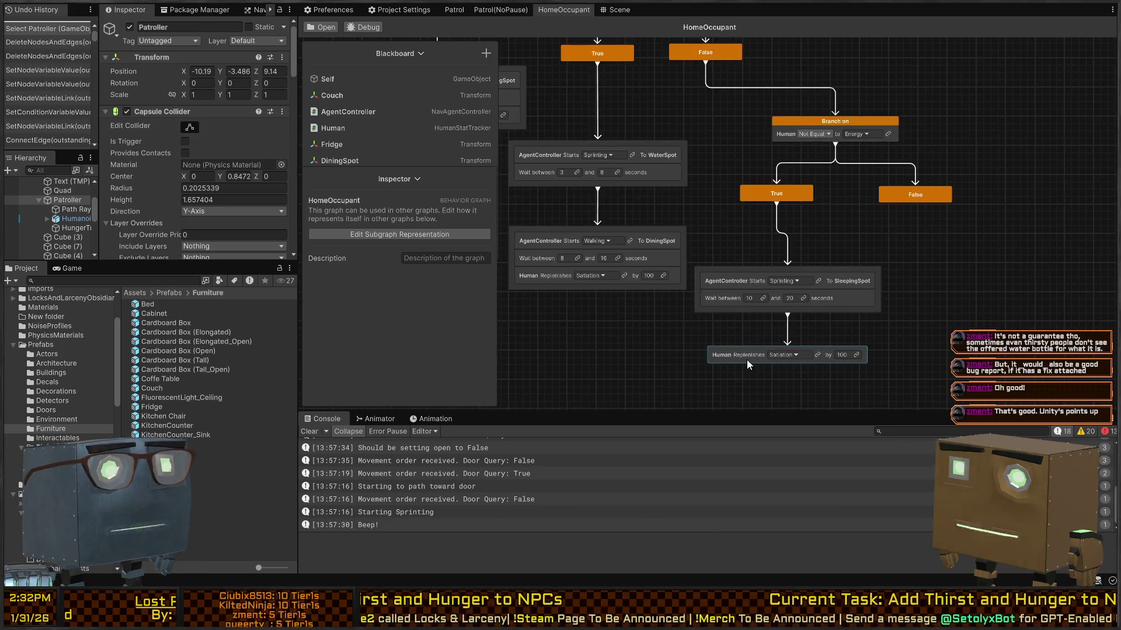
left_click(795, 355)
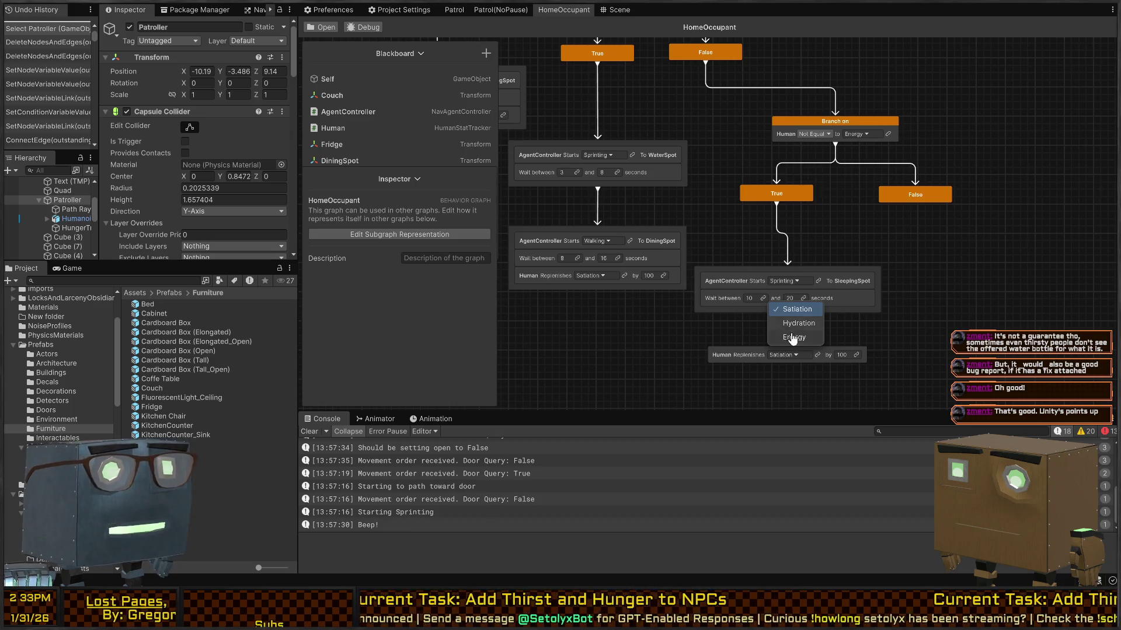
left_click(800, 337)
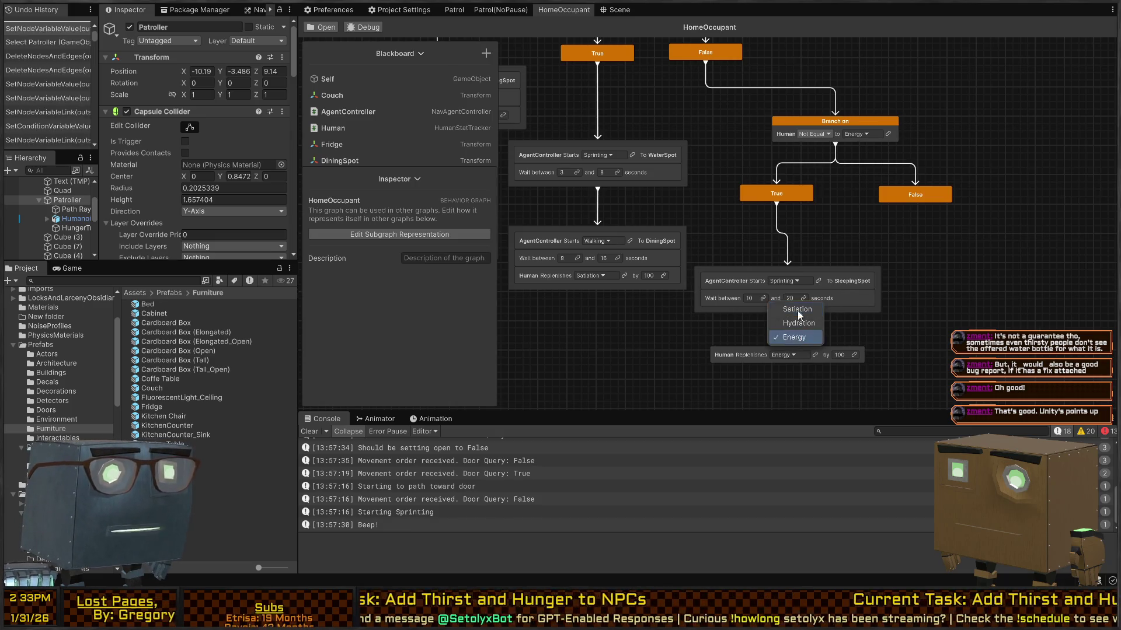
left_click_drag(758, 352, 754, 316)
Step: Make the DiningSpot action replenish Hydration, then review the Branch on Hydration node
left_click(599, 275)
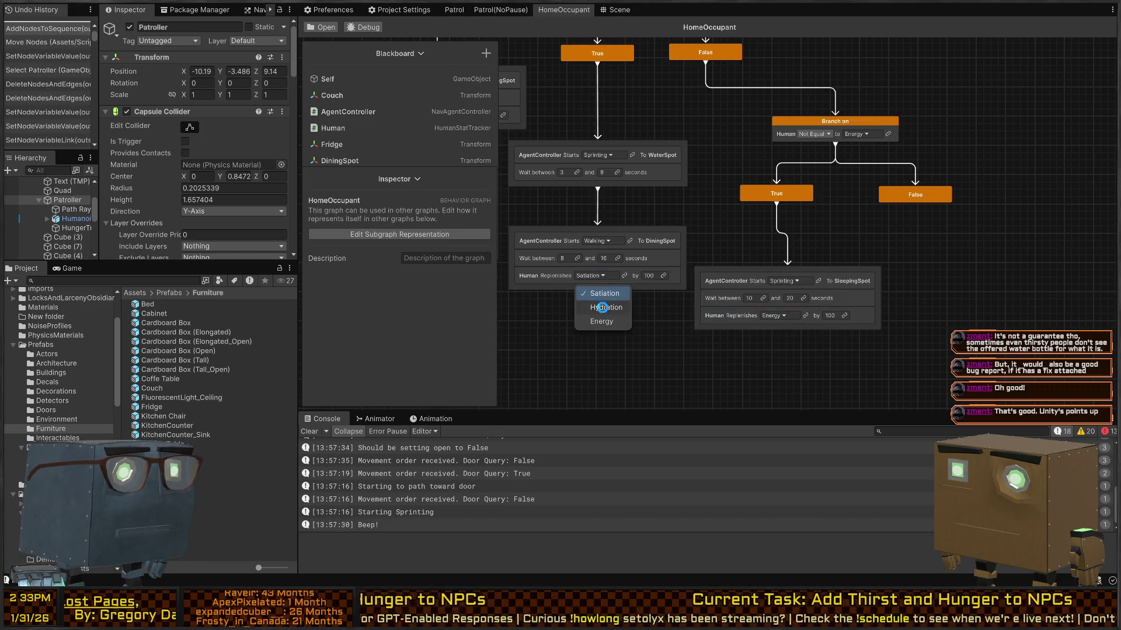
left_click(601, 310)
left_click_drag(672, 212, 701, 232)
left_click(791, 167)
scroll(791, 175, "down", 3)
scroll(854, 263, "up", 2)
scroll(854, 263, "up", 2)
left_click_drag(853, 264, 649, 257)
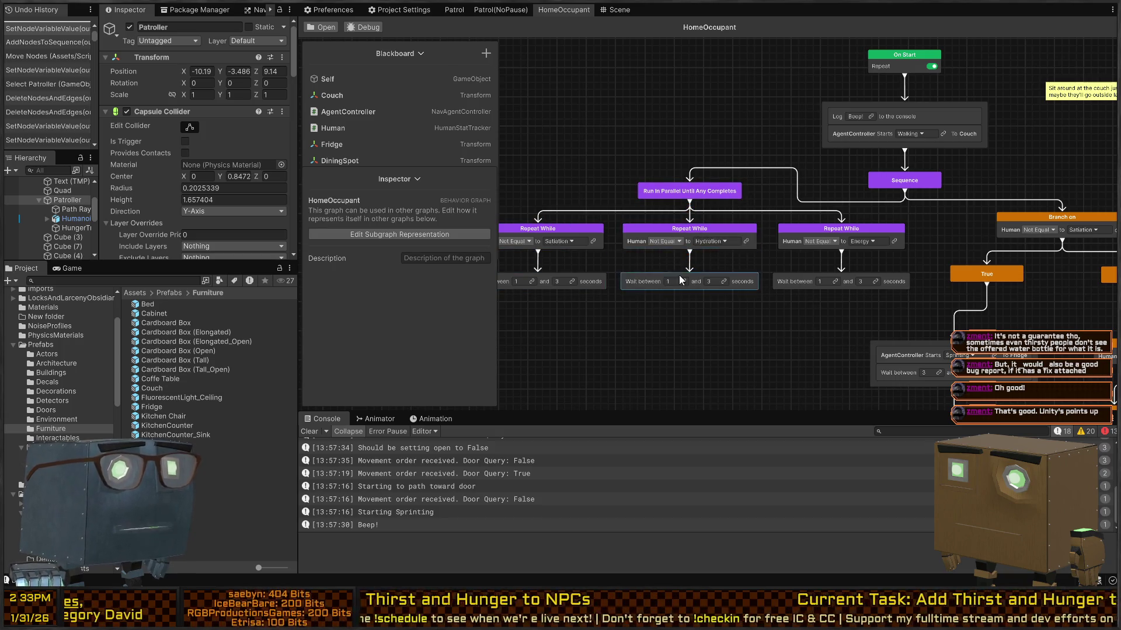
Step: Attach a Wait (Frames) node, 1 frame, to the Energy branch's False output
mouse_move(787, 190)
left_mouse_down()
mouse_move(633, 198)
mouse_move(546, 170)
left_mouse_up()
mouse_move(819, 278)
left_mouse_down()
mouse_move(736, 219)
mouse_move(756, 202)
mouse_move(732, 175)
mouse_move(643, 129)
mouse_move(599, 152)
left_mouse_up()
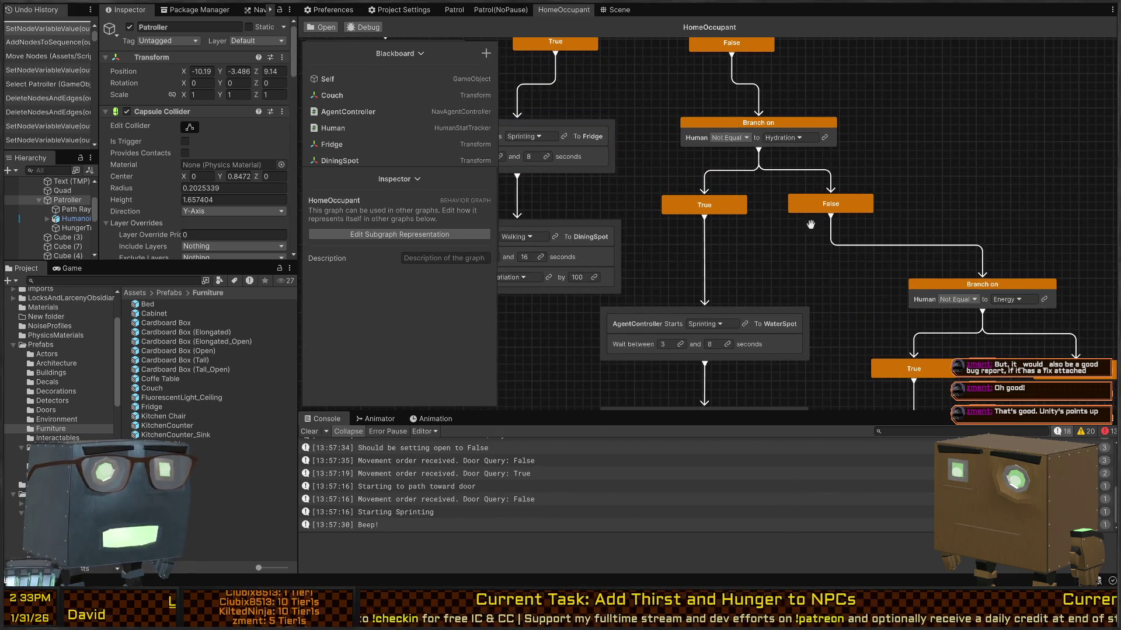
left_click_drag(773, 204, 660, 74)
mouse_move(727, 284)
left_mouse_down()
mouse_move(781, 182)
mouse_move(744, 184)
left_mouse_up()
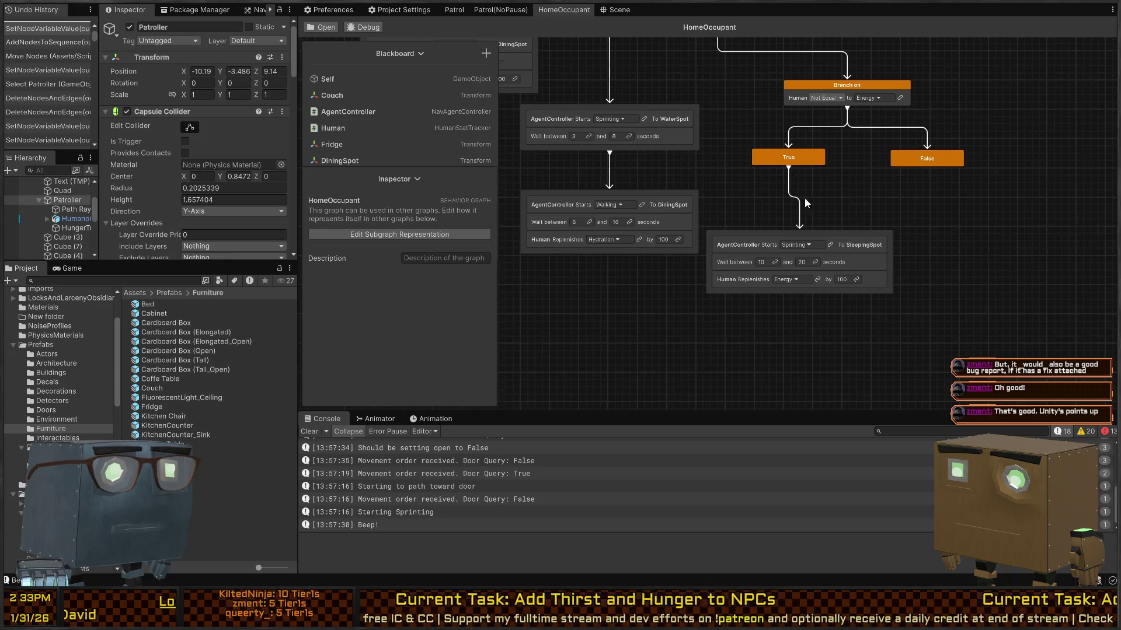
scroll(800, 187, "down", 2)
left_click_drag(959, 262, 984, 284)
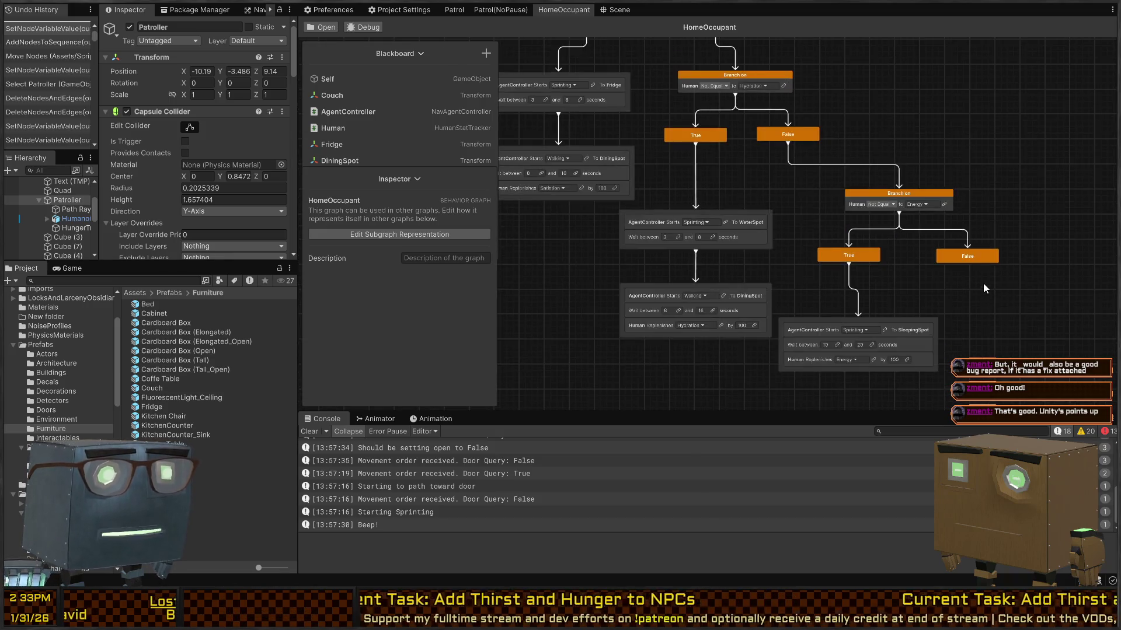
type("wait")
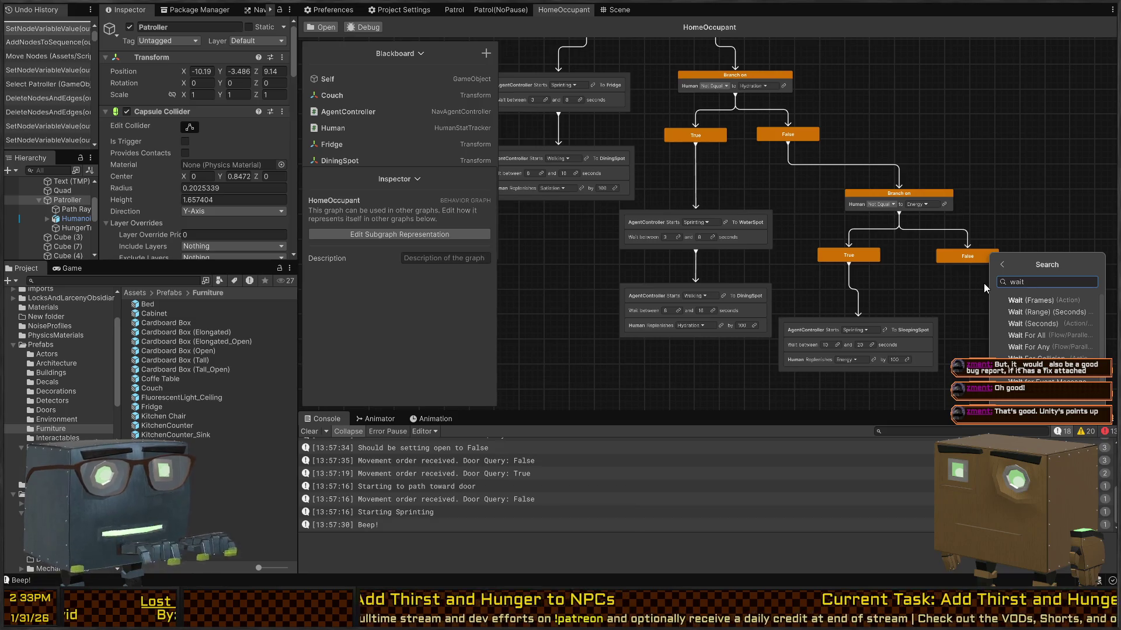
key("Return")
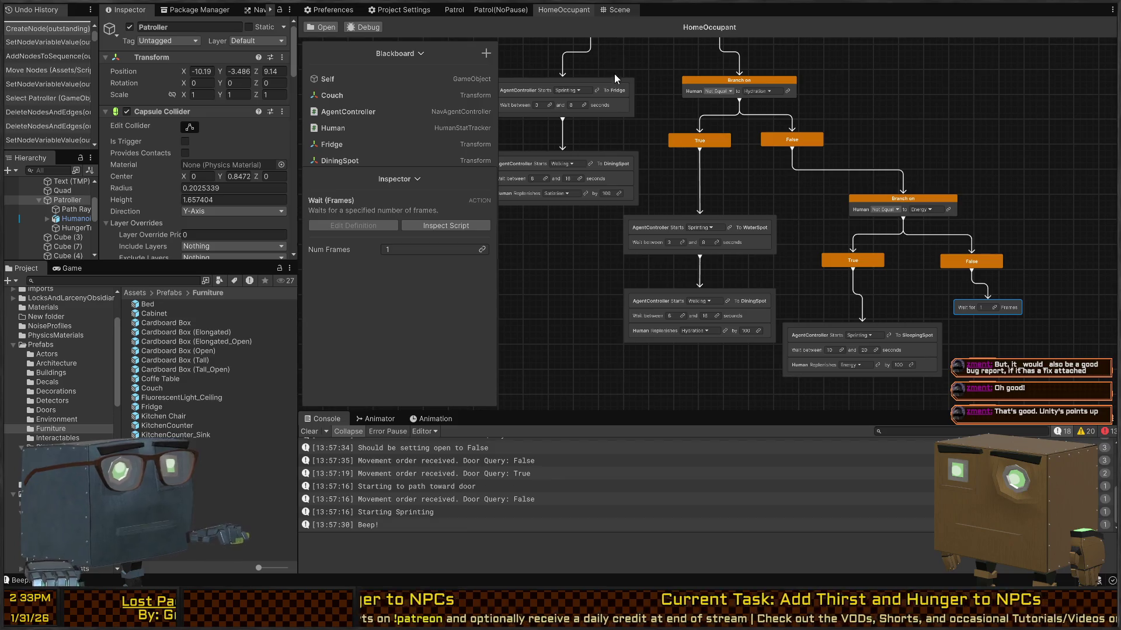
Step: Show the Scene view from overhead and start play mode
left_click(616, 9)
mouse_move(632, 165)
left_mouse_down()
mouse_move(865, 286)
mouse_move(834, 279)
left_mouse_up()
key("ctrl+p")
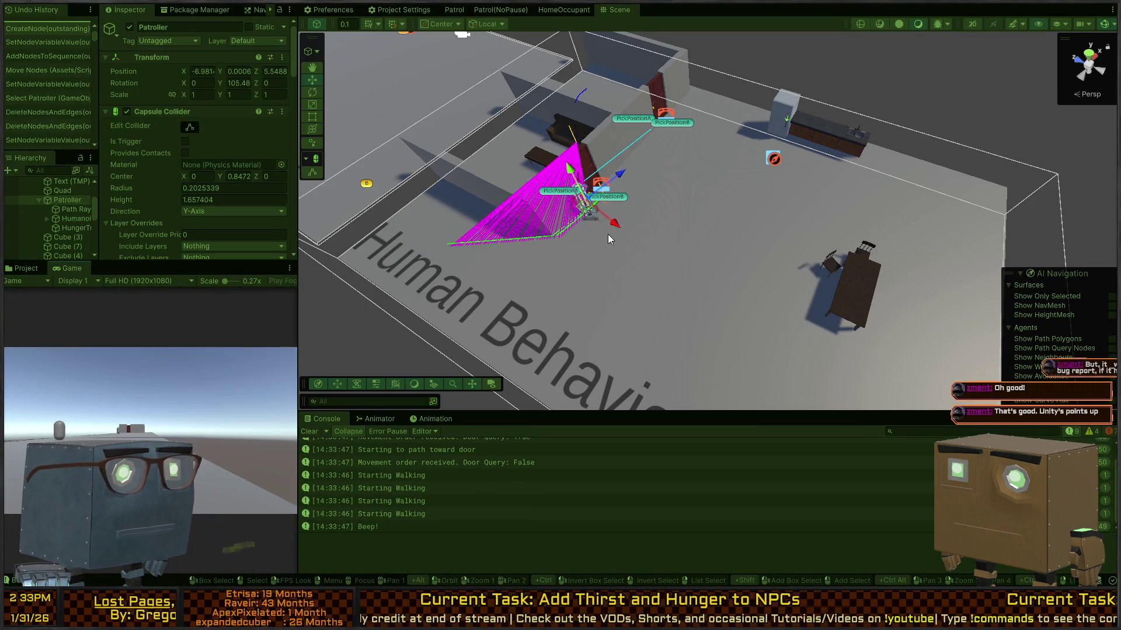
Step: Stop play mode and untick Repeat on the HomeOccupant graph's On Start node
left_click_drag(740, 251, 709, 240)
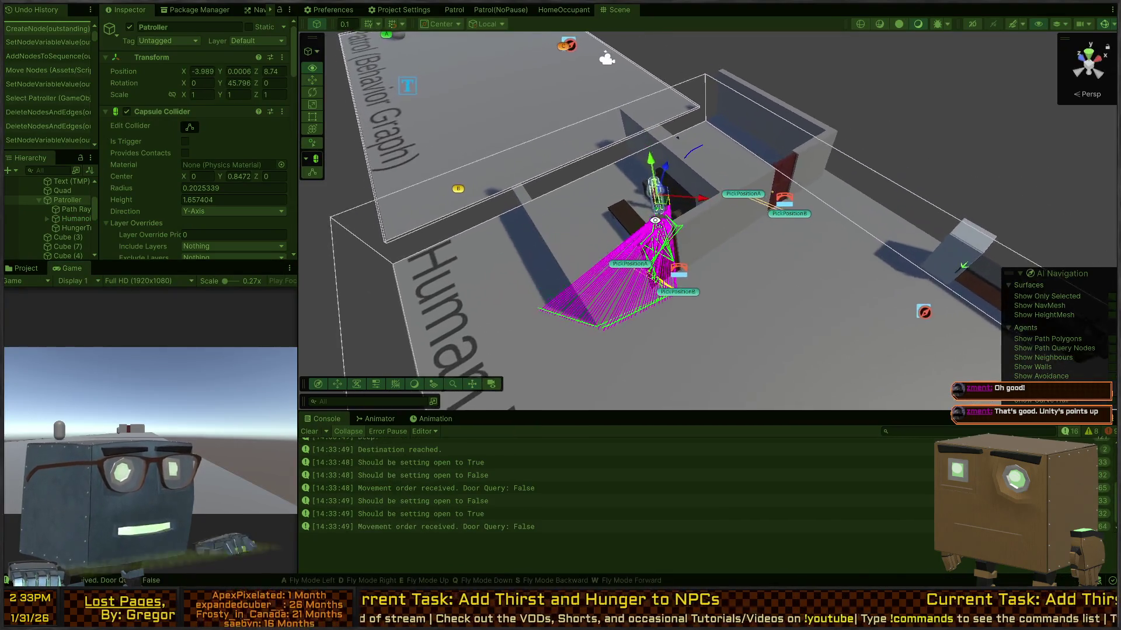
key("ctrl+p")
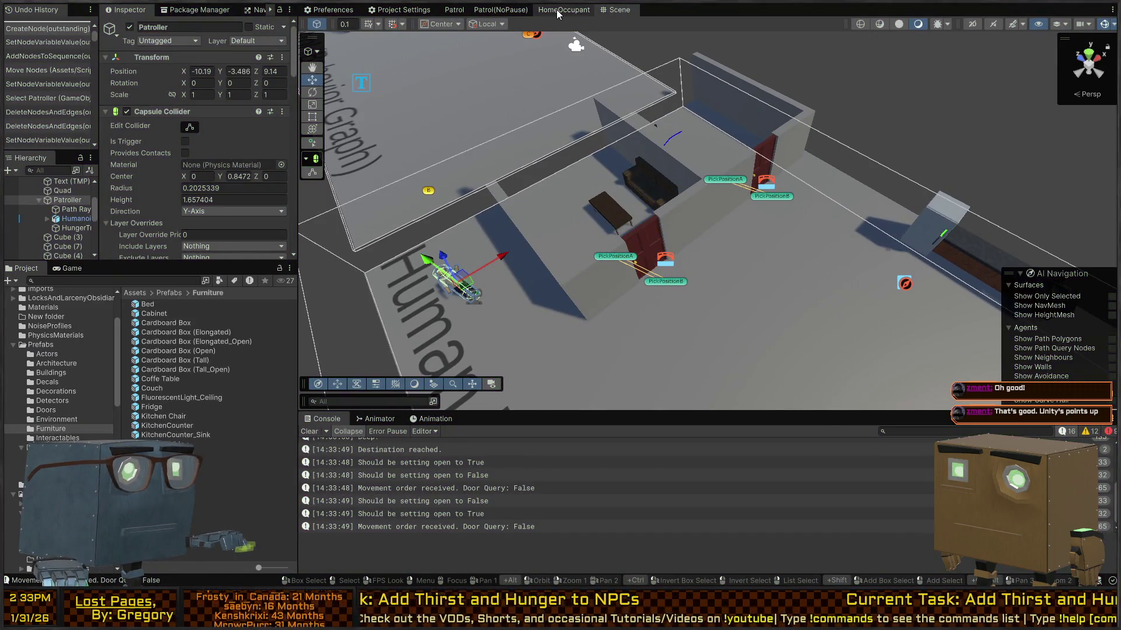
left_click(564, 9)
scroll(714, 141, "up", 10)
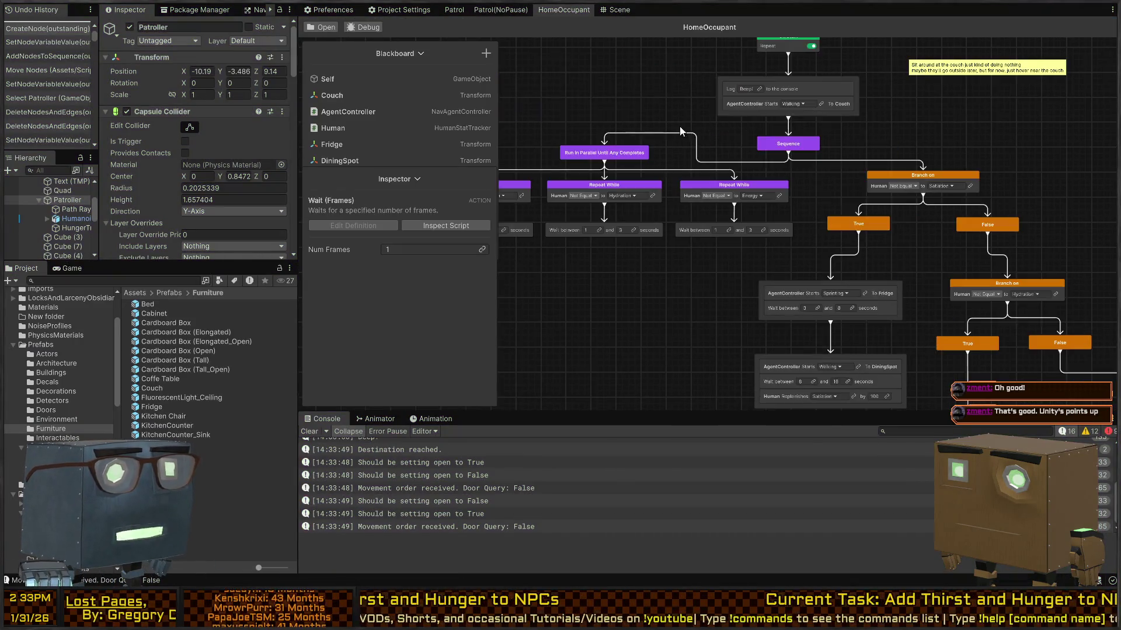
left_click(903, 92)
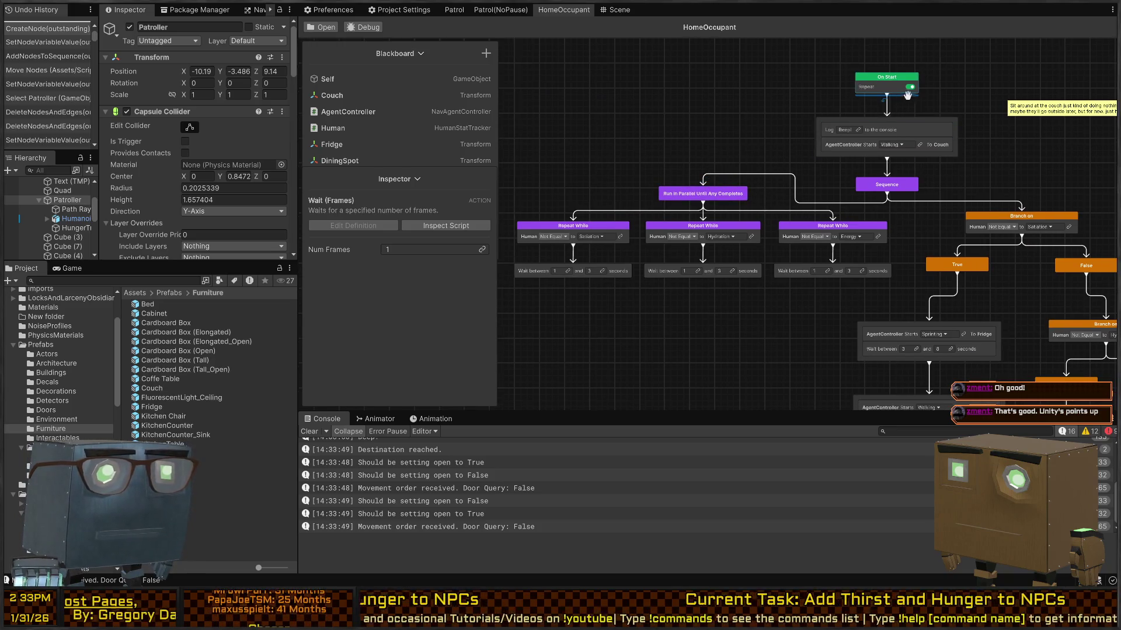
left_click(908, 88)
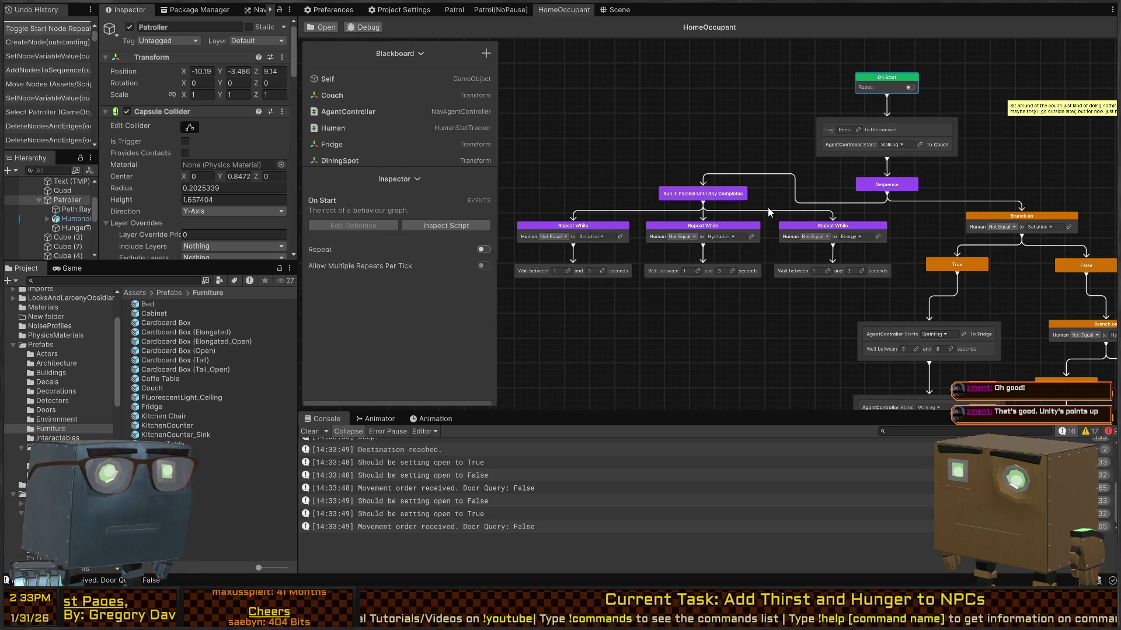
Step: Replay the game and follow the graph executing down to the Energy branch's Wait
key("ctrl+p")
left_click(350, 28)
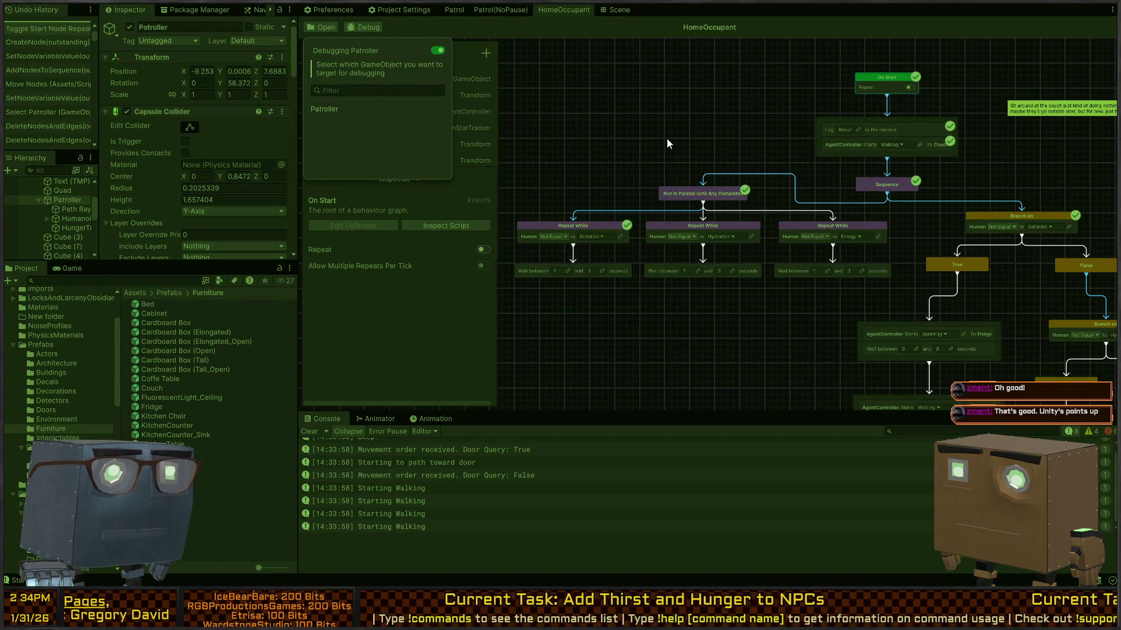
key("ctrl+p")
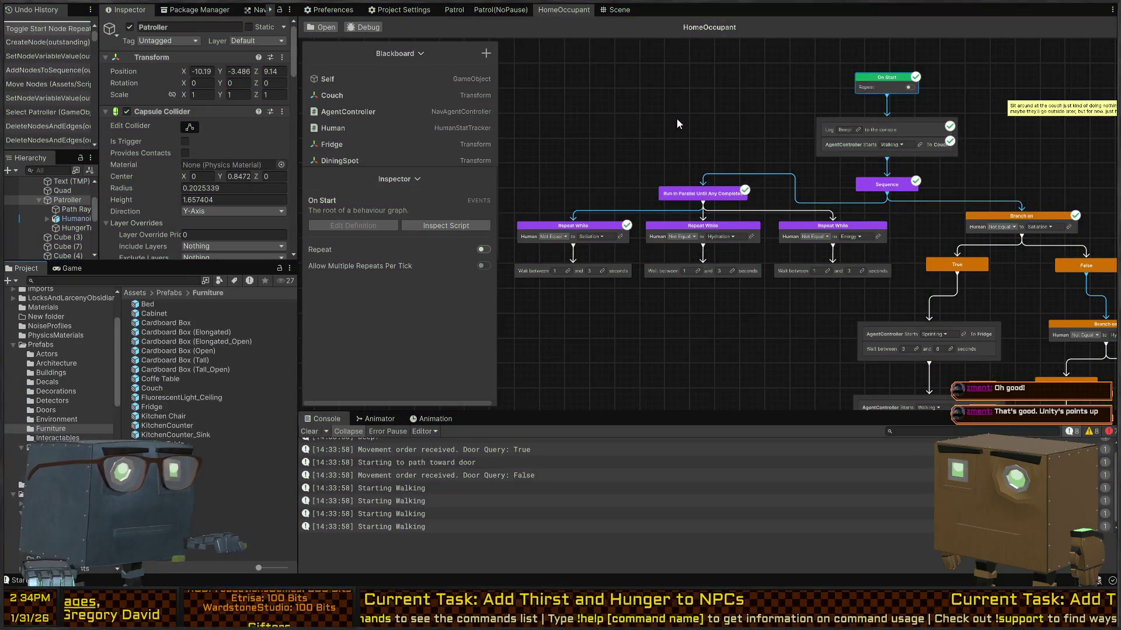
key("ctrl+p")
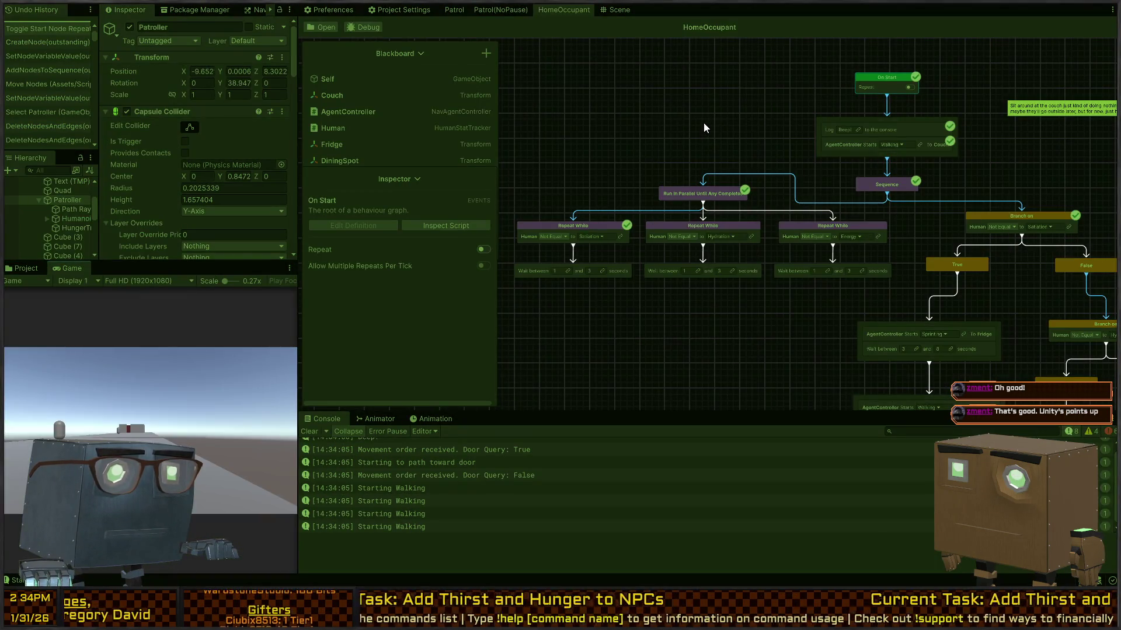
mouse_move(951, 291)
left_mouse_down()
mouse_move(857, 182)
mouse_move(804, 161)
mouse_move(776, 175)
mouse_move(703, 283)
left_mouse_up()
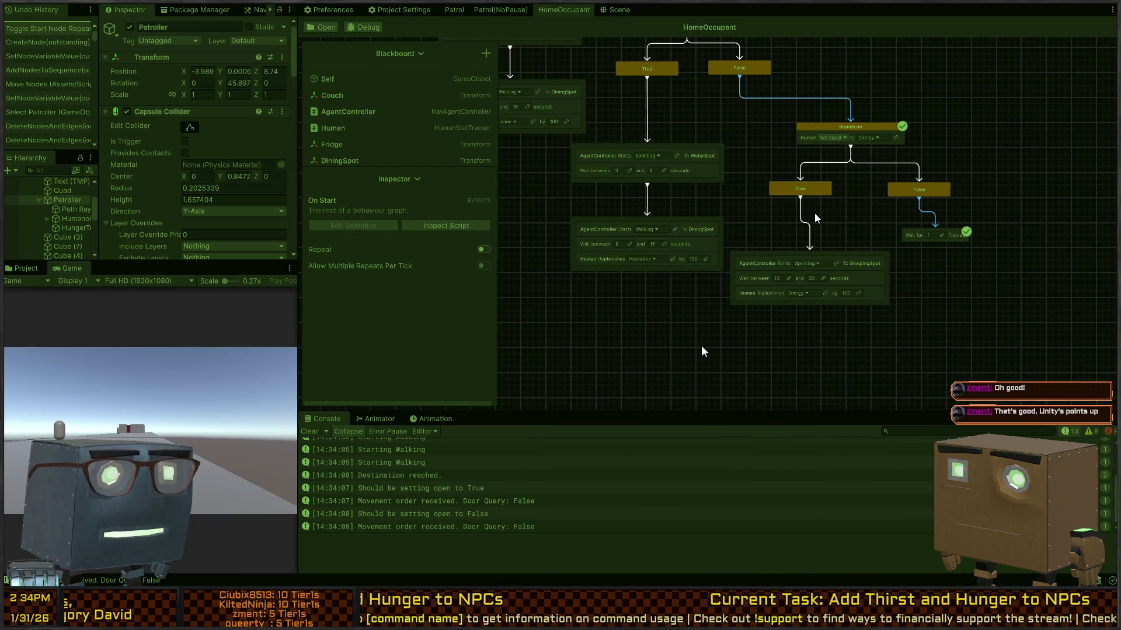
mouse_move(758, 121)
left_mouse_down()
mouse_move(761, 169)
mouse_move(946, 296)
left_mouse_up()
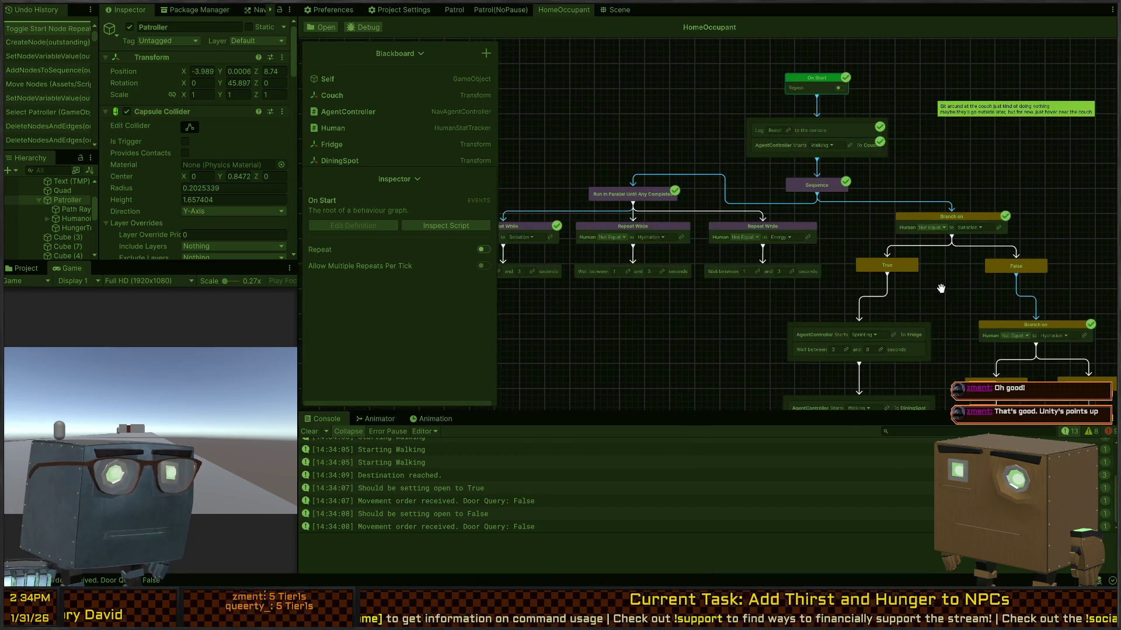
Step: Set the Run In Parallel node's mode to Until Any Succeed and run the game
left_click_drag(659, 207, 800, 120)
key("ctrl+p")
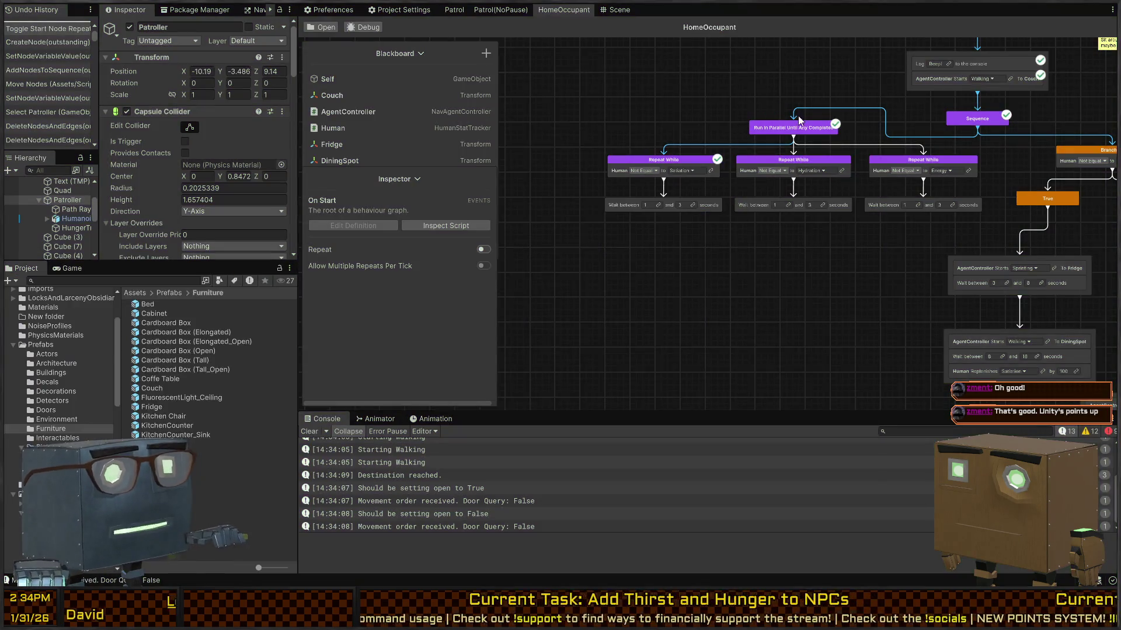
left_click(798, 121)
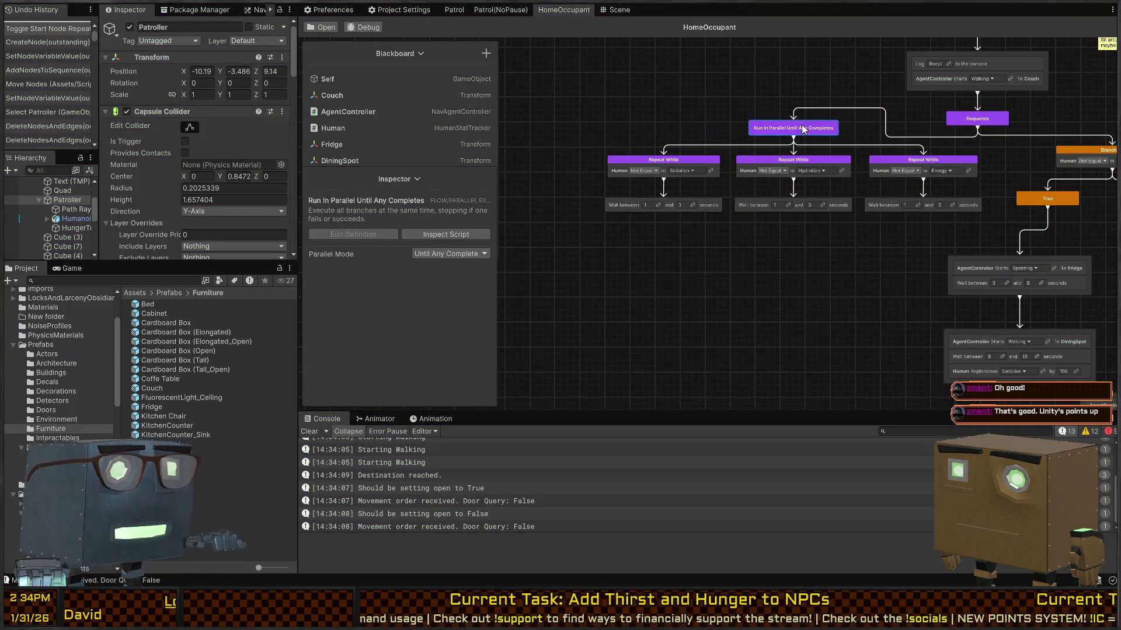
left_click(477, 257)
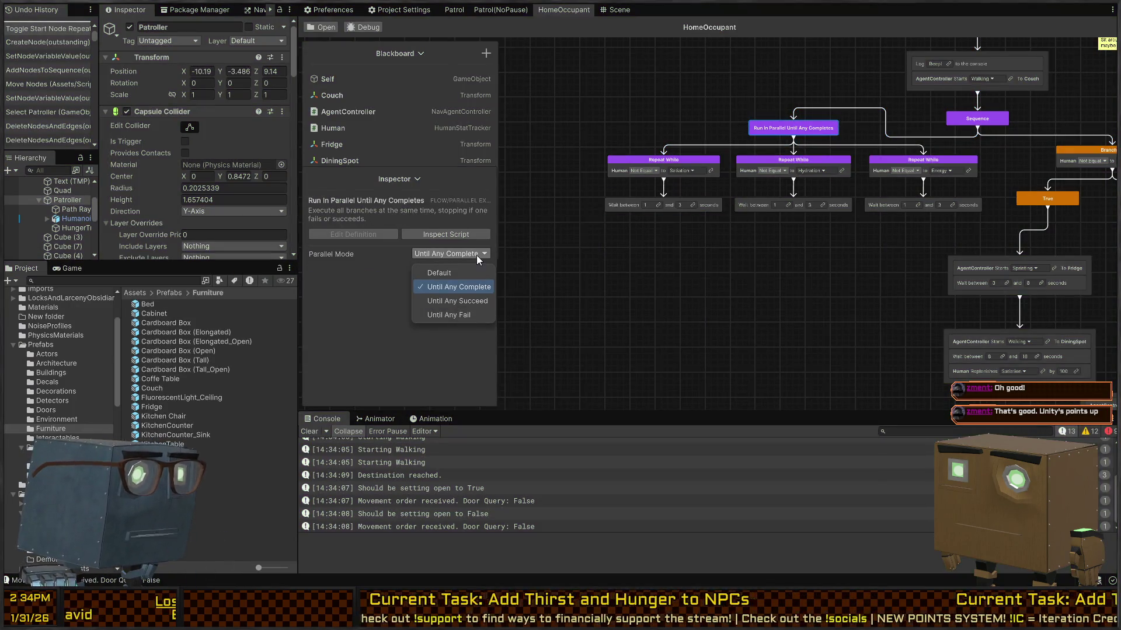
left_click(470, 301)
key("ctrl+p")
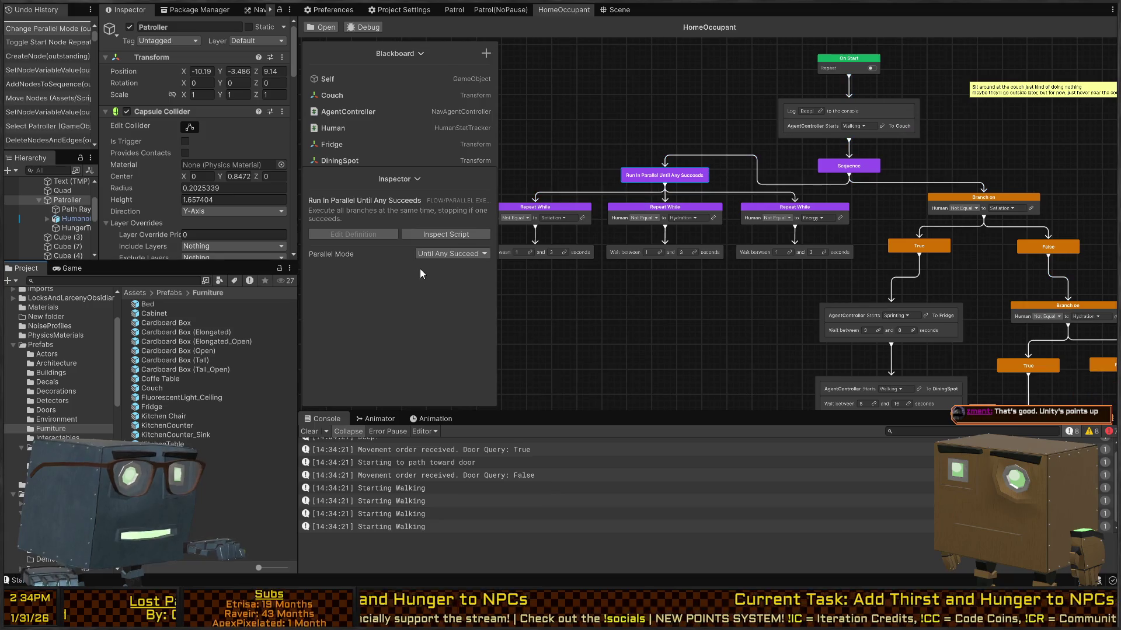
Step: Return Parallel Mode to Default, test-run and stop, then inspect the third Repeat While loop
left_click(441, 254)
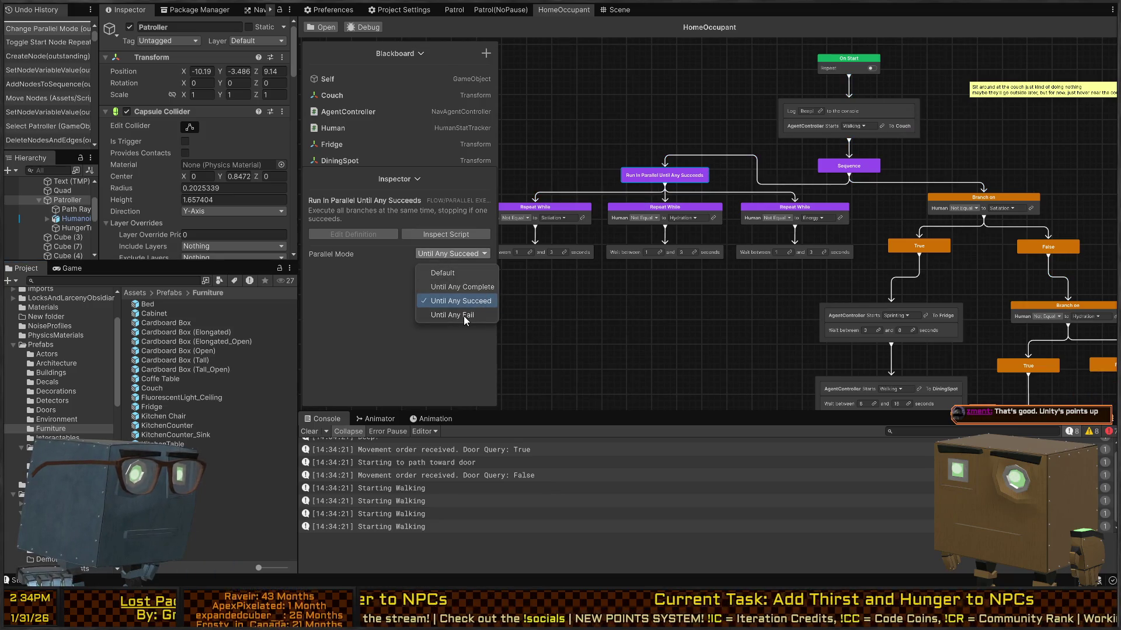
left_click(450, 273)
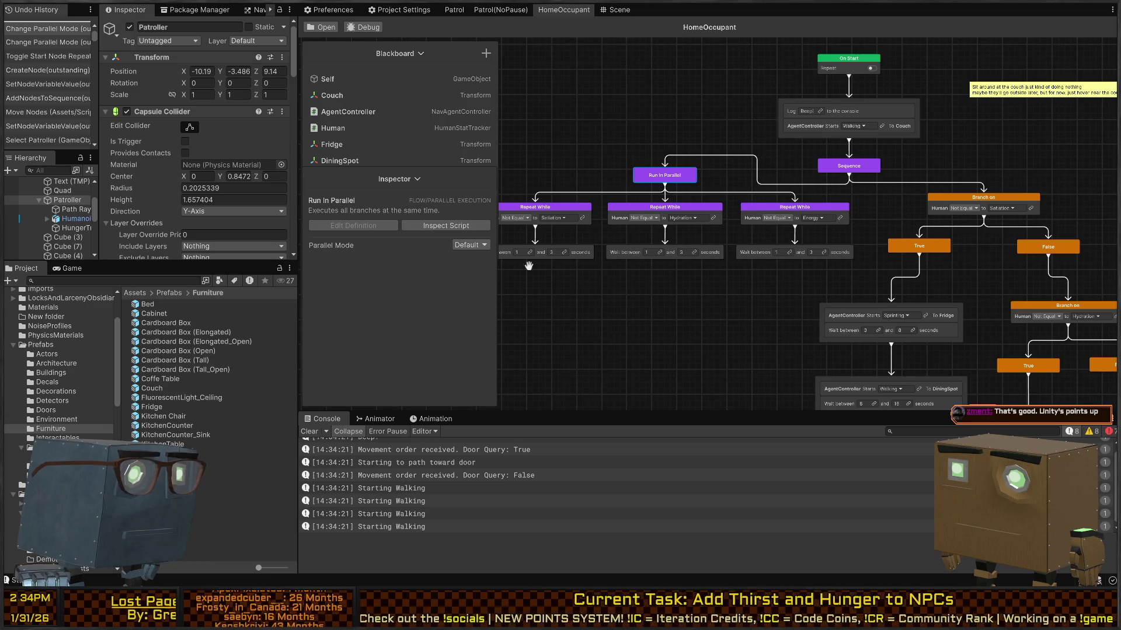
left_click_drag(672, 281, 711, 275)
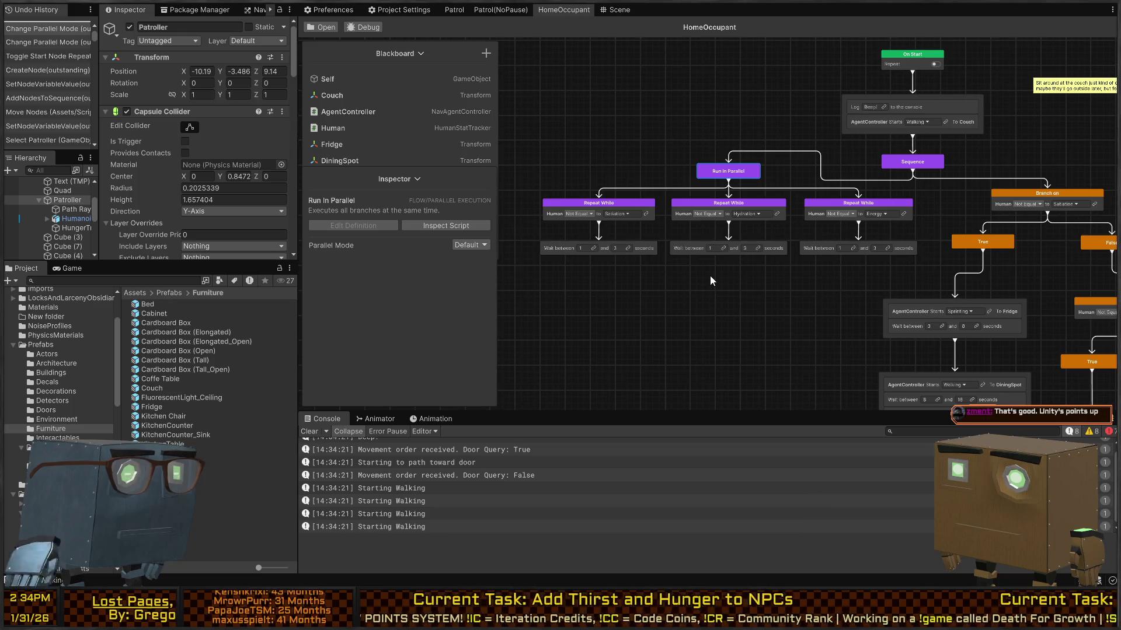
key("ctrl+p")
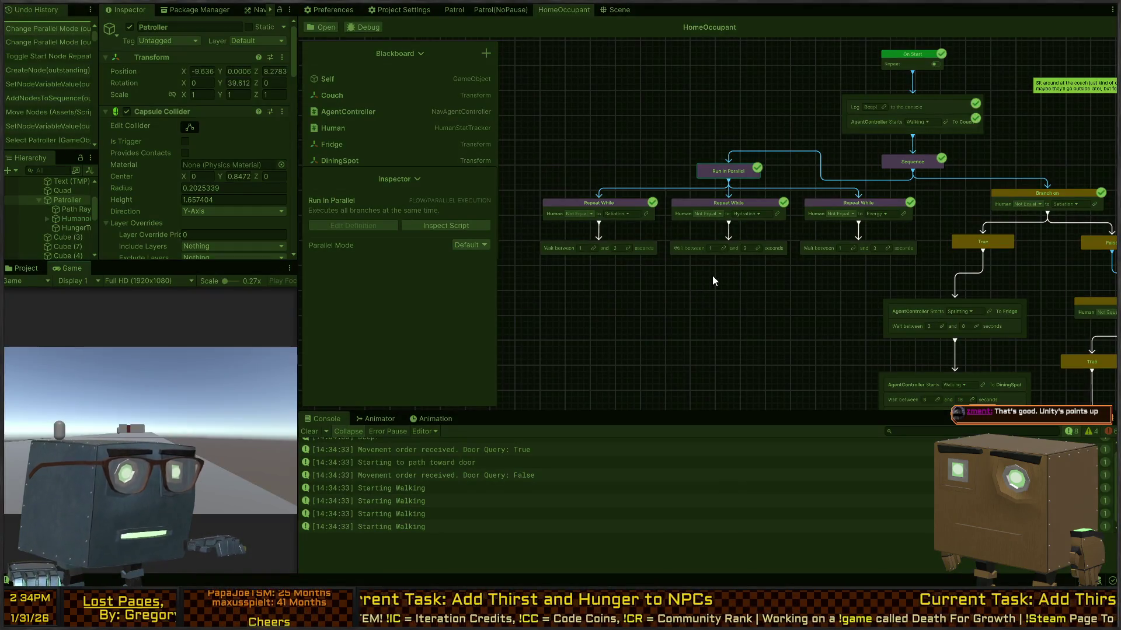
left_click_drag(794, 268, 628, 252)
key("ctrl+p")
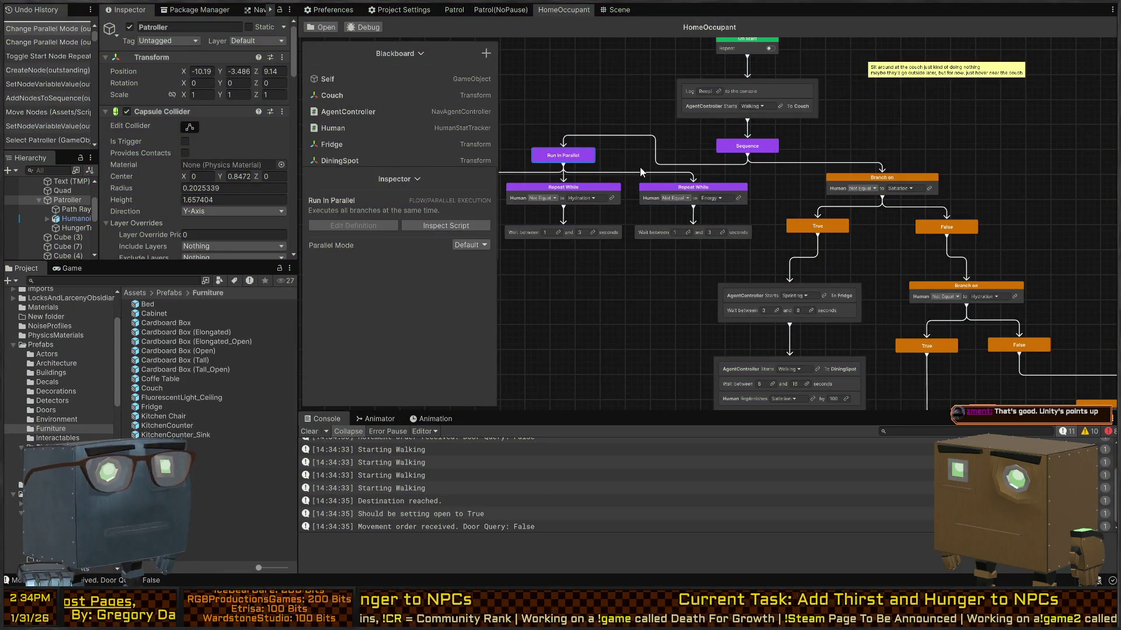
left_click_drag(696, 238, 791, 234)
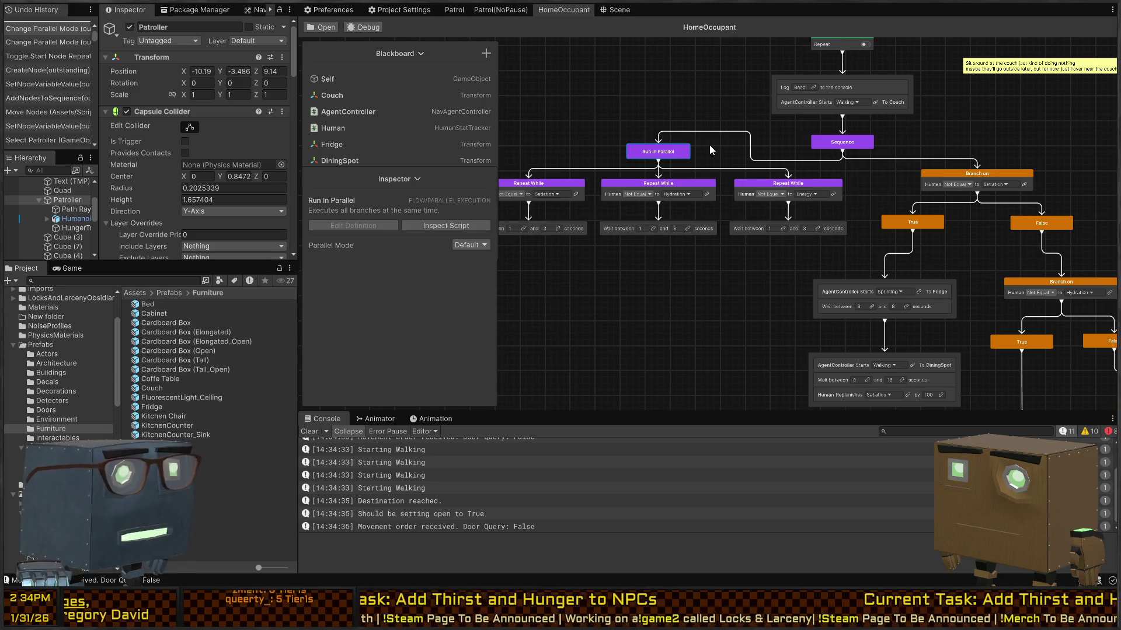
left_click(638, 93)
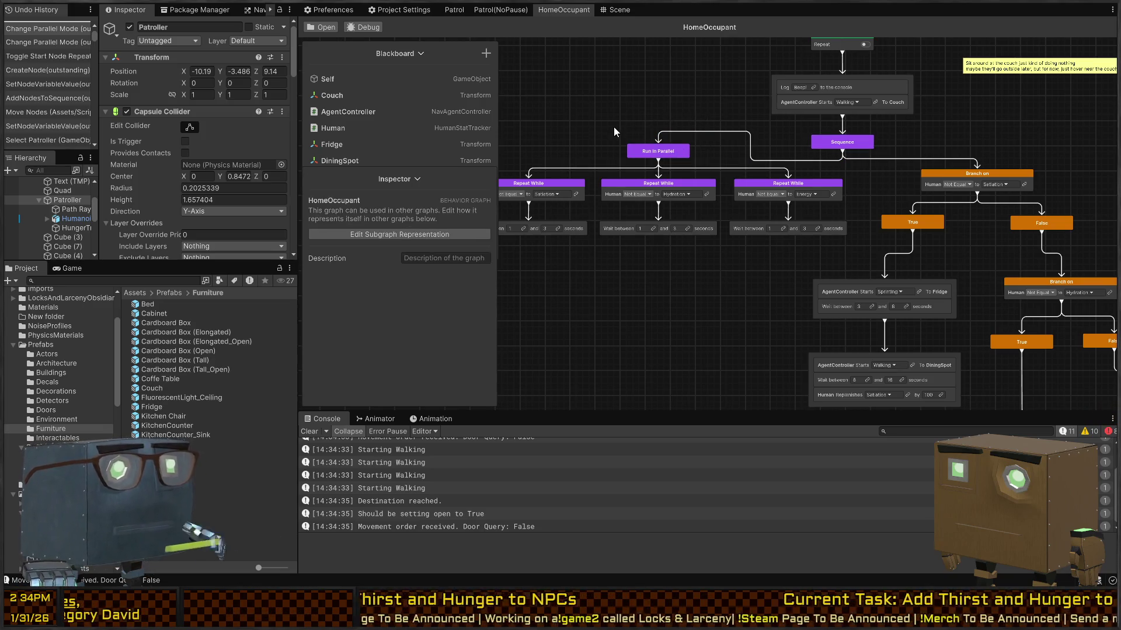
key("space")
left_click(642, 225)
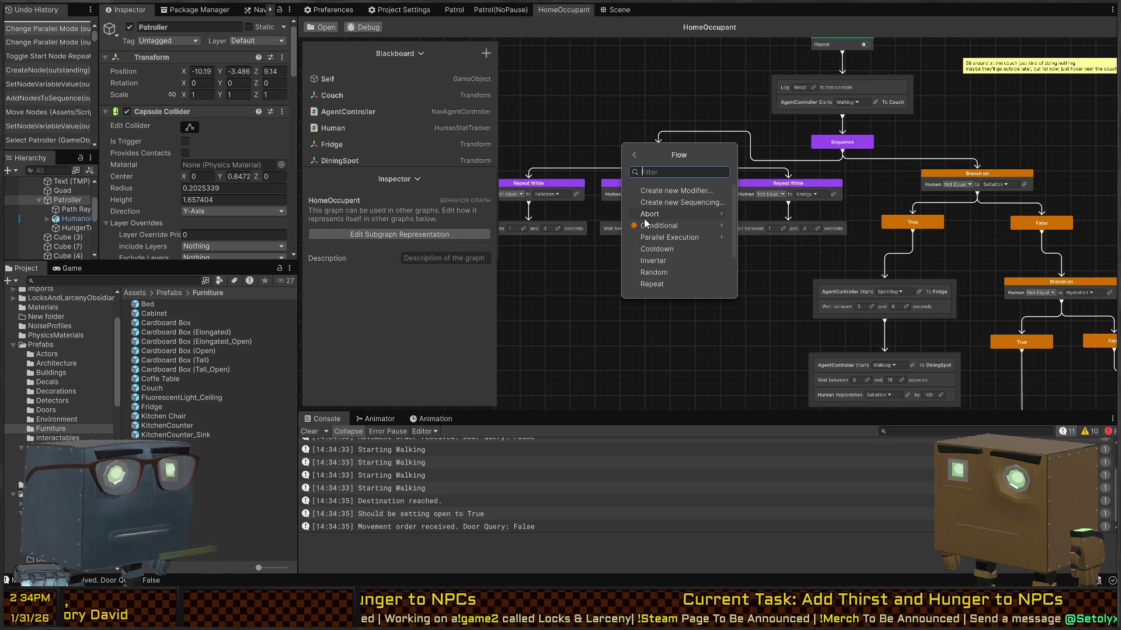
left_click(699, 239)
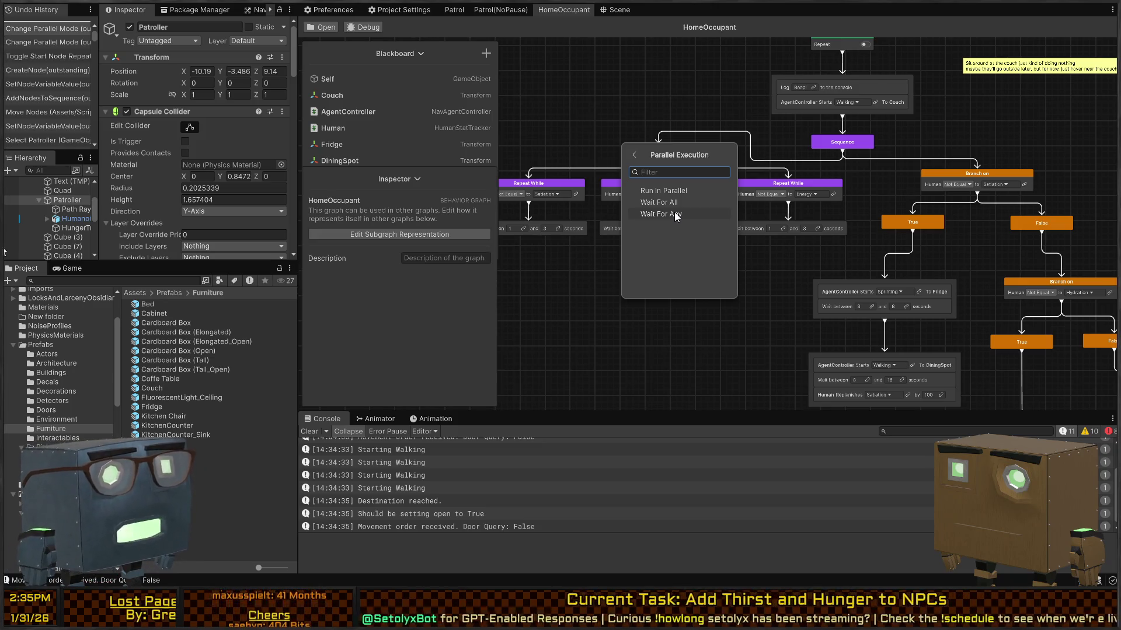
left_click(674, 214)
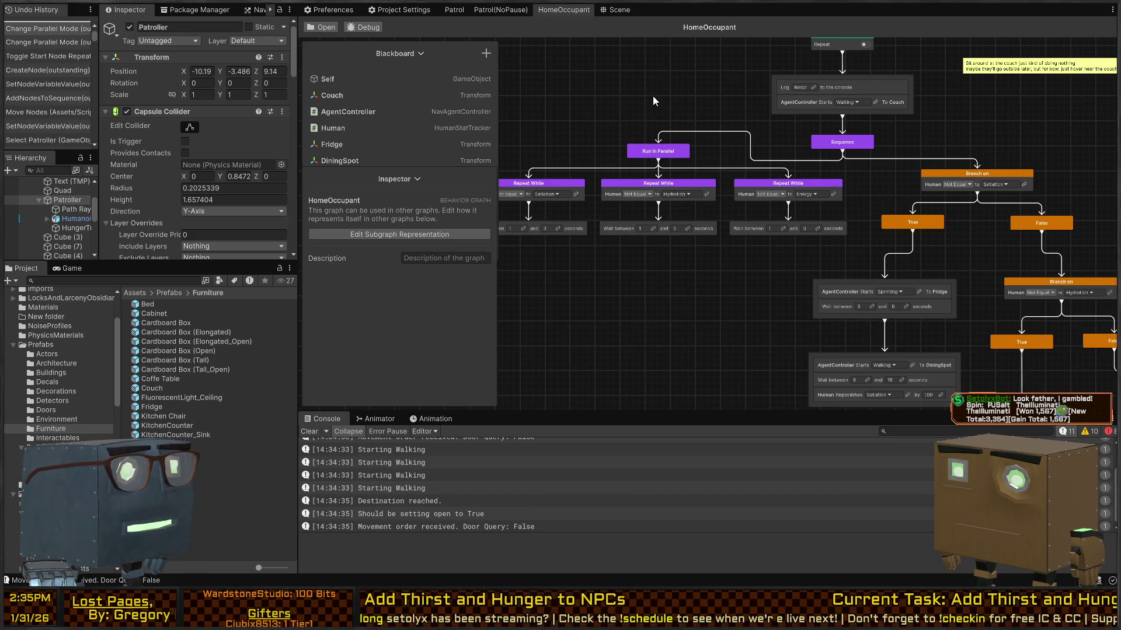
Step: Select and delete the Run In Parallel branch nodes
mouse_move(710, 156)
left_mouse_down()
mouse_move(785, 142)
mouse_move(770, 147)
left_mouse_up()
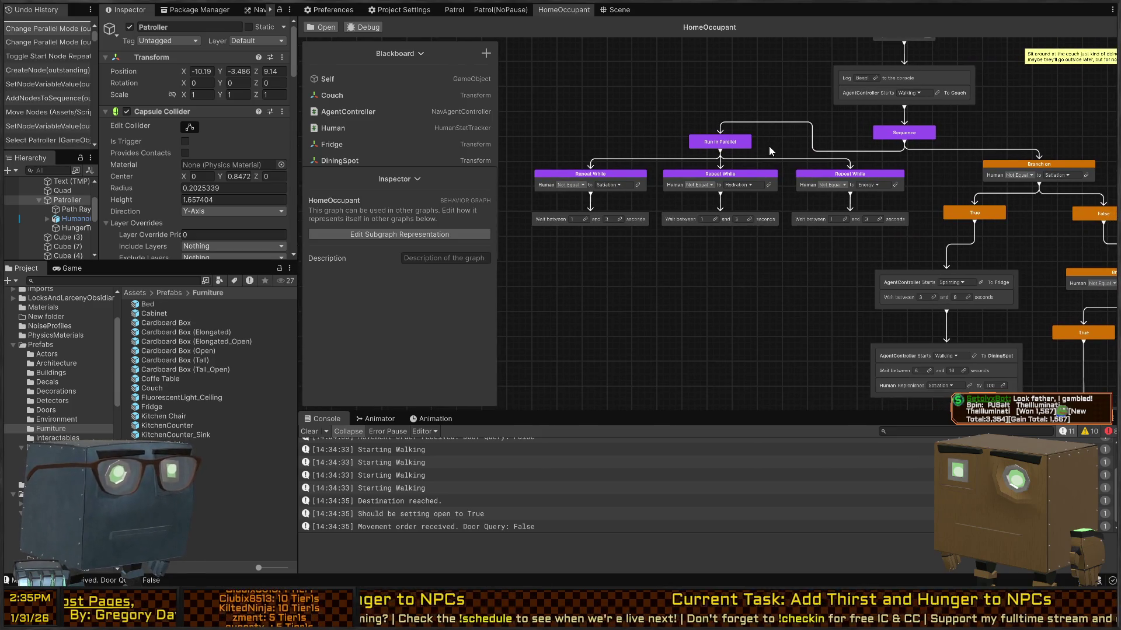
mouse_move(959, 229)
left_mouse_down()
mouse_move(897, 189)
mouse_move(915, 197)
left_mouse_up()
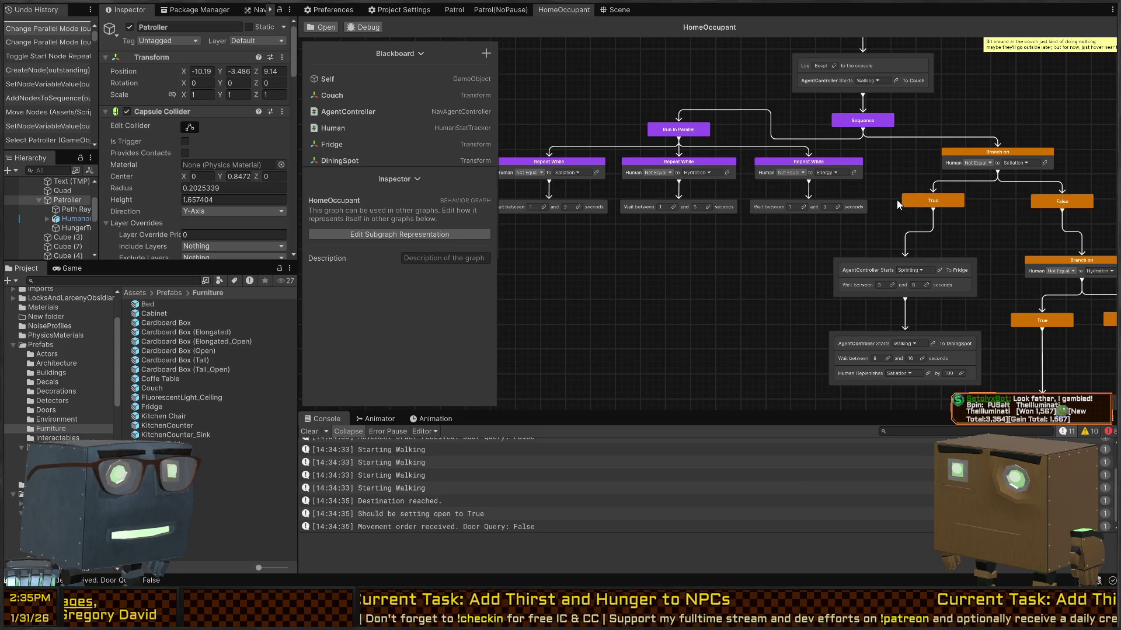
left_click_drag(895, 198, 666, 97)
left_click(537, 107)
mouse_move(572, 124)
left_mouse_down()
mouse_move(719, 241)
mouse_move(771, 218)
mouse_move(524, 109)
left_mouse_up()
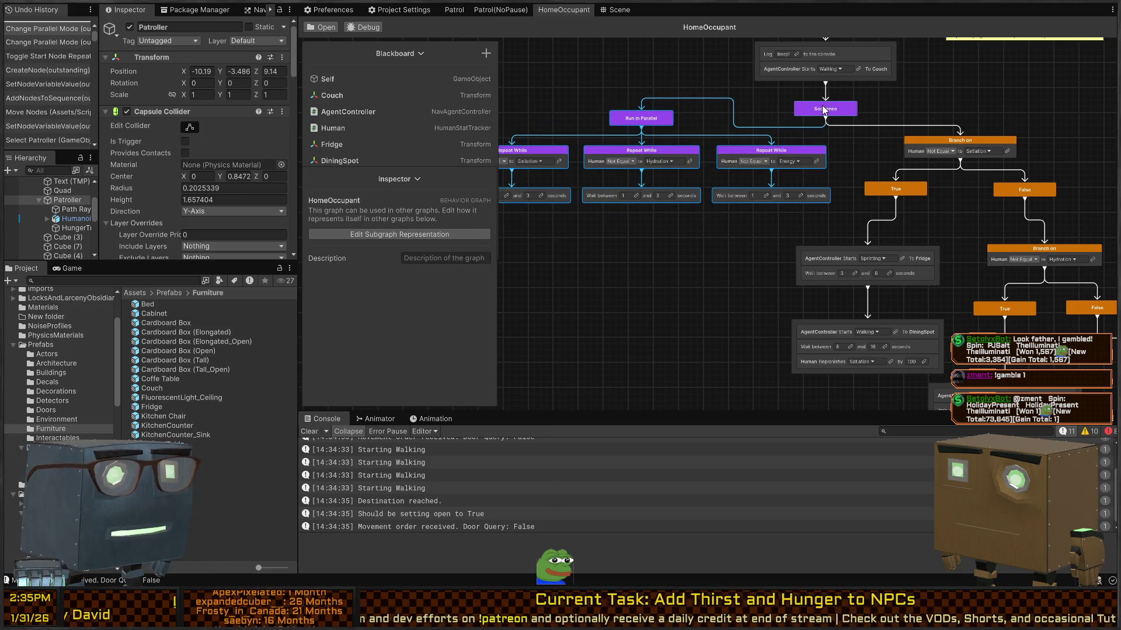
key("Delete")
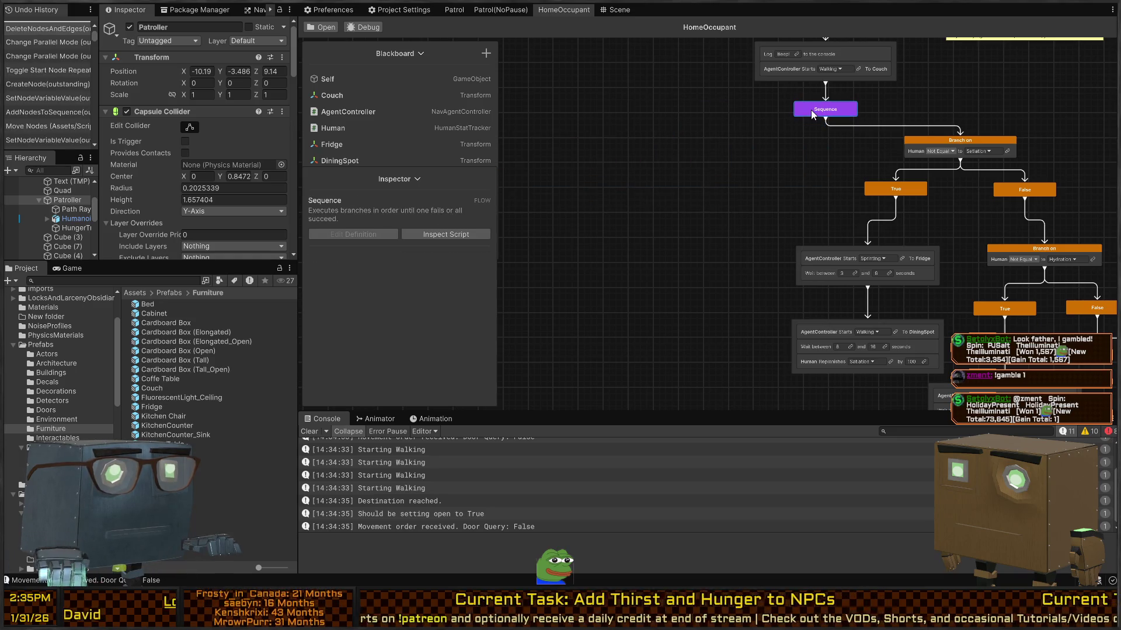
Step: Delete the Sequence node and link the Log node directly to Branch on
left_click(813, 109)
key("Delete")
mouse_move(824, 83)
left_mouse_down()
mouse_move(863, 111)
mouse_move(960, 140)
left_mouse_up()
mouse_move(861, 137)
left_mouse_down()
mouse_move(704, 180)
mouse_move(831, 122)
left_mouse_up()
Step: Undo the deletions and paste a copy of the 1–3 second Wait node
key("ctrl+z")
key("ctrl+z")
key("ctrl+z")
left_click(699, 190)
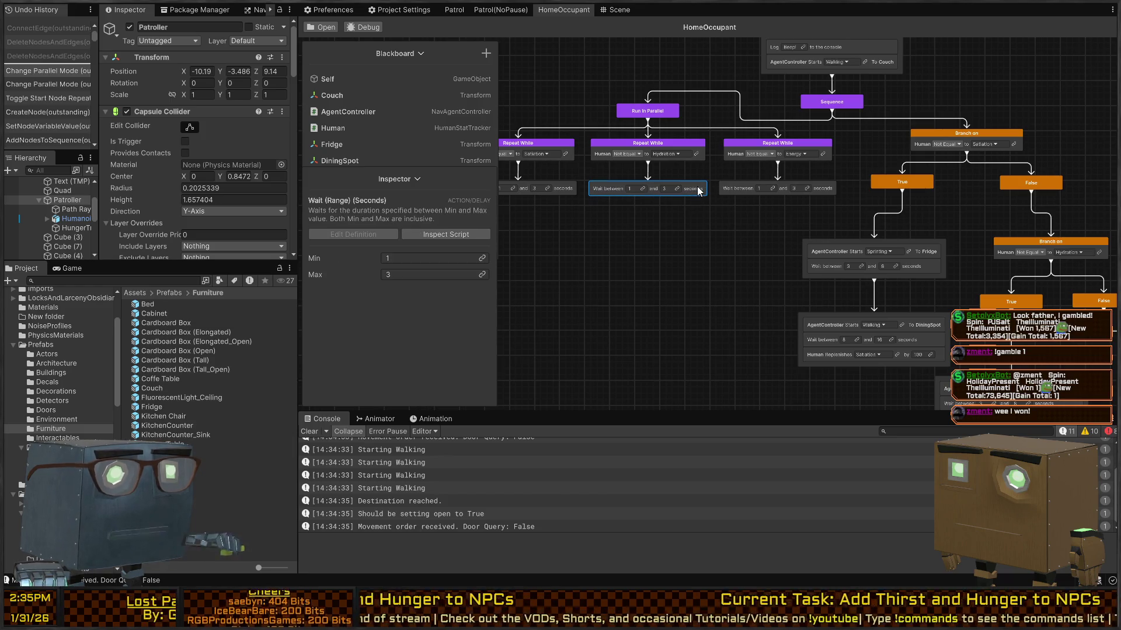
scroll(701, 188, "down", 5)
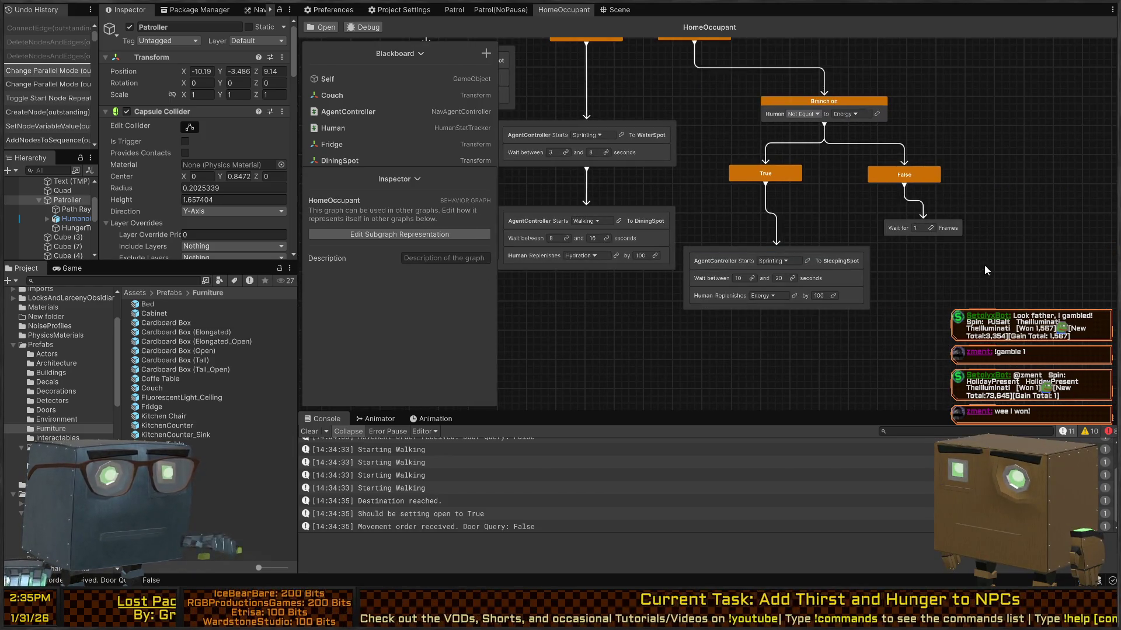
key("ctrl+v")
Step: Replace the Energy branch's Wait for 1 Frames with the pasted 1–3 second wait on False
left_click(954, 228)
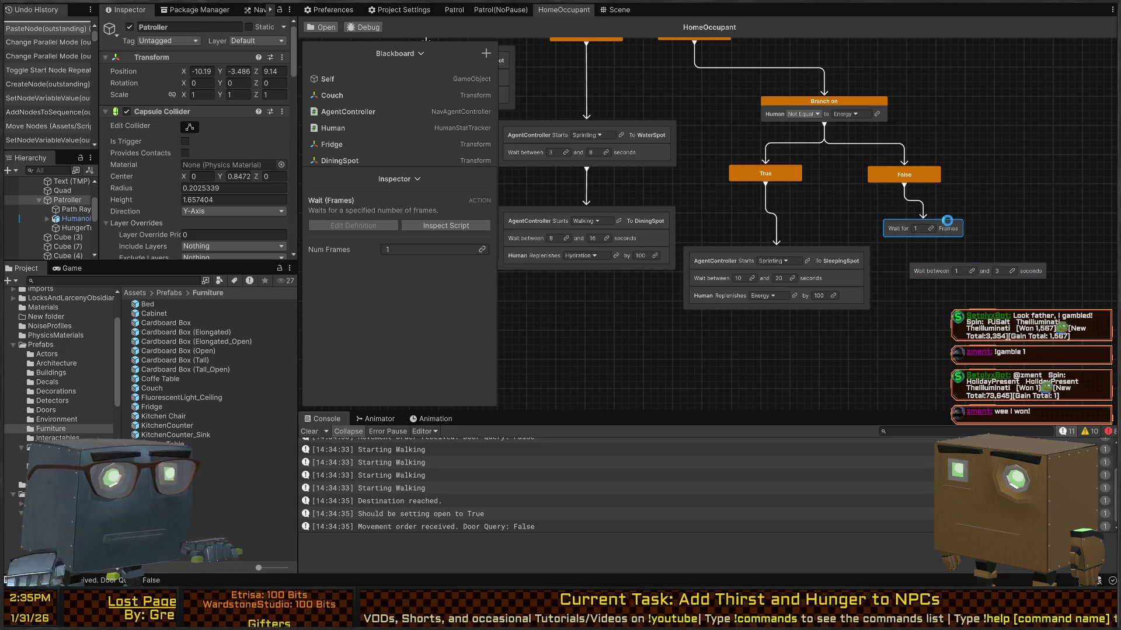
key("Delete")
left_click(978, 271)
left_click_drag(904, 182, 978, 261)
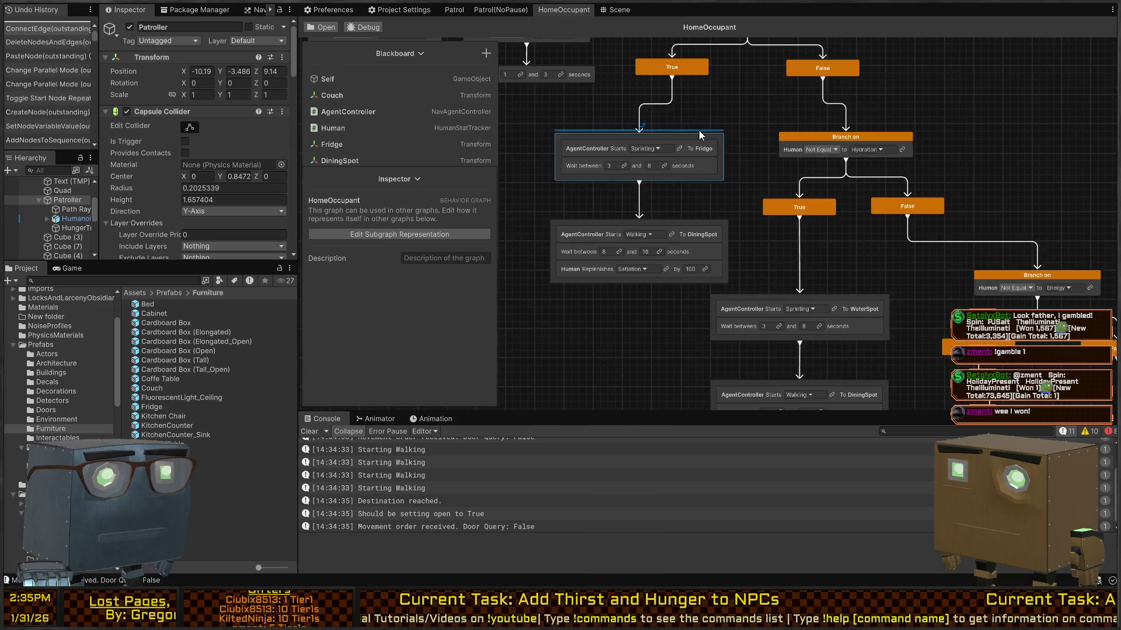
scroll(710, 111, "down", 3)
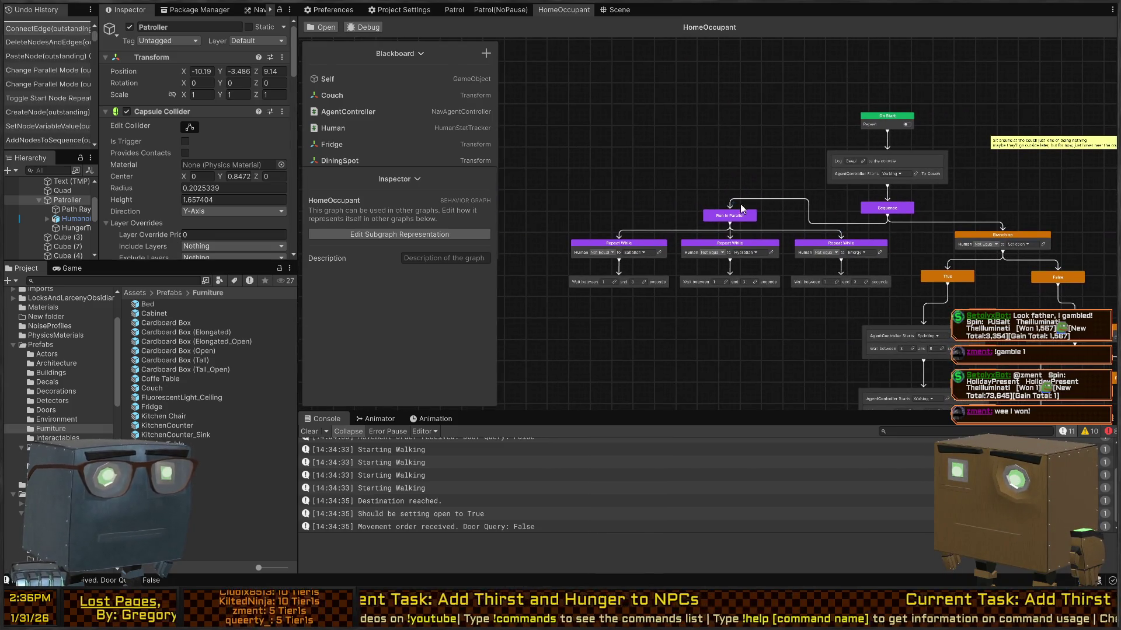
mouse_move(554, 221)
left_mouse_down()
mouse_move(782, 287)
mouse_move(832, 317)
mouse_move(815, 313)
left_mouse_up()
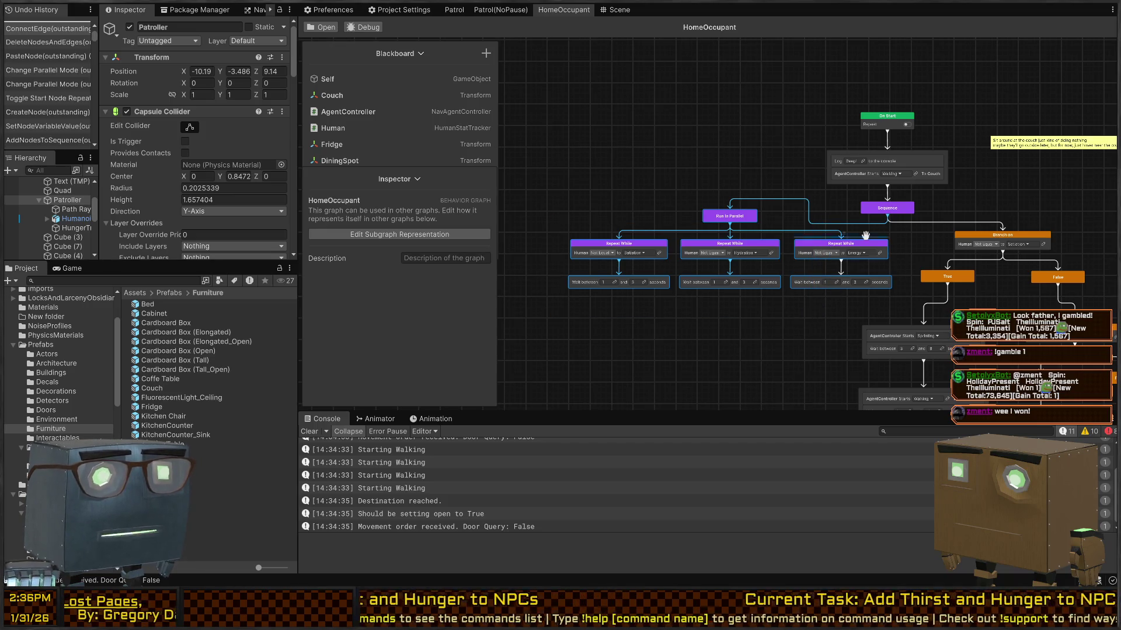
left_click(723, 320)
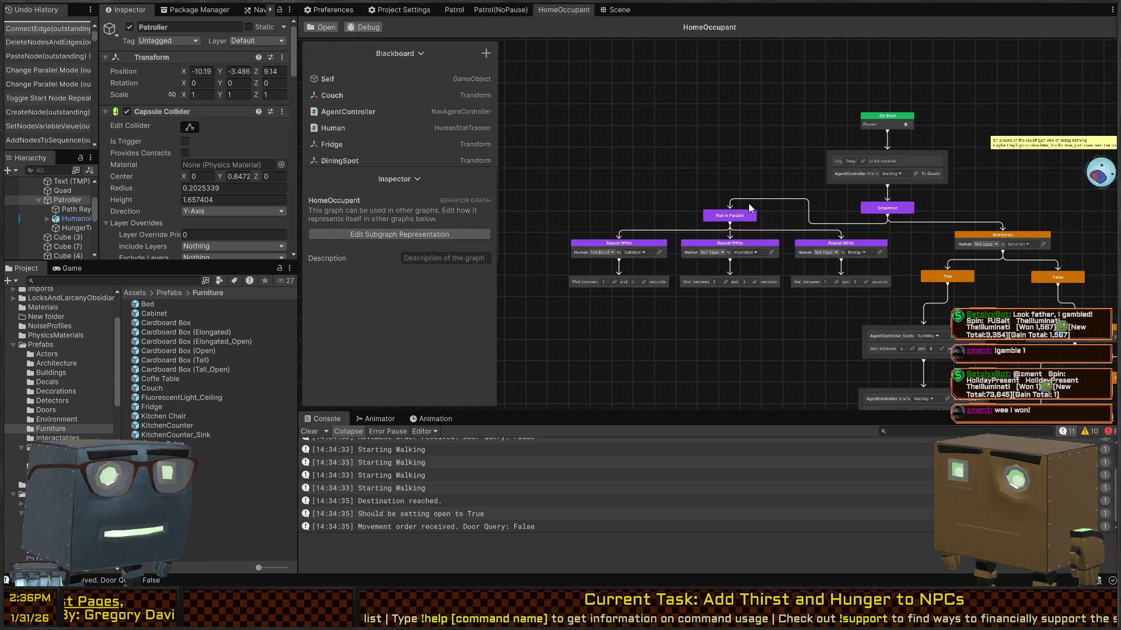
left_click(776, 199)
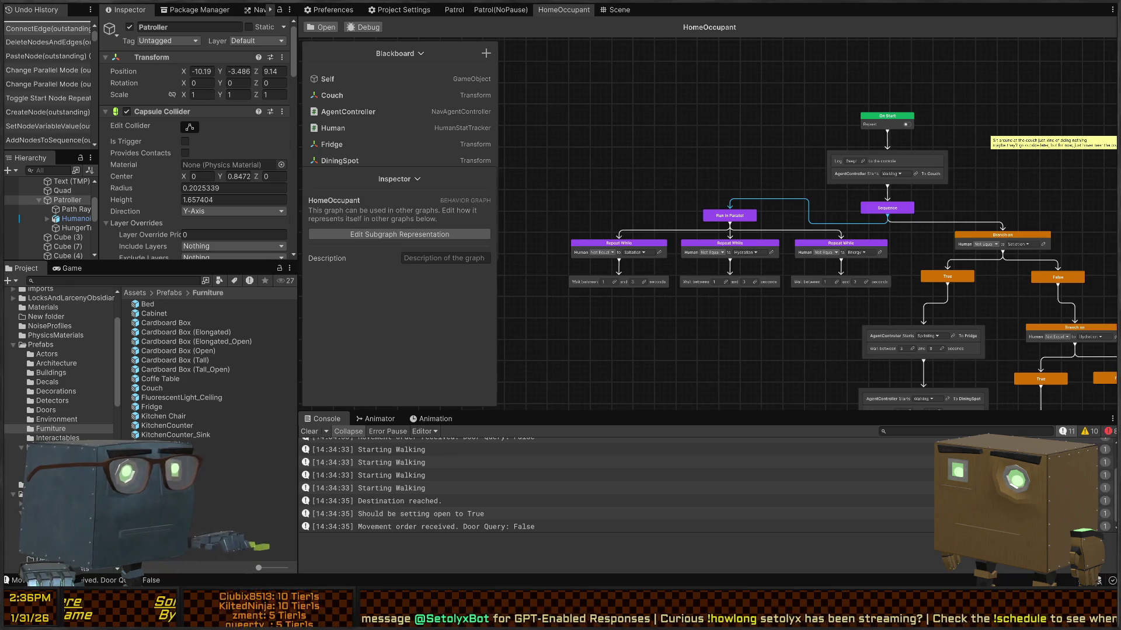
Step: Delete the Sequence node and connect the Log node to Branch on
scroll(709, 155, "up", 2)
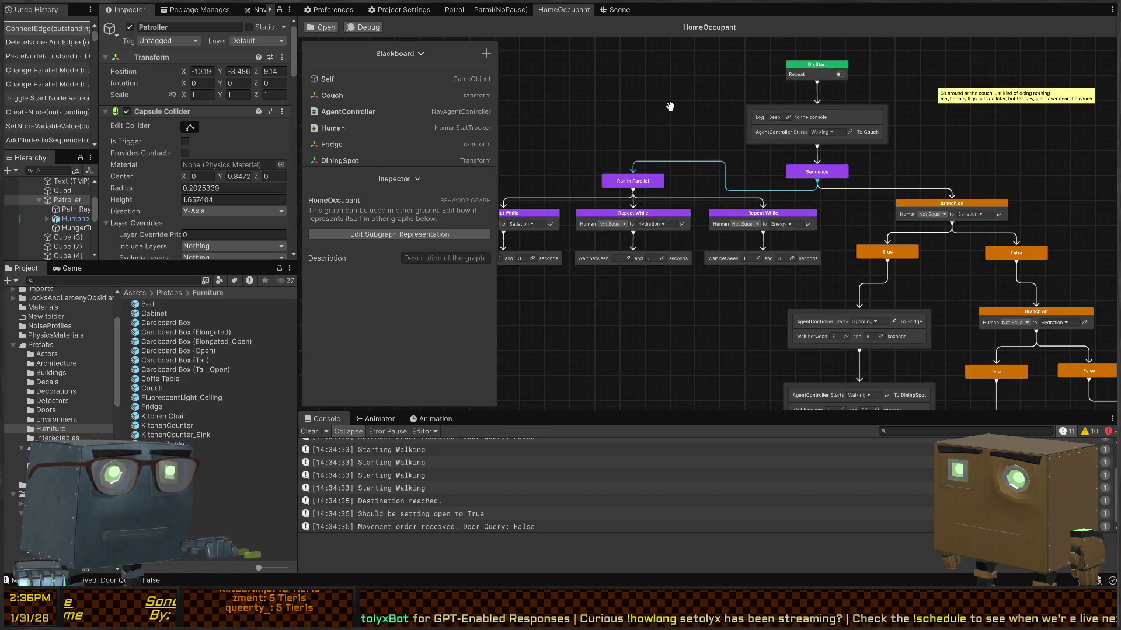
scroll(719, 107, "down", 3)
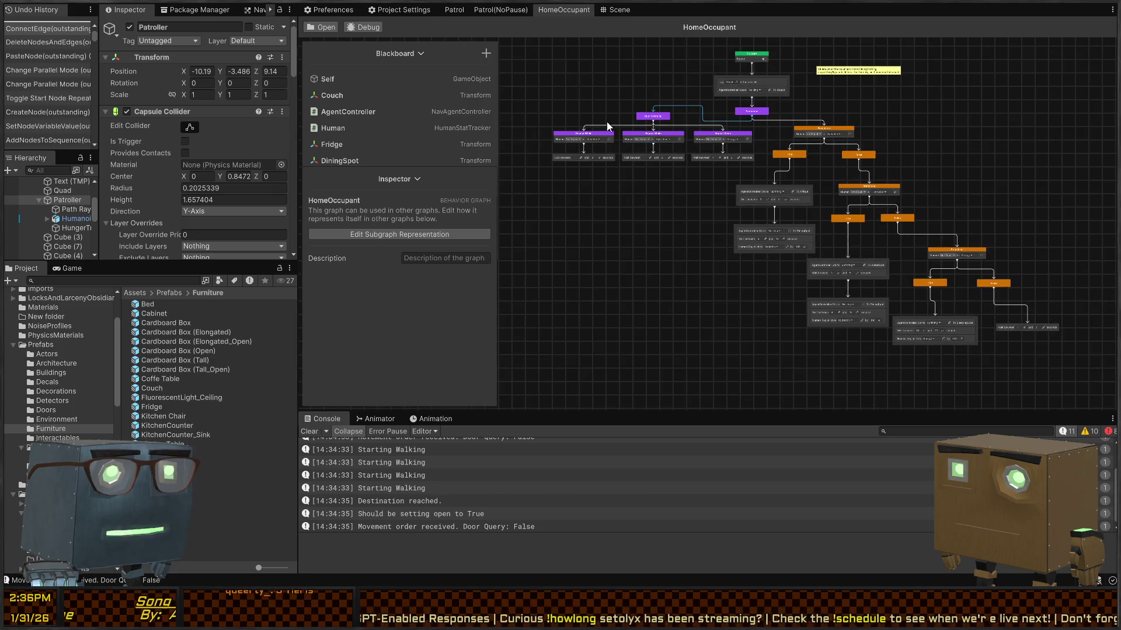
scroll(731, 120, "up", 2)
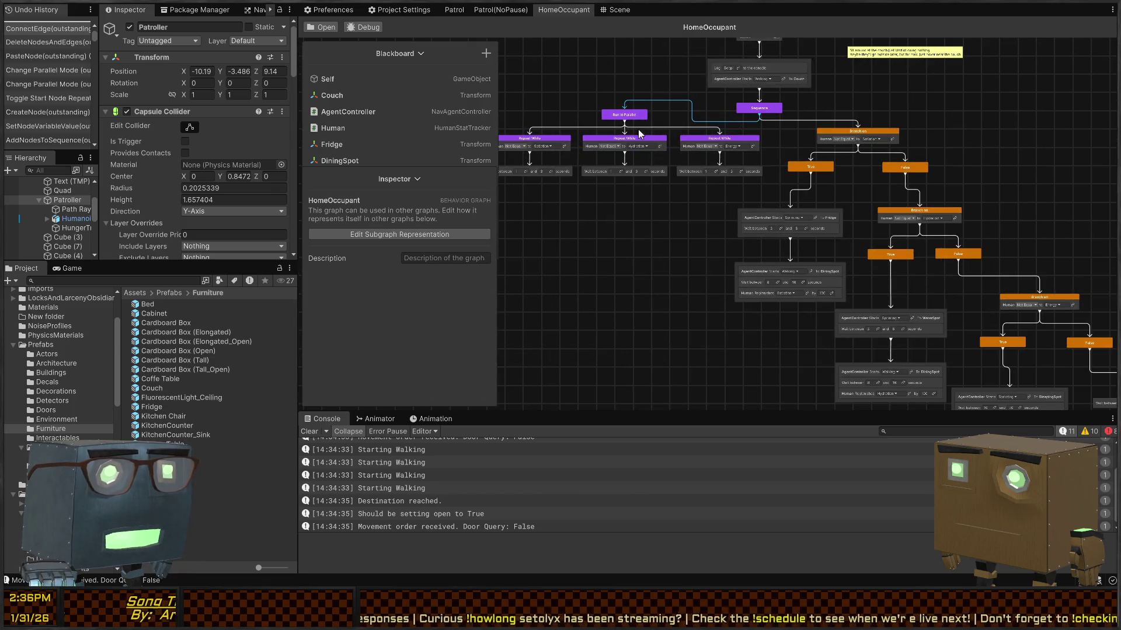
left_click_drag(577, 129, 610, 115)
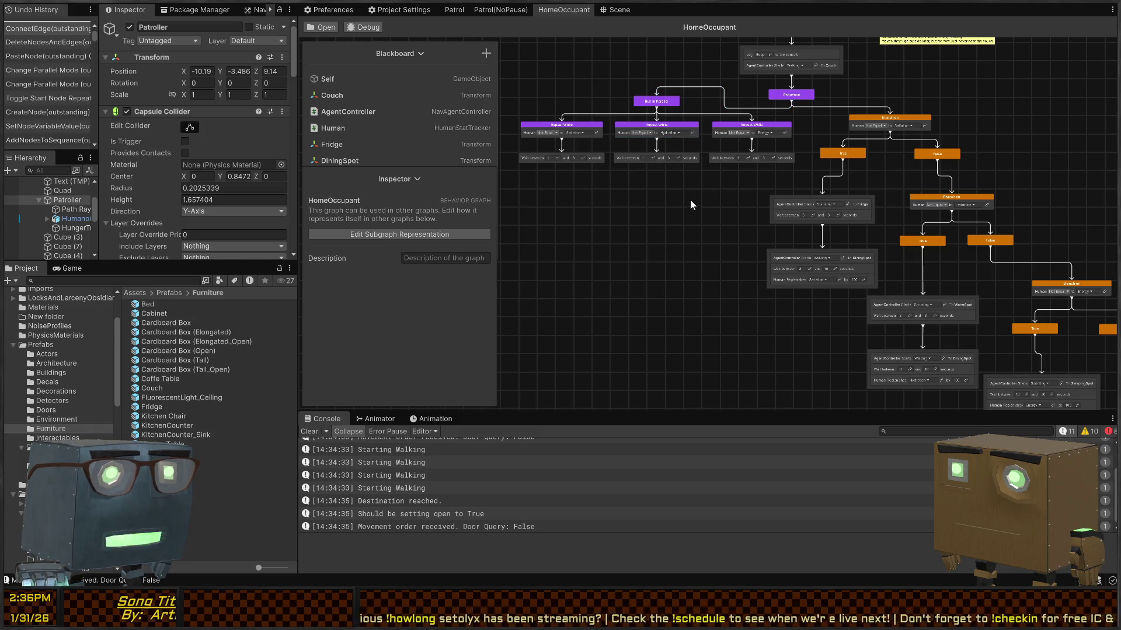
left_click(801, 99)
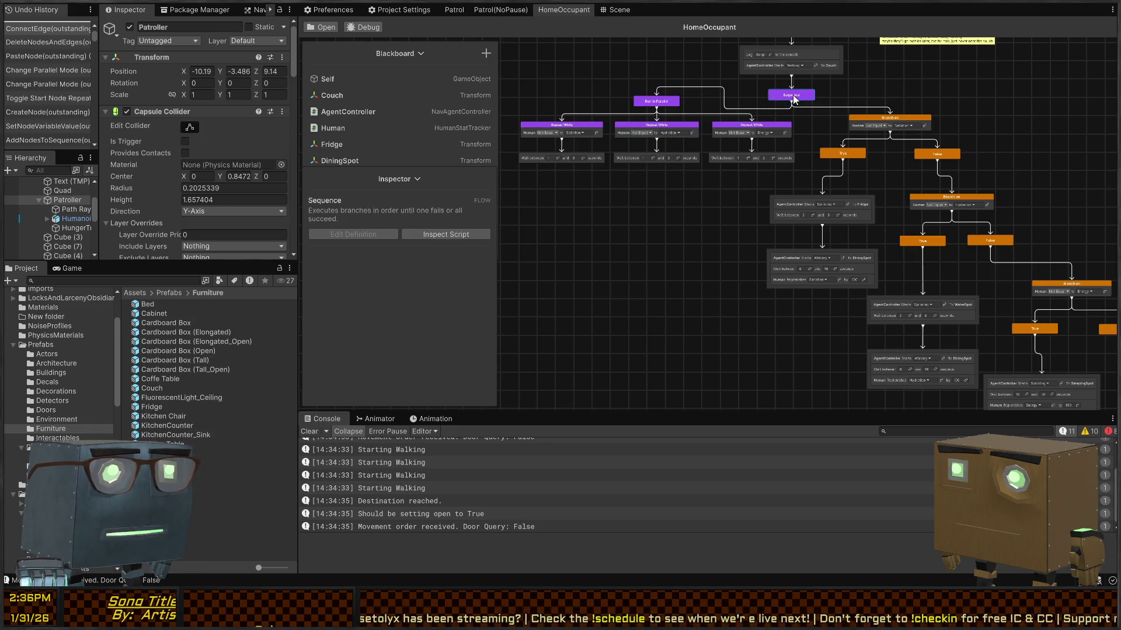
key("Delete")
left_click_drag(803, 78, 876, 116)
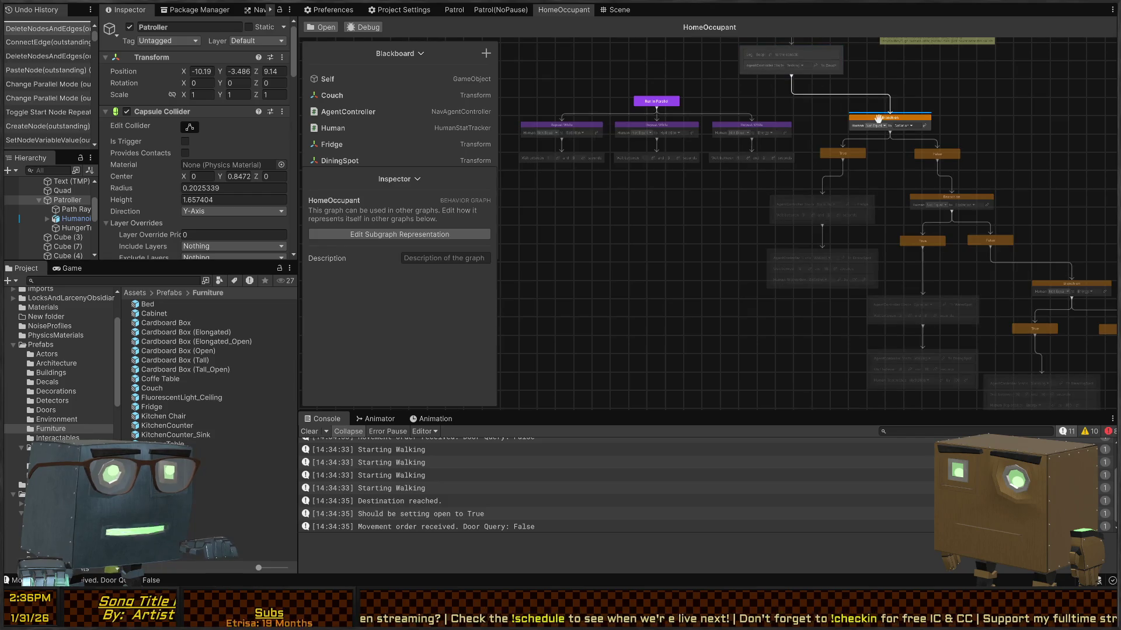
Step: Move the Run In Parallel group, delete the Energy wait, and wire False into Run In Parallel
left_click_drag(760, 97, 533, 185)
mouse_move(656, 105)
left_mouse_down()
mouse_move(802, 325)
mouse_move(953, 385)
mouse_move(732, 211)
mouse_move(913, 278)
left_mouse_up()
left_click(934, 232)
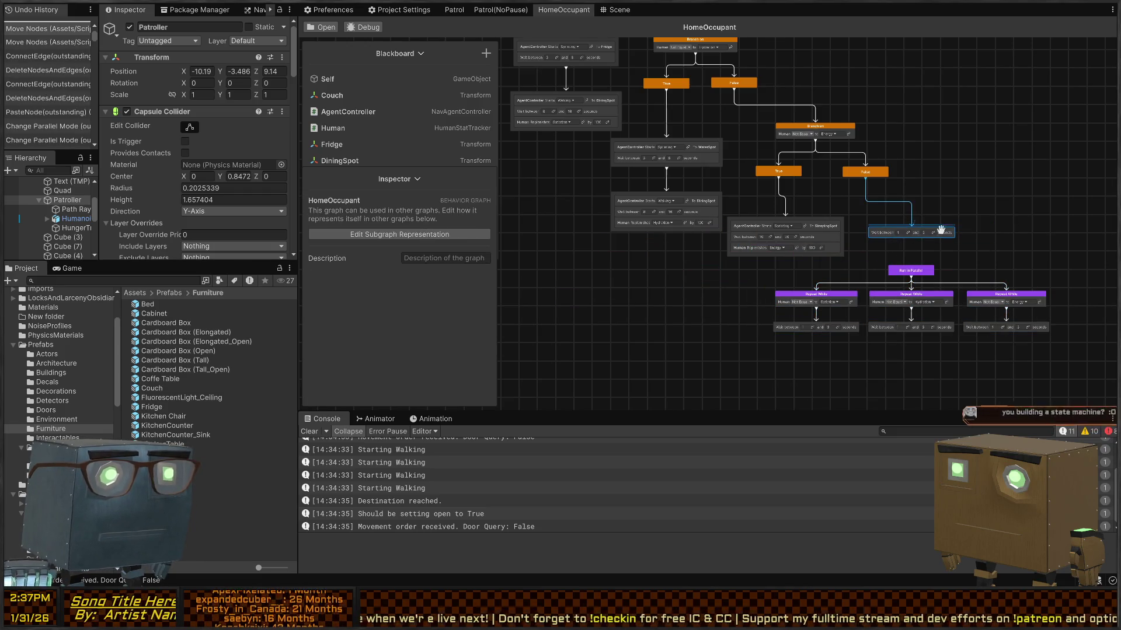
key("Delete")
left_click_drag(870, 179, 915, 276)
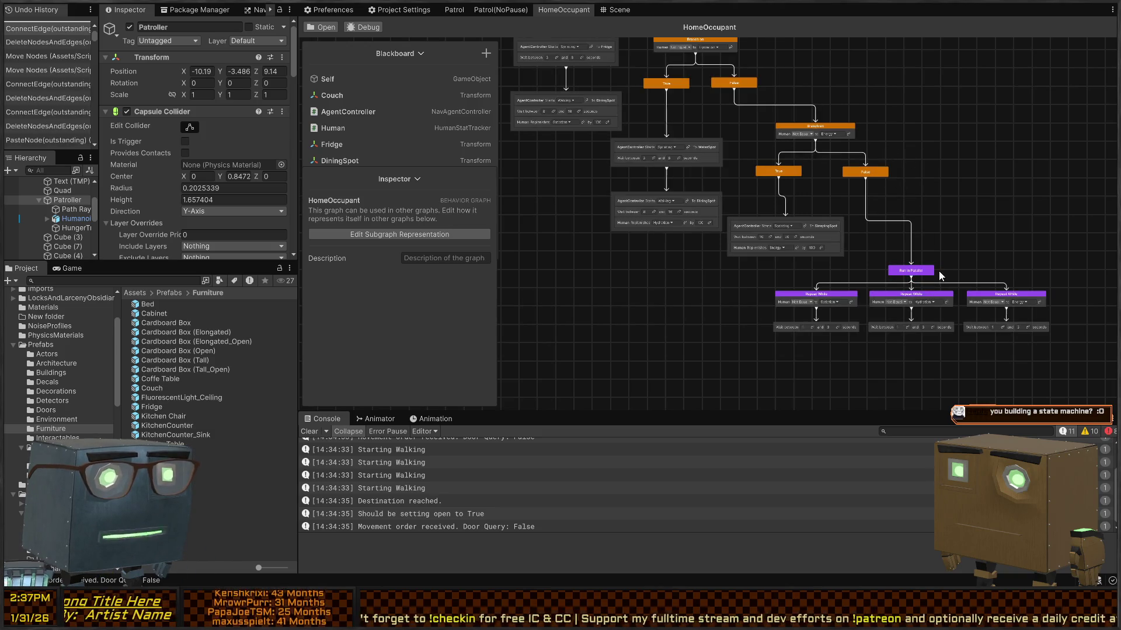
Step: Check the Run In Parallel node's Parallel Mode options and keep it on Default
left_click(919, 273)
scroll(945, 260, "up", 2)
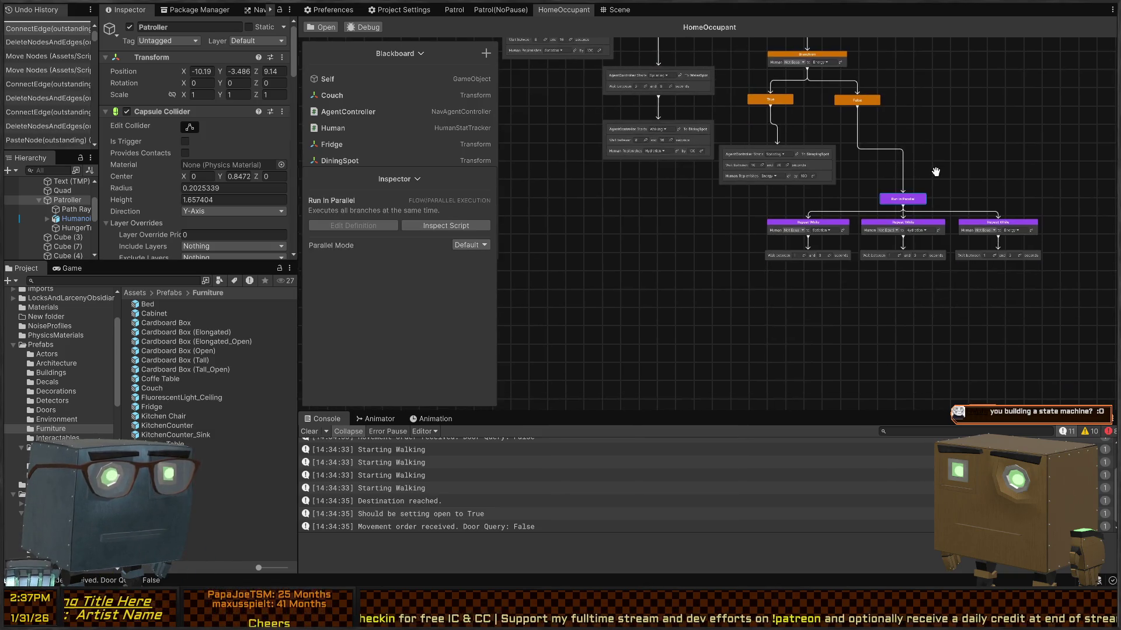
scroll(907, 217, "up", 2)
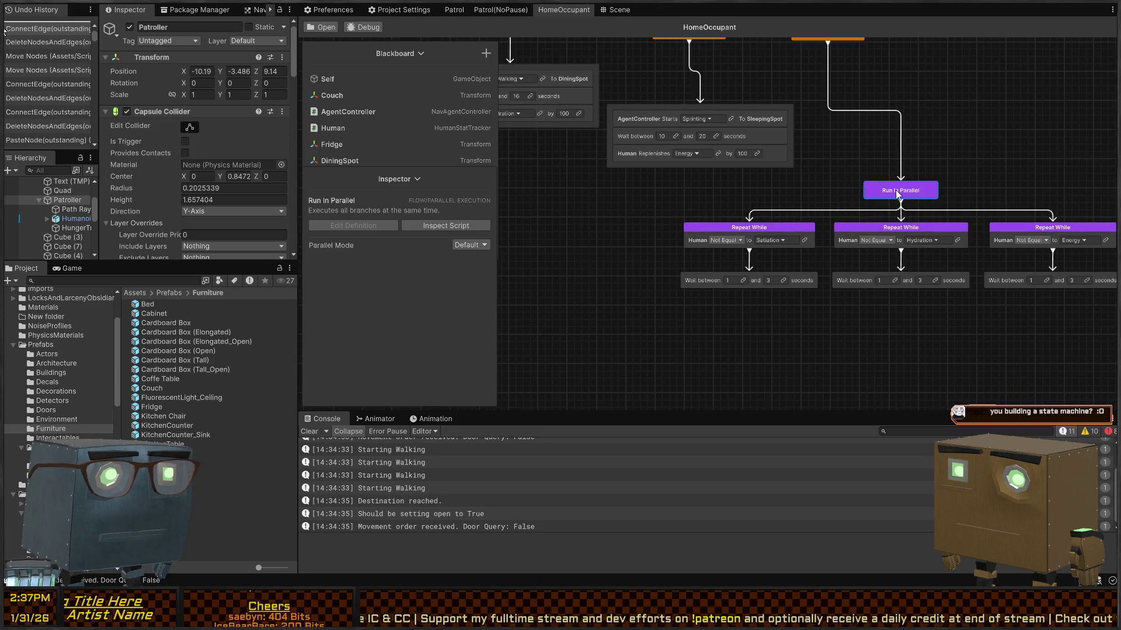
left_click(465, 245)
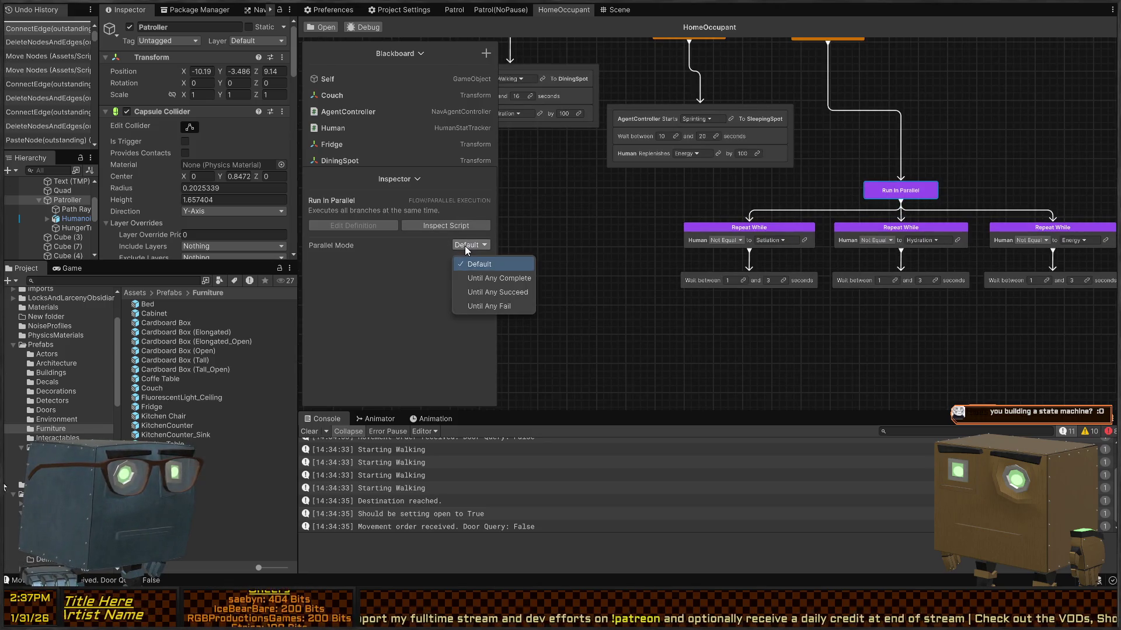
left_click(654, 202)
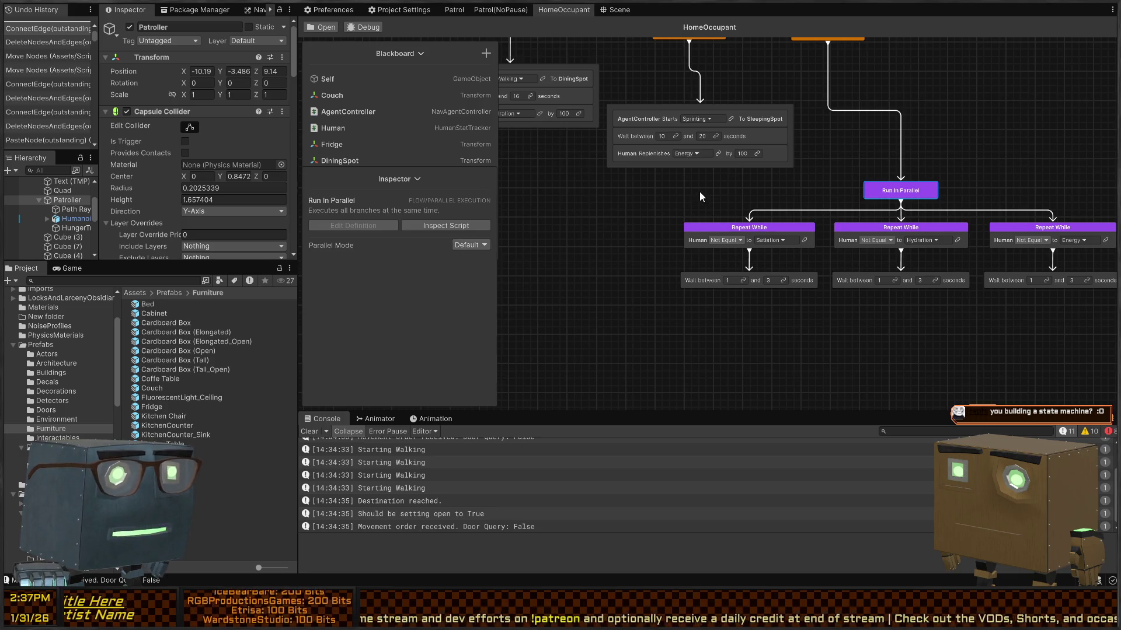
scroll(699, 191, "down", 3)
scroll(769, 208, "up", 1)
scroll(803, 209, "up", 1)
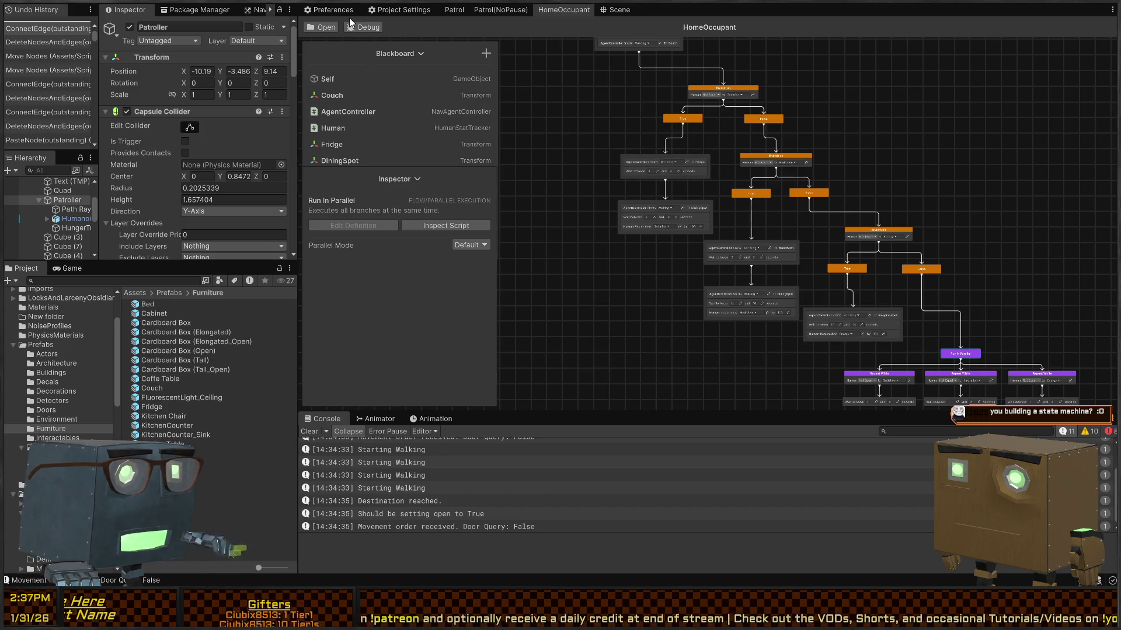
left_click(360, 29)
Step: Pick Patroller as the graph's debug target, enter play mode, and show the Scene view
left_click(331, 109)
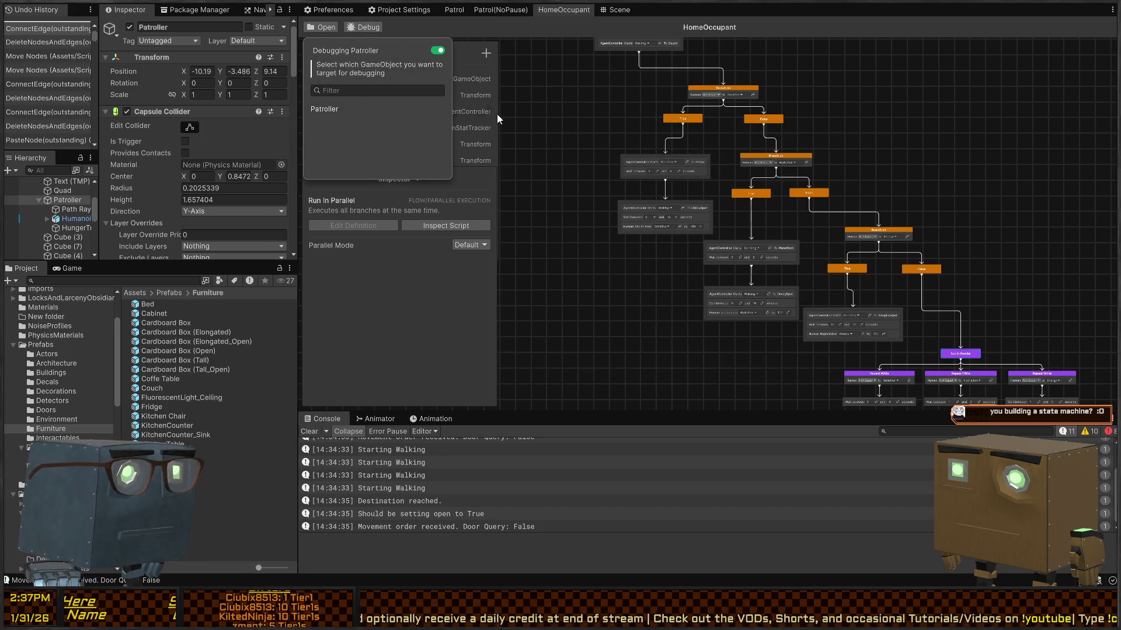
left_click(593, 90)
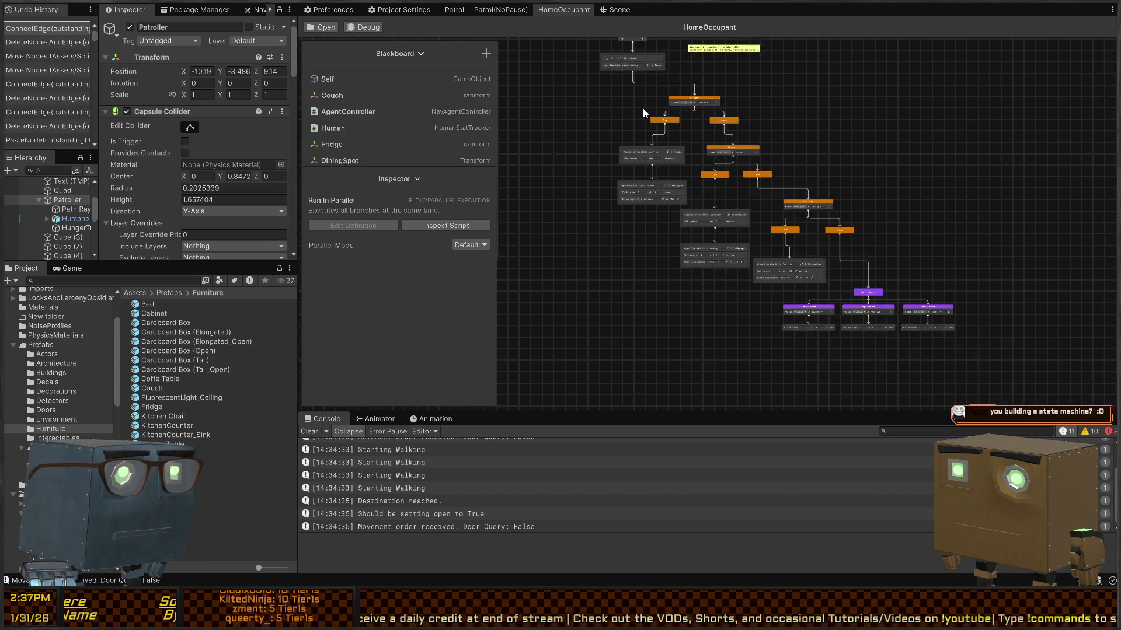
key("ctrl+p")
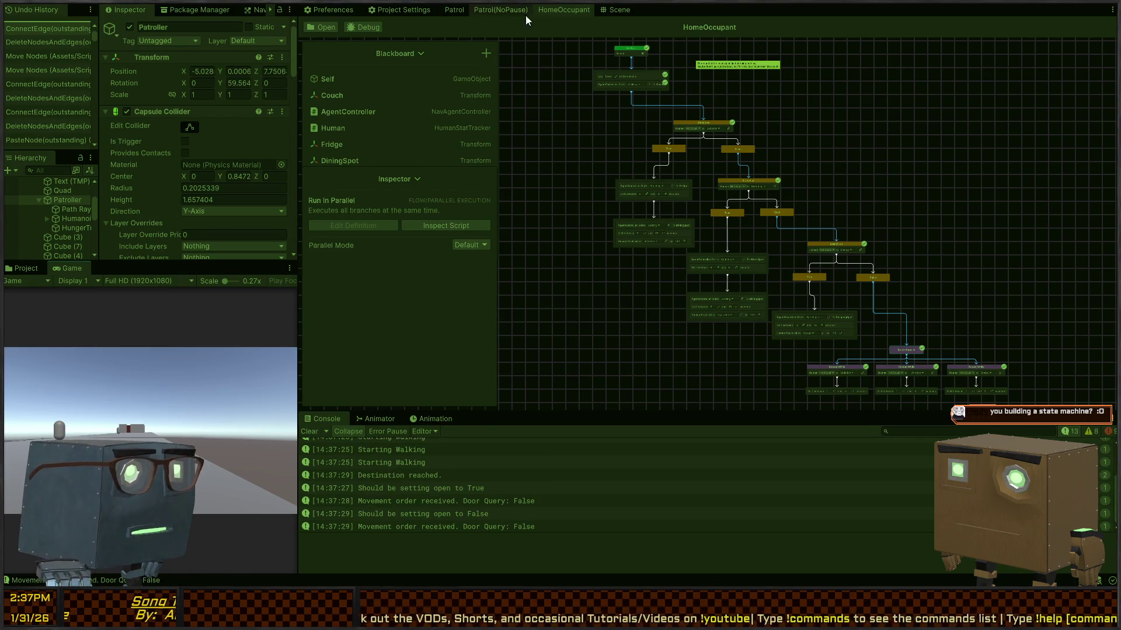
left_click(616, 10)
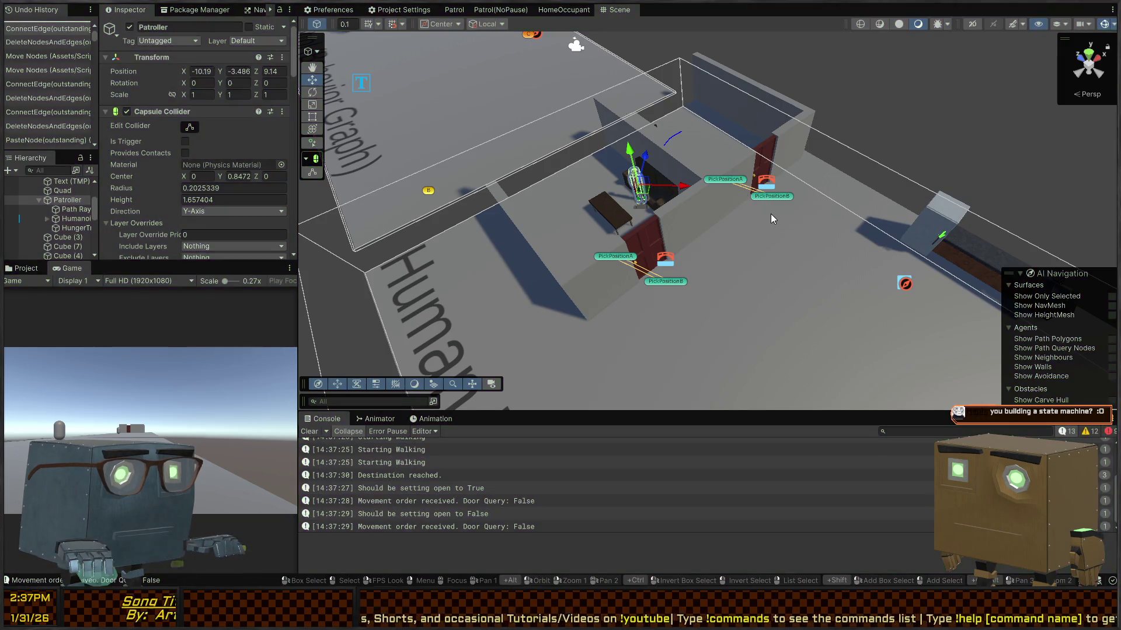
Step: Run the game and follow the Patroller with the scene camera as it walks to the couch
key("ctrl+p")
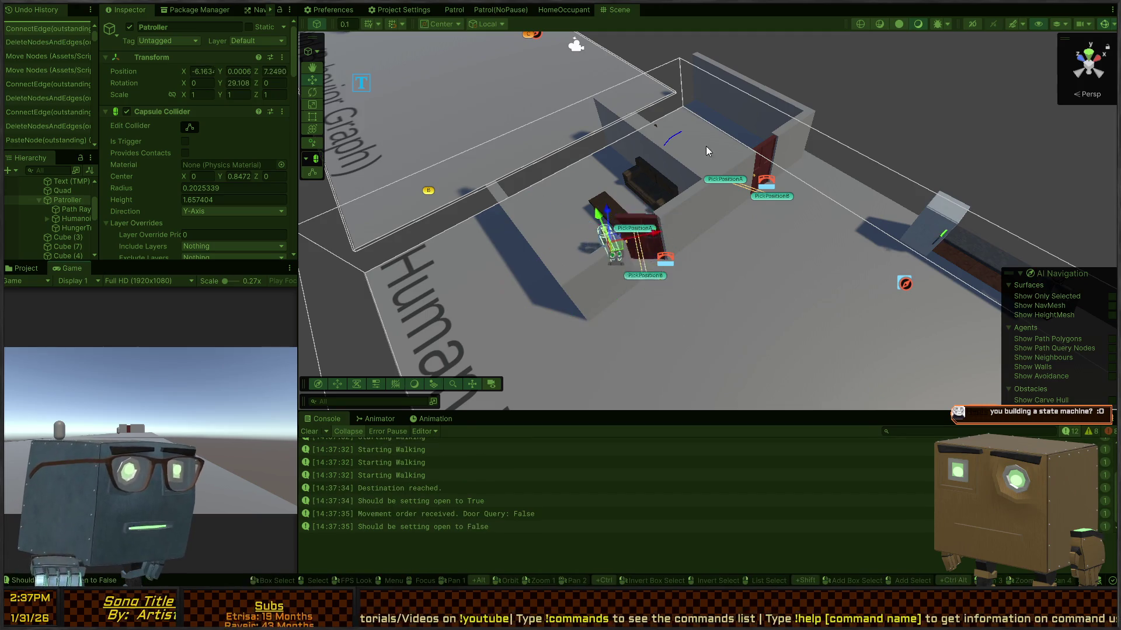
mouse_move(708, 151)
left_mouse_down()
mouse_move(817, 218)
mouse_move(793, 225)
left_mouse_up()
scroll(145, 159, "down", 10)
scroll(145, 159, "down", 15)
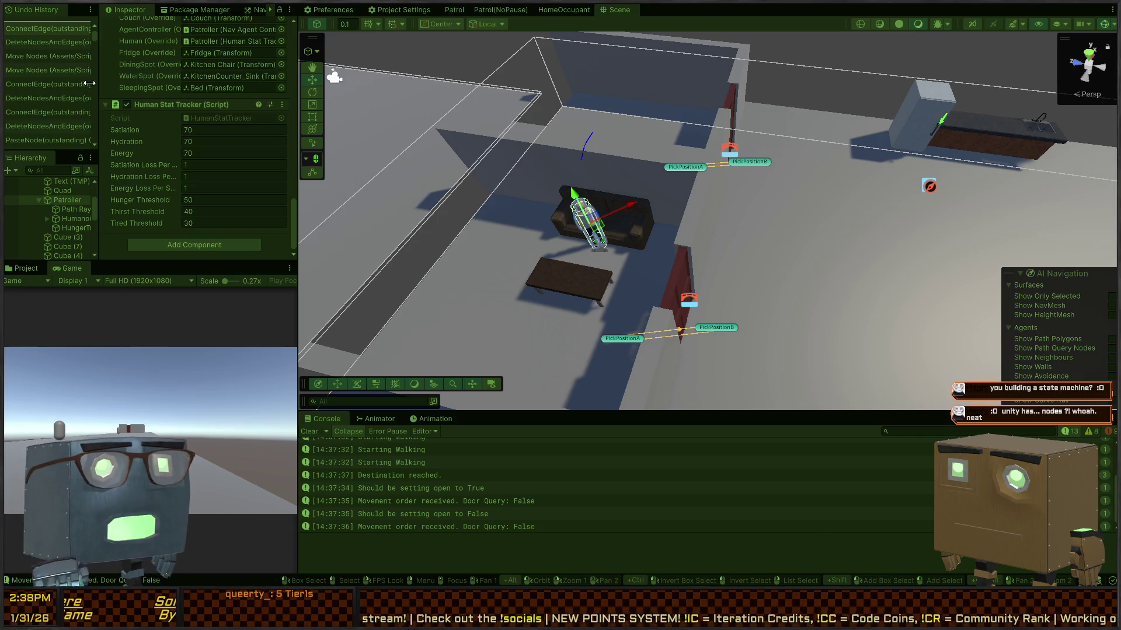
left_click_drag(689, 215, 751, 200)
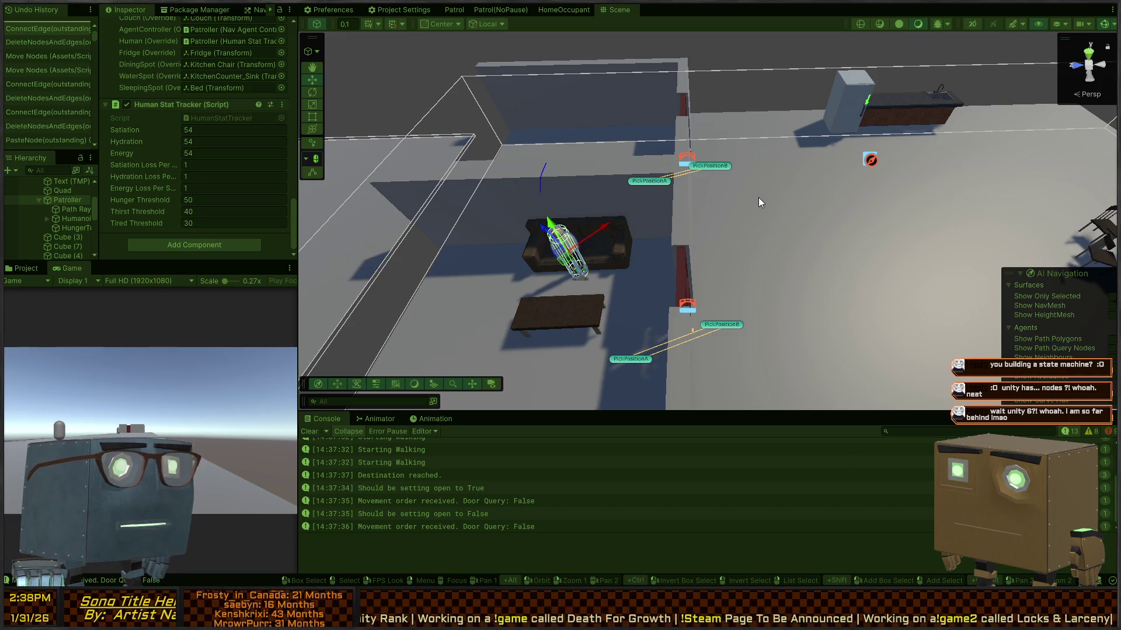
left_click_drag(778, 197, 808, 190)
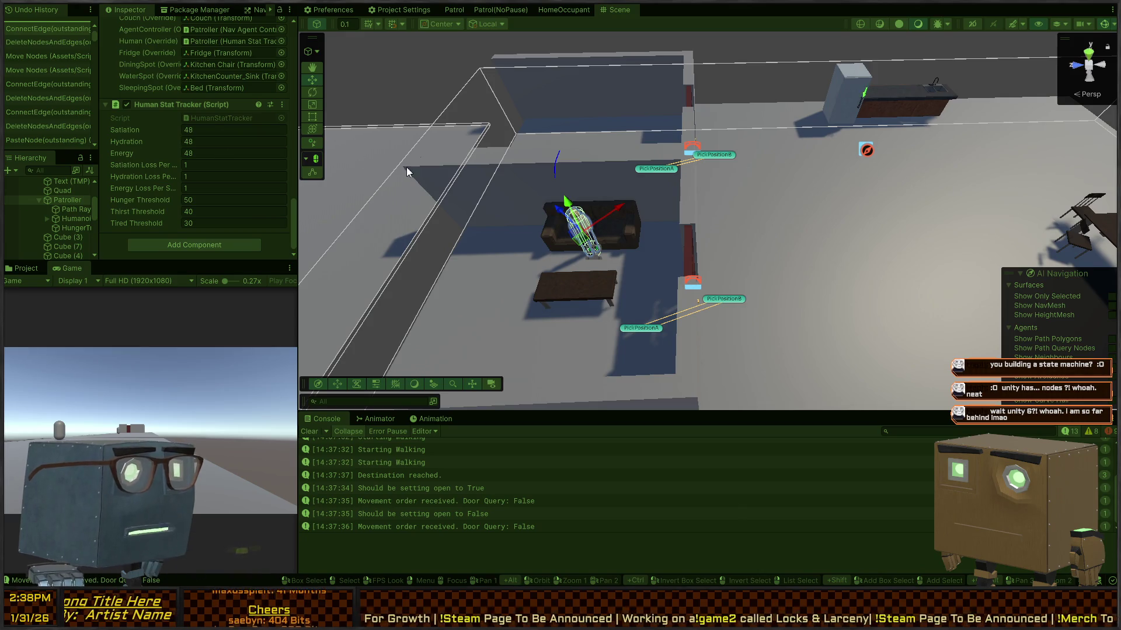
Step: Return to the live HomeOccupant graph and centre it on the On Start node
left_click(566, 10)
scroll(750, 150, "up", 5)
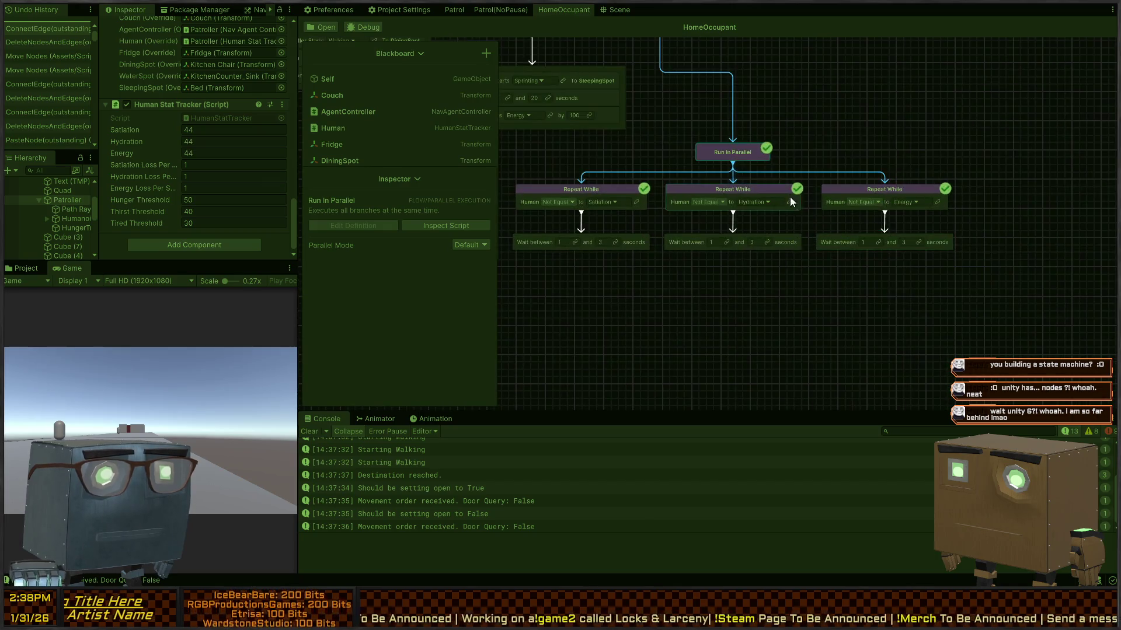
mouse_move(720, 82)
left_mouse_down()
mouse_move(758, 205)
mouse_move(871, 265)
left_mouse_up()
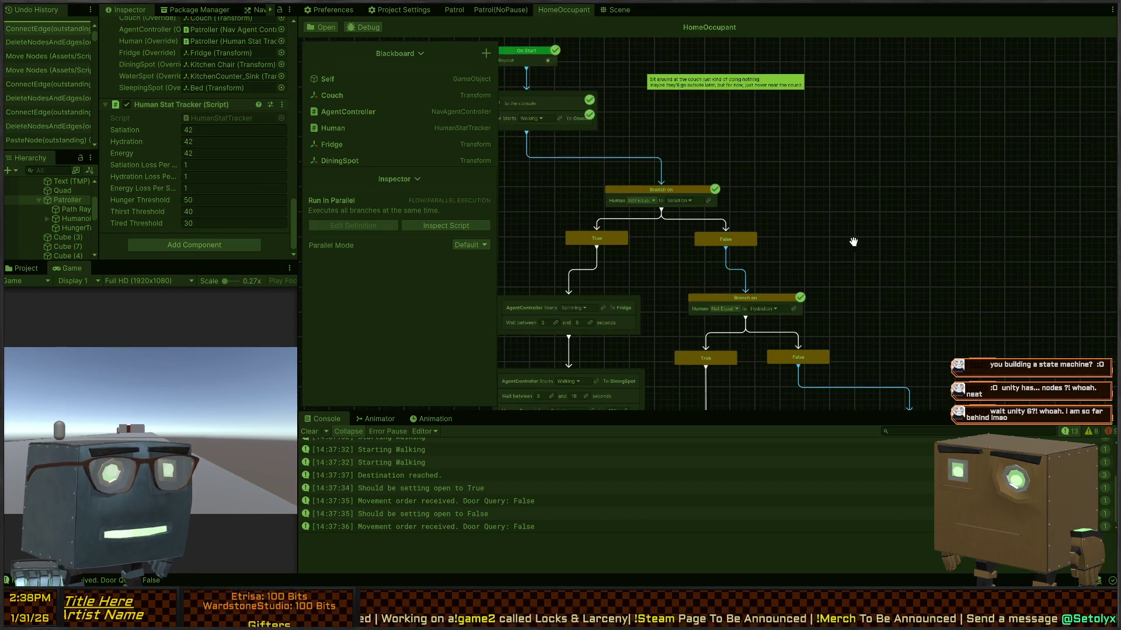
left_click_drag(763, 210, 836, 232)
left_click(699, 198)
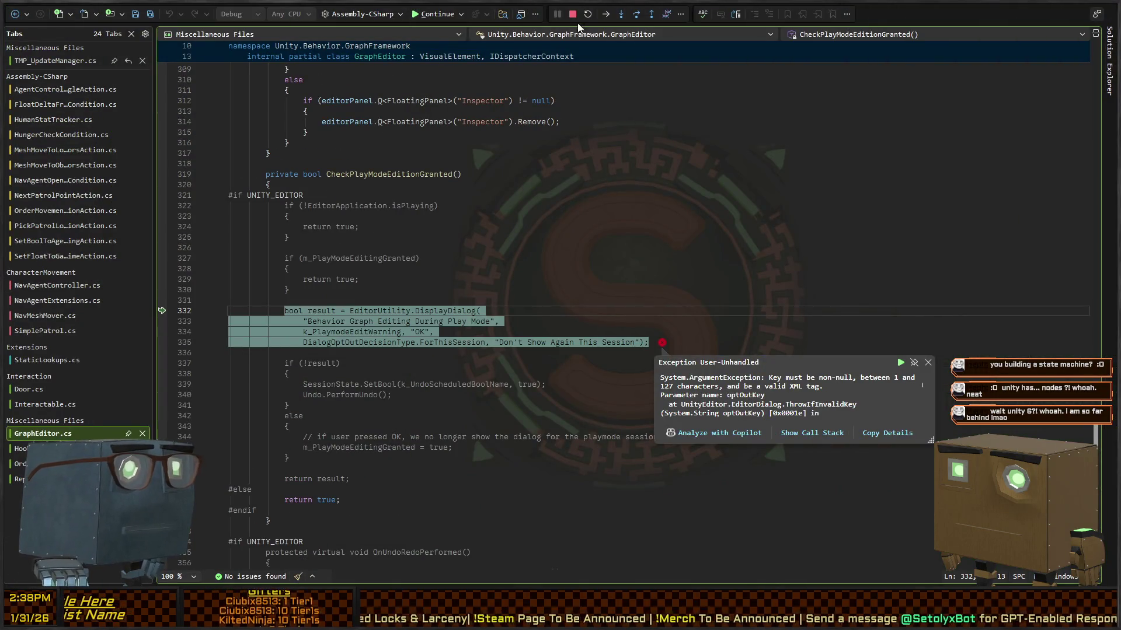
Step: Stop the Visual Studio debug session on the CheckPlayModeEditionGranted exception and return to Unity
left_click(572, 14)
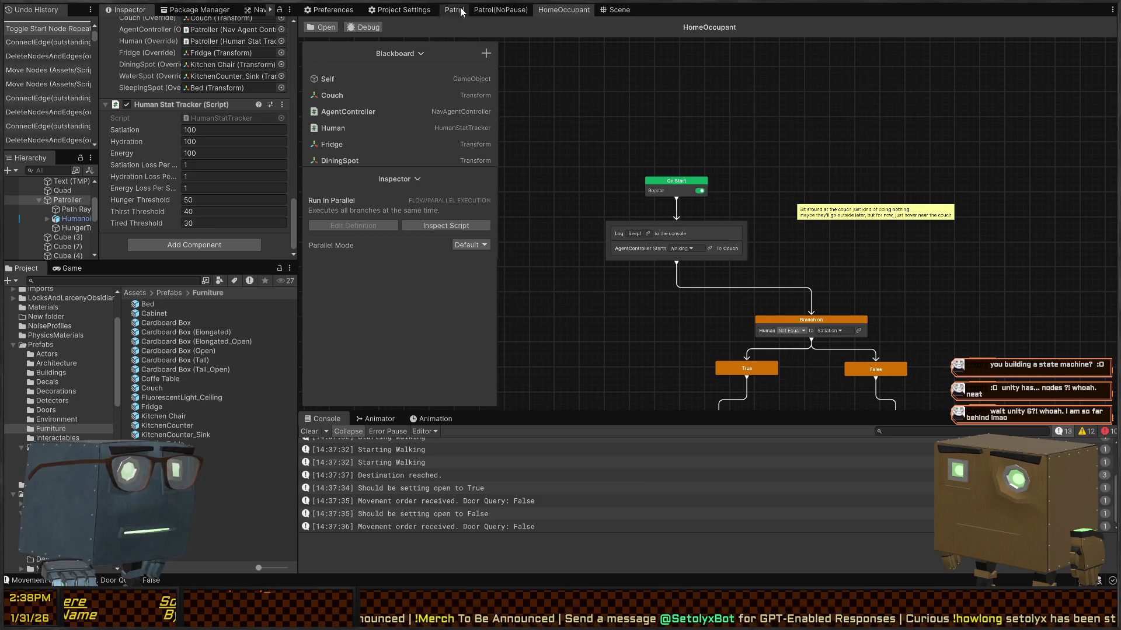
left_click(331, 10)
Step: Run the scene in play mode from the Scene view until the log ends with Beep!, then stop
left_click(616, 10)
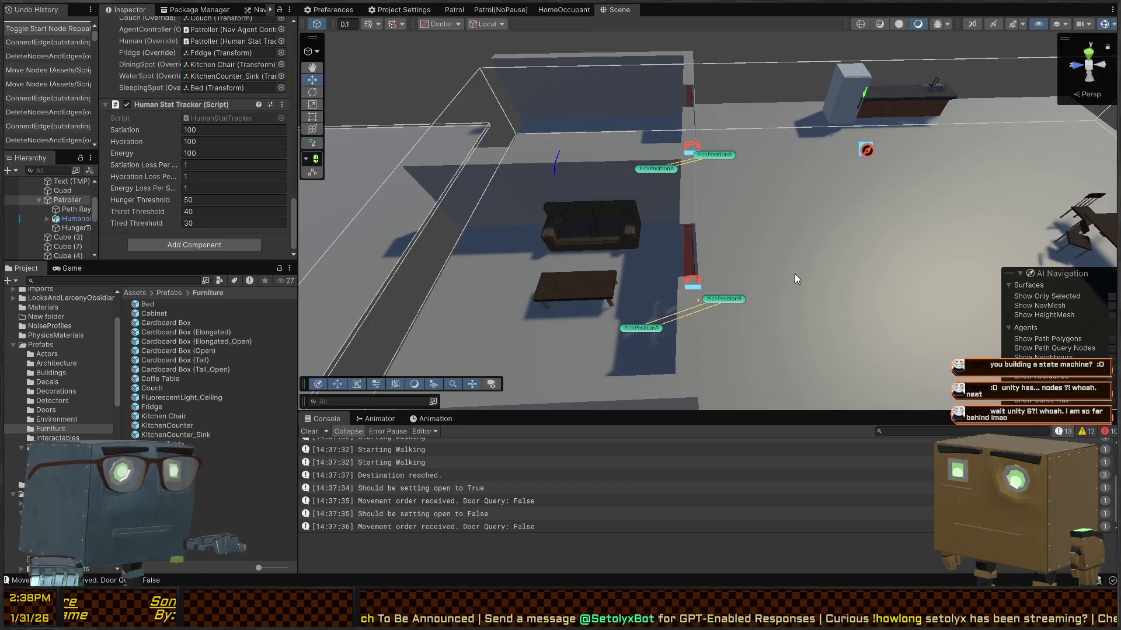
key("ctrl+p")
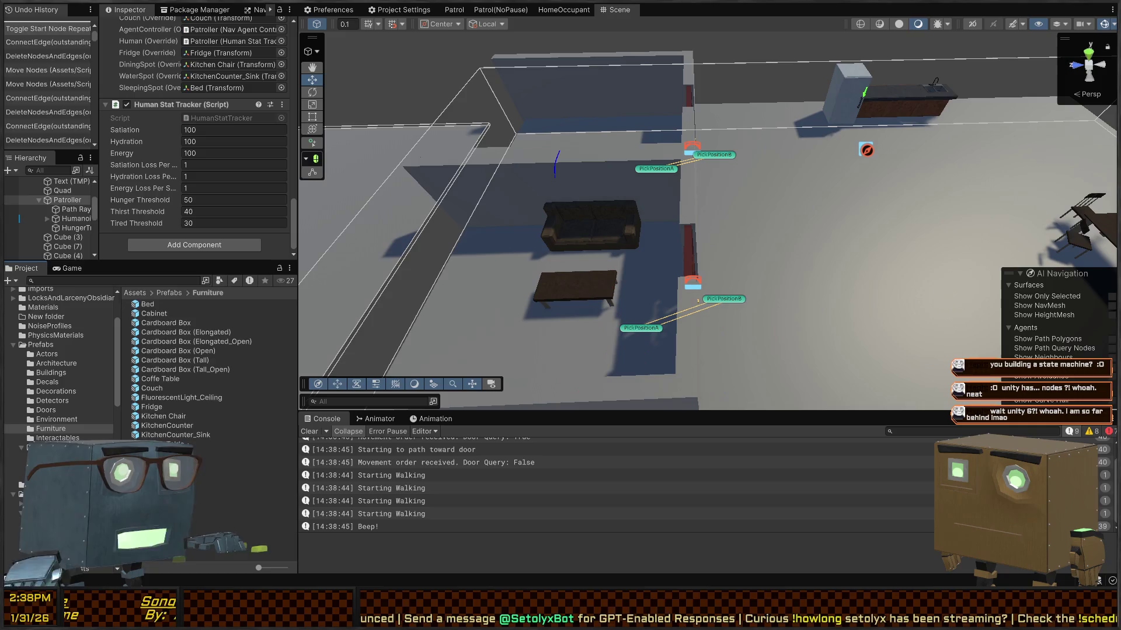
key("alt+Tab")
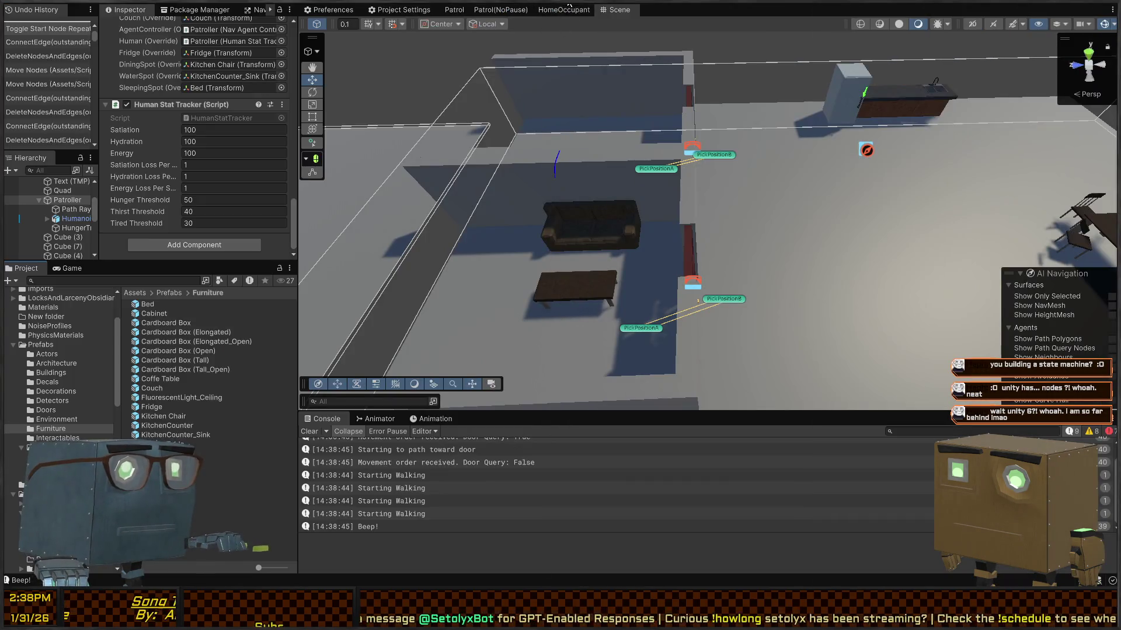
Step: Return to the HomeOccupant graph, zoom out, and undo the last graph edit
left_click(545, 10)
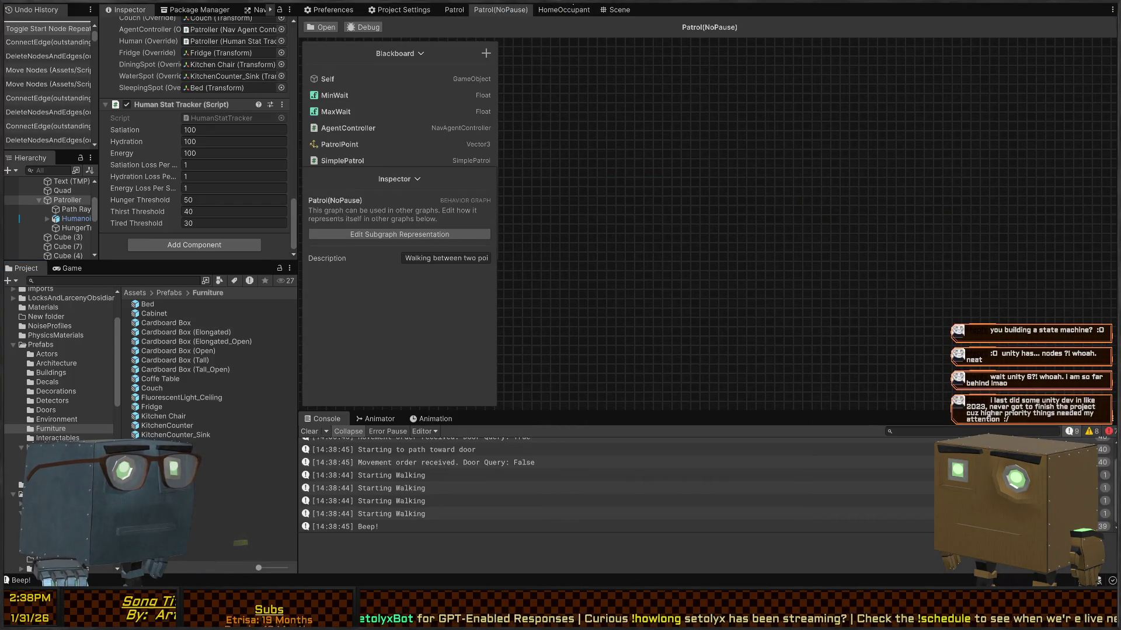
left_click_drag(610, 56, 714, 103)
scroll(779, 159, "down", 5)
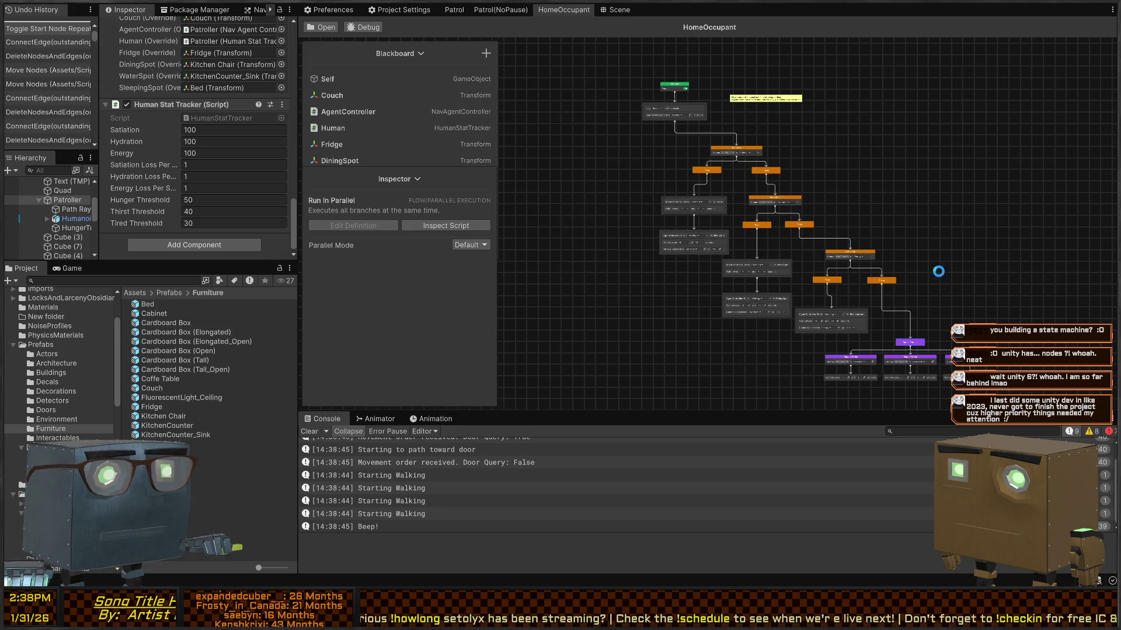
key("ctrl+z")
Step: Undo the Run In Parallel edge connections and revert a trial auto-arrange of the Branch on nodes
key("ctrl+z")
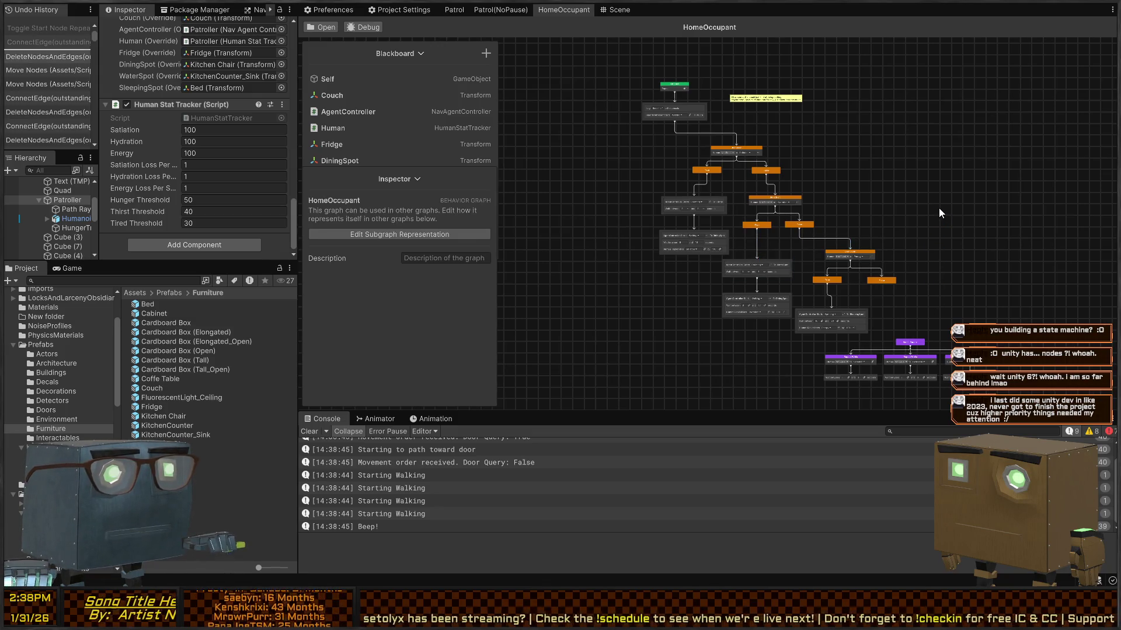
key("ctrl+z")
key("ctrl+z")
key("ctrl+z")
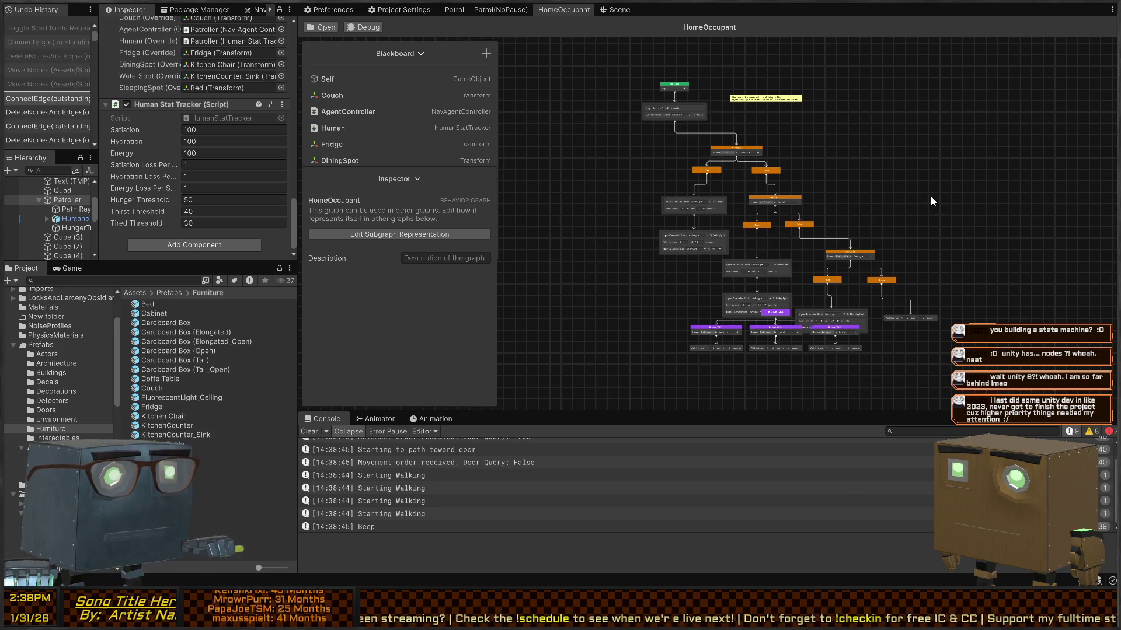
key("ctrl+z")
left_click_drag(708, 120, 824, 122)
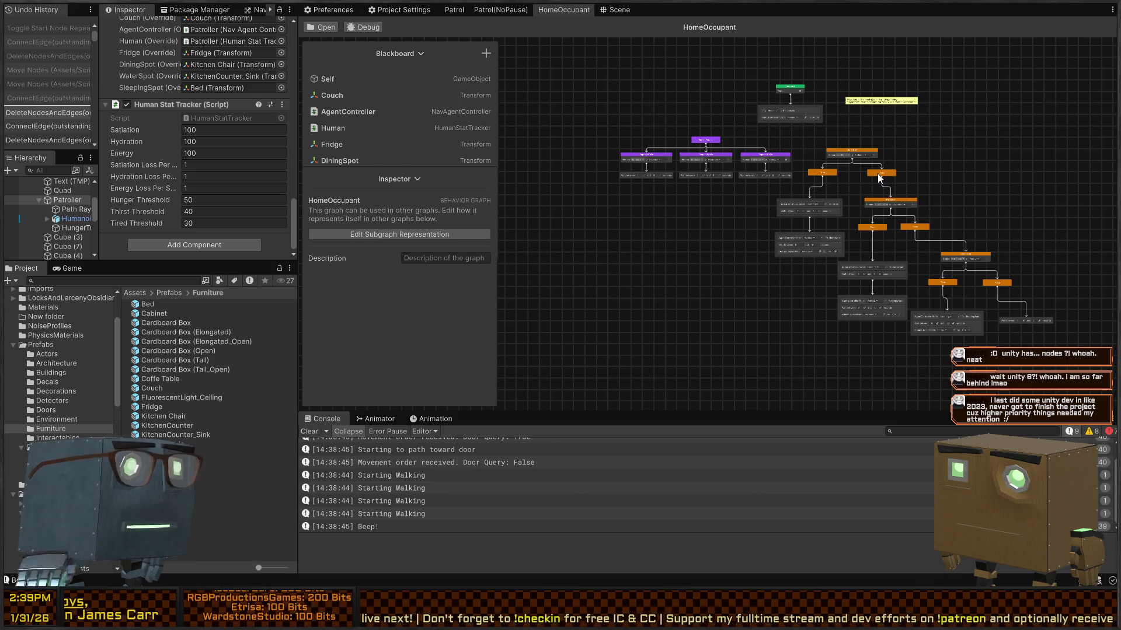
scroll(852, 149, "up", 5)
left_click(851, 142)
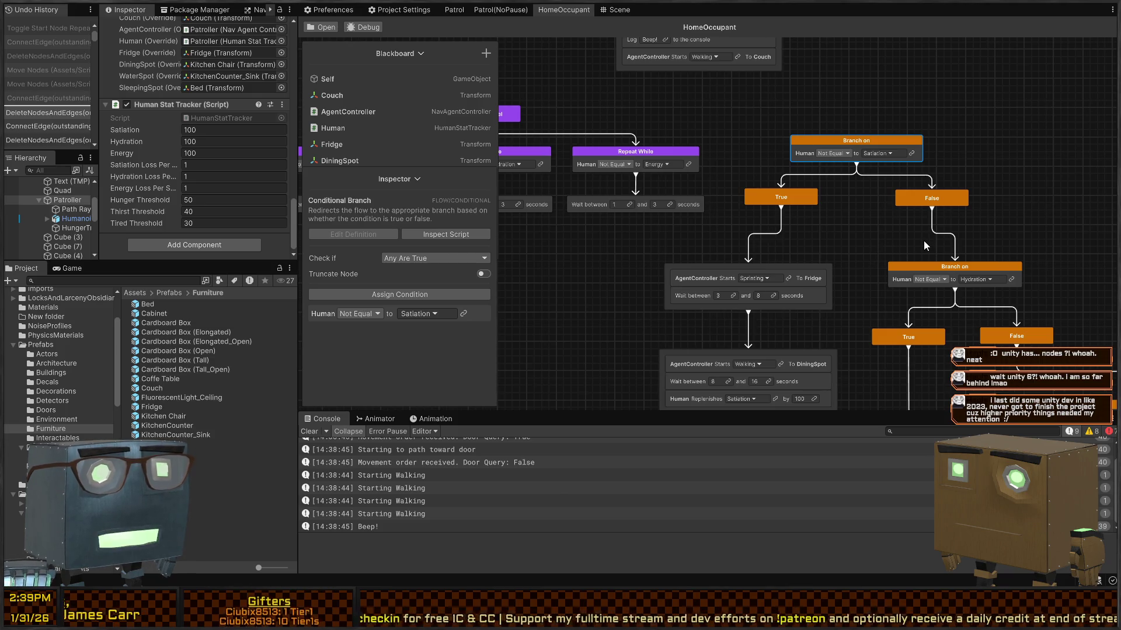
key("shift+a")
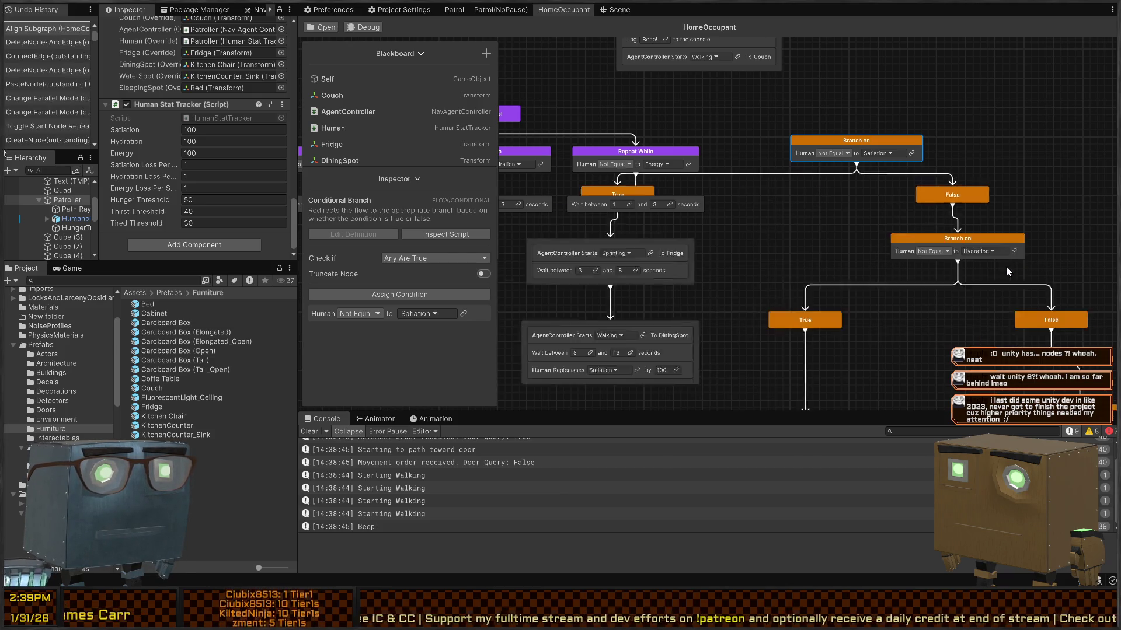
scroll(841, 167, "down", 5)
scroll(928, 163, "up", 2)
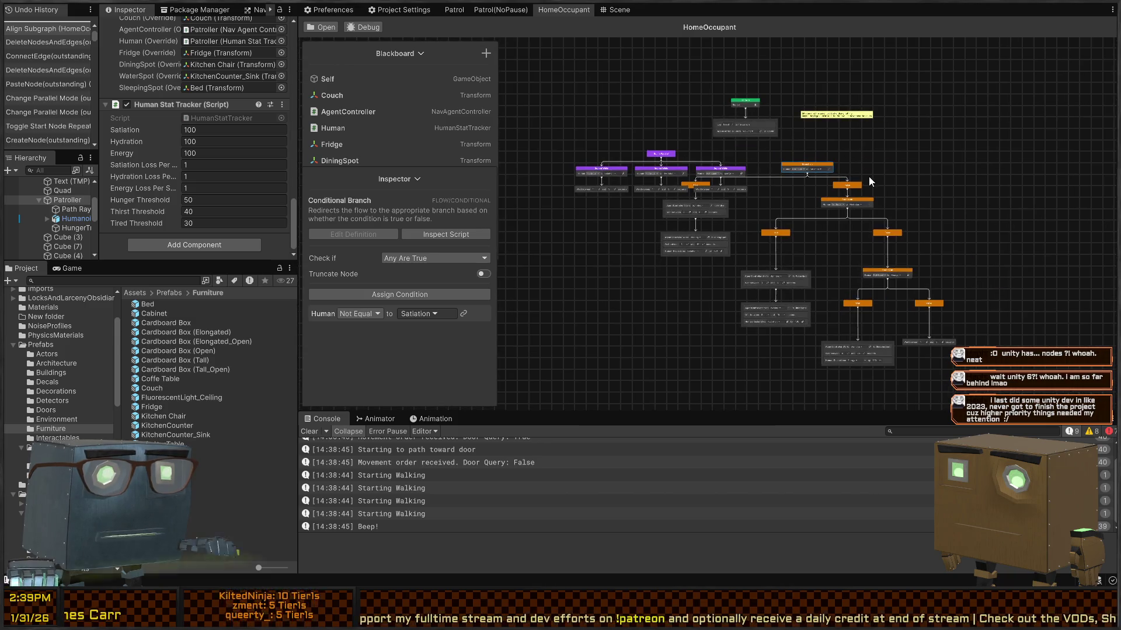
key("ctrl+z")
scroll(788, 186, "up", 5)
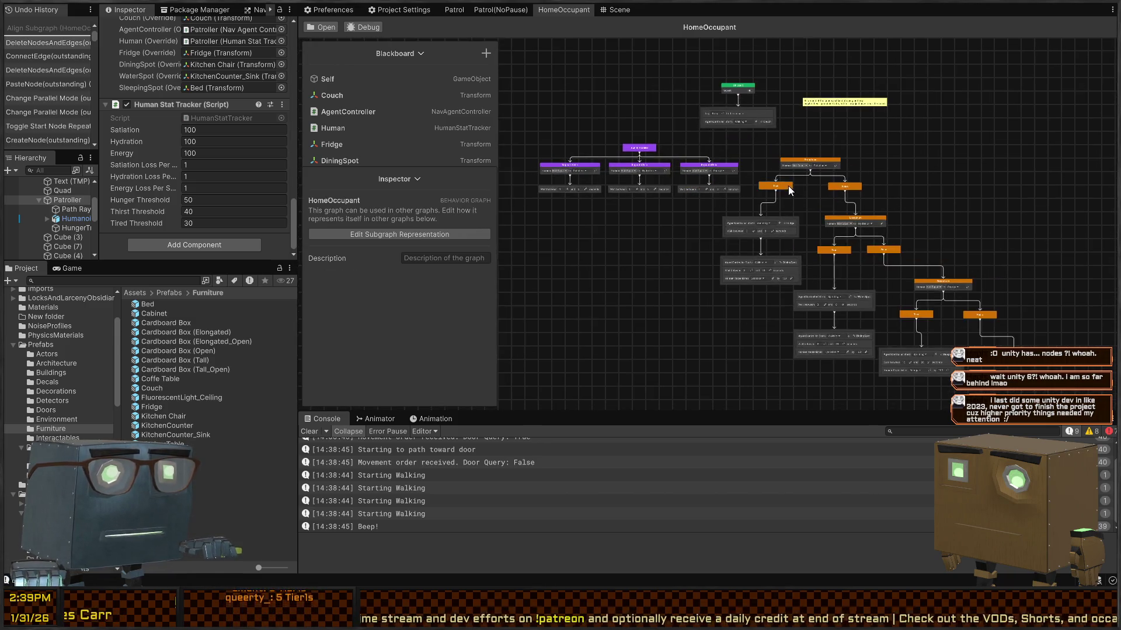
mouse_move(775, 156)
left_mouse_down()
mouse_move(830, 216)
mouse_move(889, 253)
left_mouse_up()
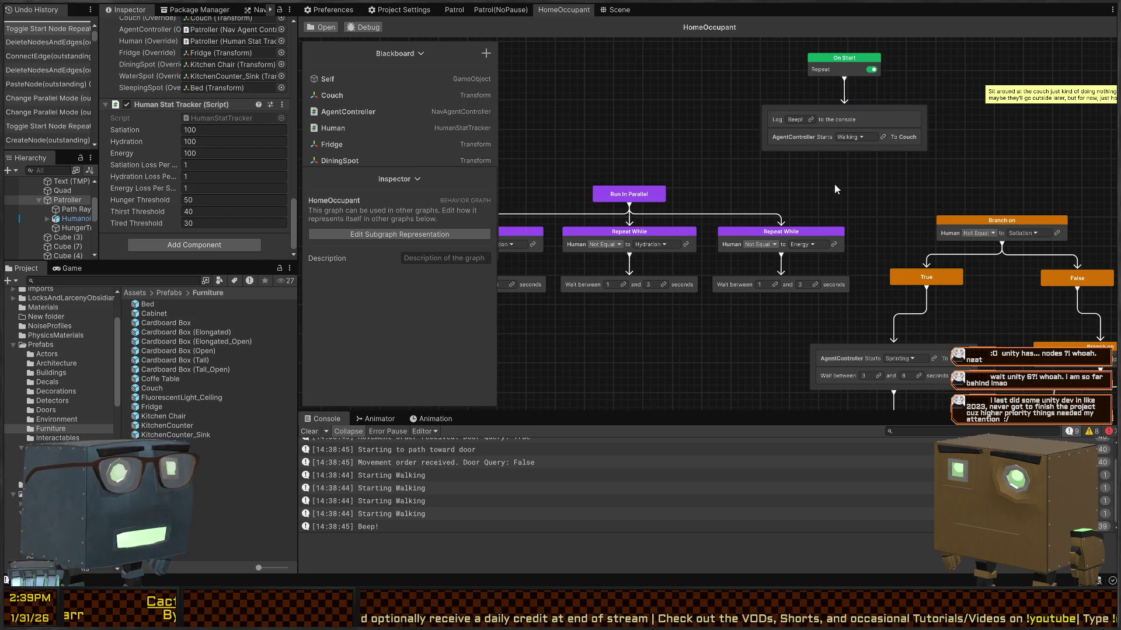
mouse_move(775, 204)
left_mouse_down()
mouse_move(802, 157)
mouse_move(854, 143)
left_mouse_up()
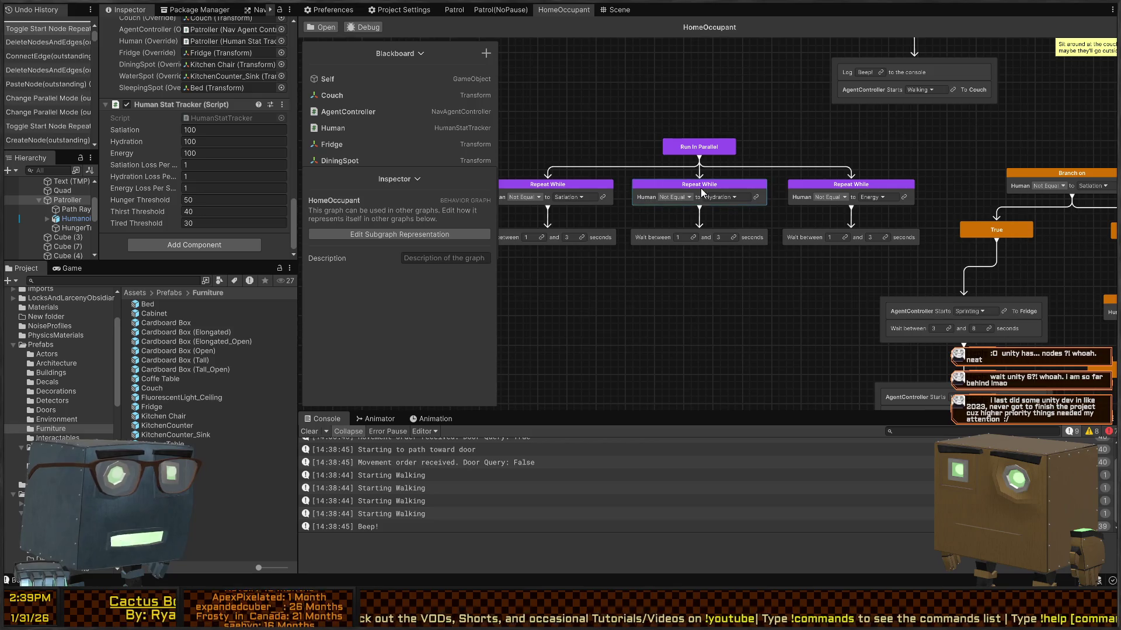
Step: Set the Satiation Repeat While to All Are True with Human Equal to Satiation
left_click(575, 183)
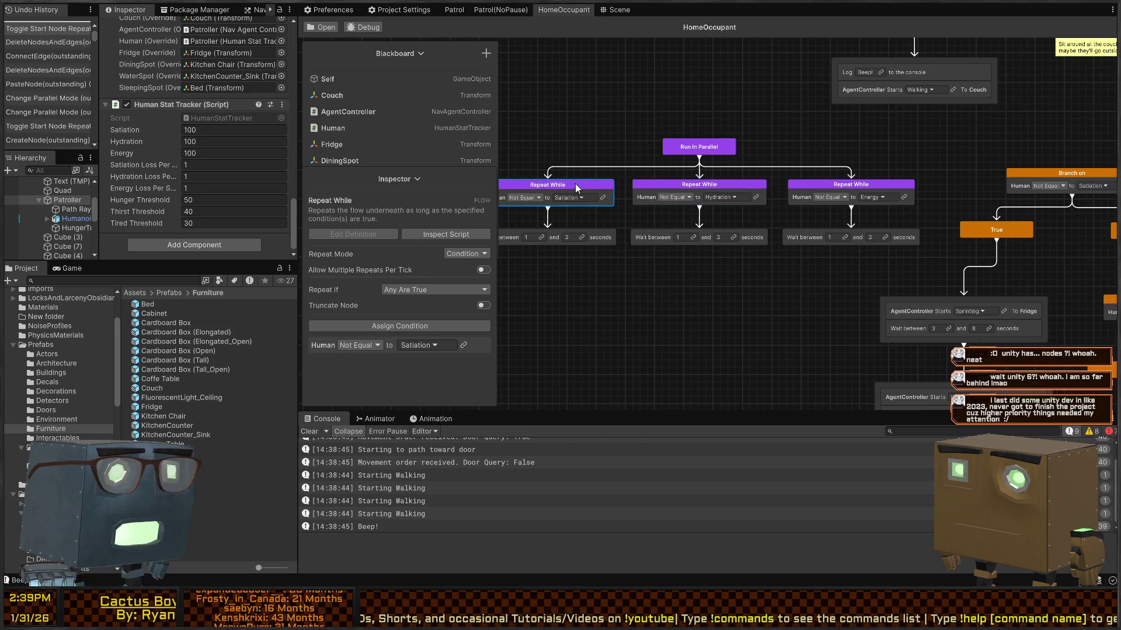
left_click(429, 289)
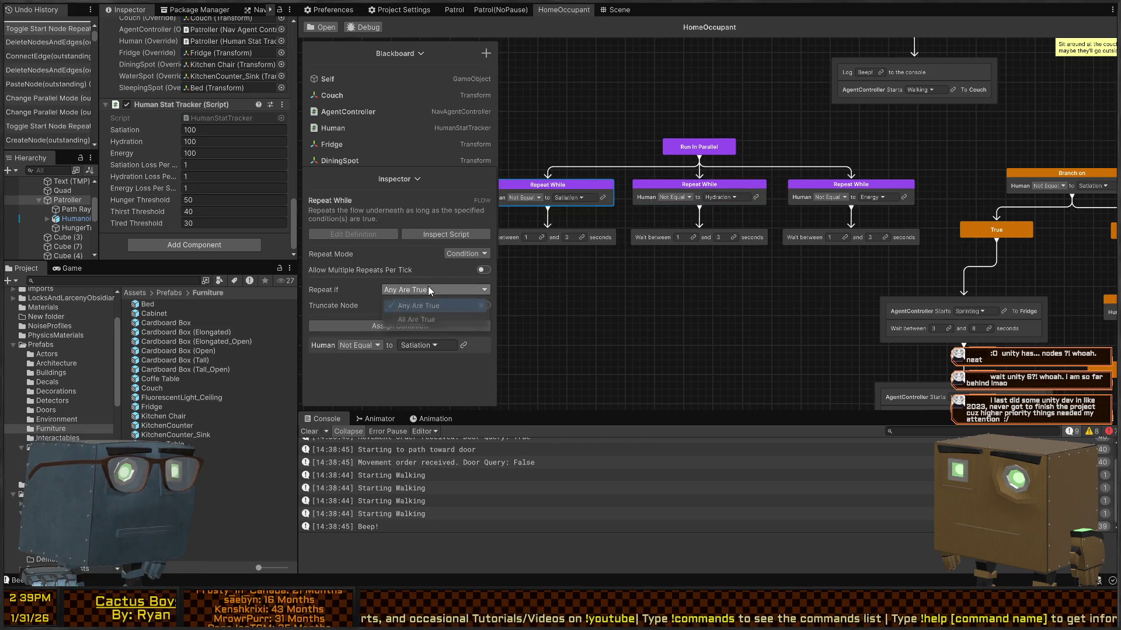
left_click(413, 320)
mouse_move(521, 282)
left_mouse_down()
mouse_move(743, 253)
mouse_move(725, 258)
left_mouse_up()
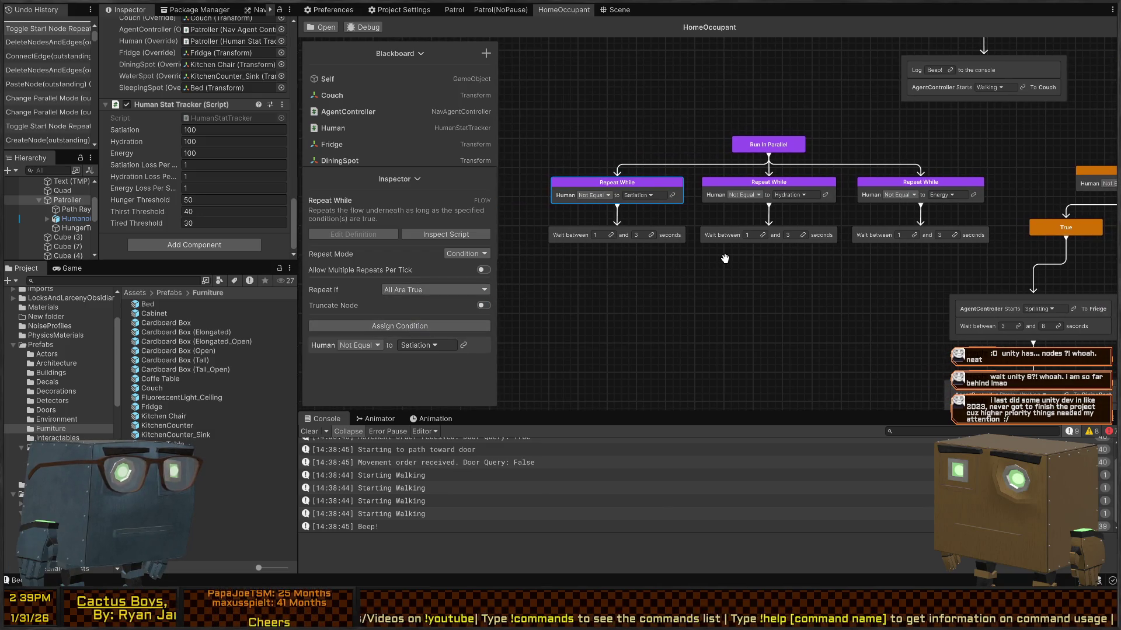
left_click(600, 195)
left_click(598, 213)
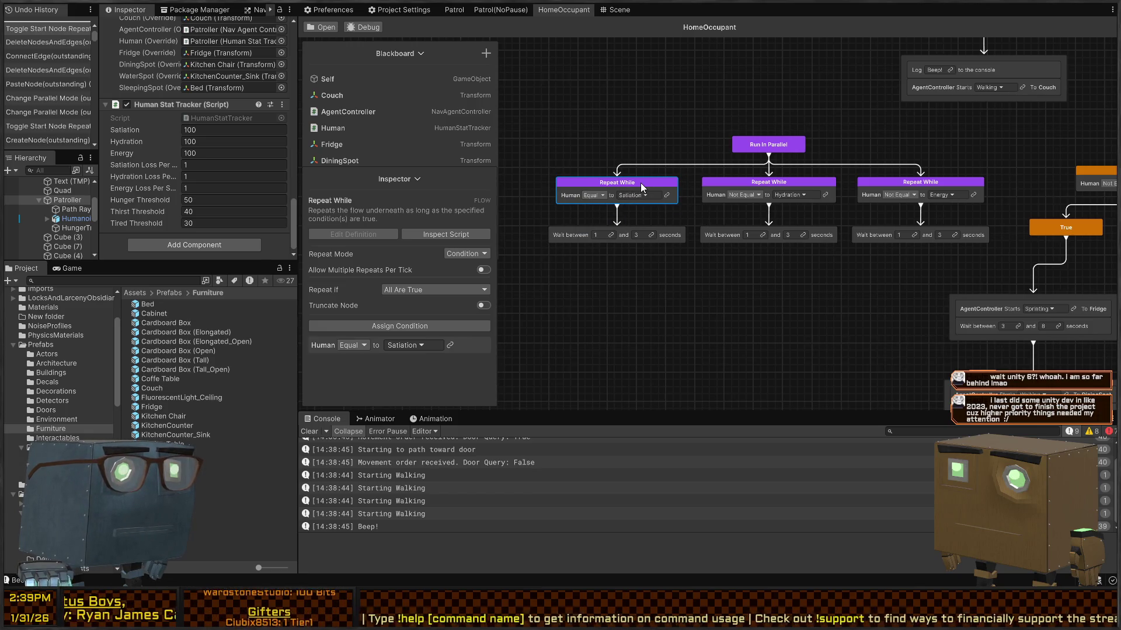
Step: Review the Hydration comparison options, then delete the Run In Parallel node
left_click(719, 198)
left_click(339, 344)
left_click(327, 346)
left_click(581, 195)
left_click(569, 190)
left_click(556, 191)
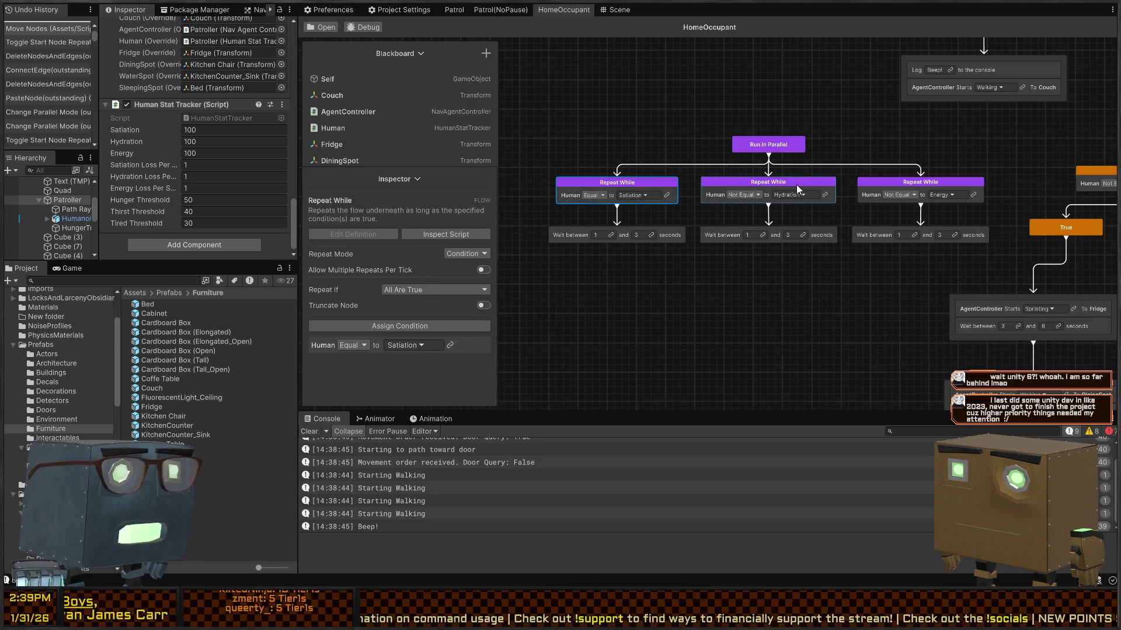
left_click(801, 151)
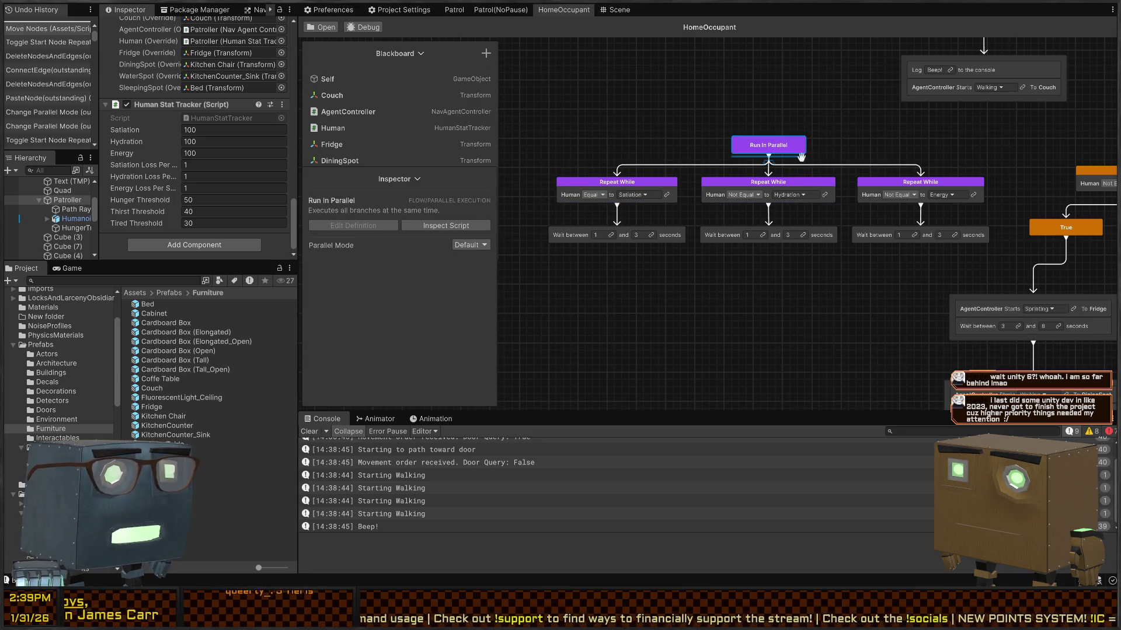
key("Delete")
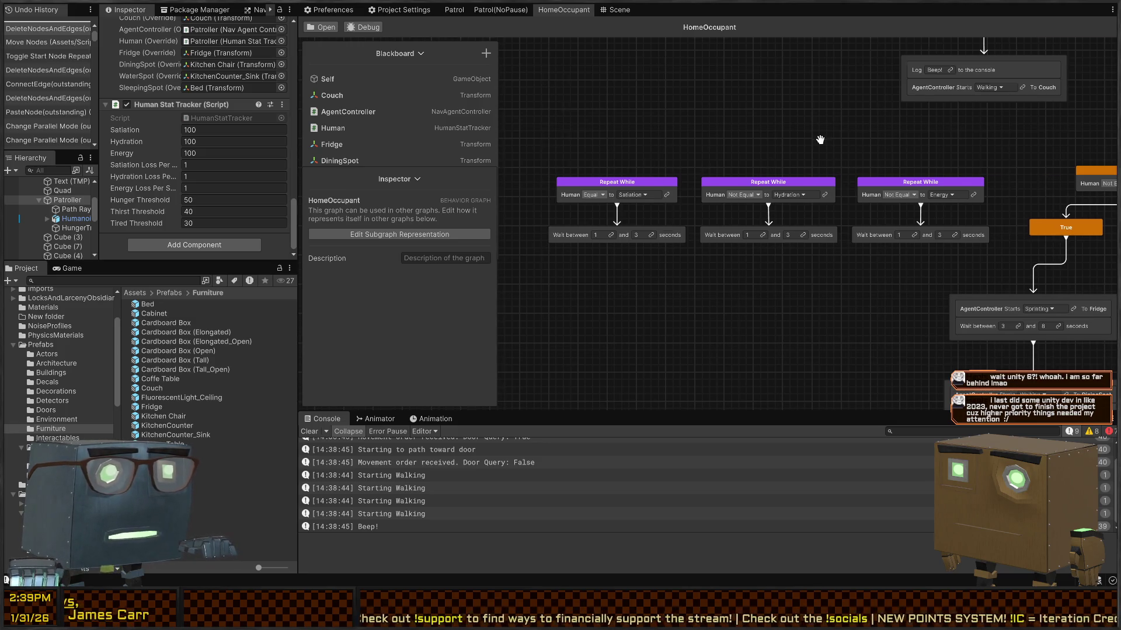
Step: Create a Sequence node and wire it into the Satiation Repeat While
scroll(823, 138, "right", 3)
key("space")
type("sequence")
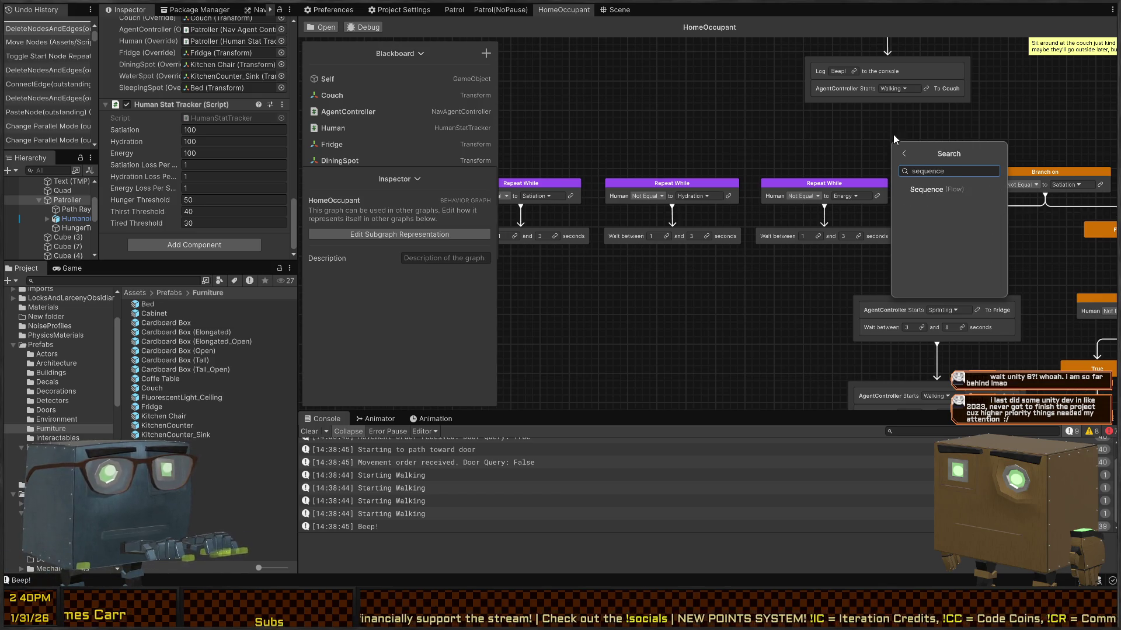
key("Return")
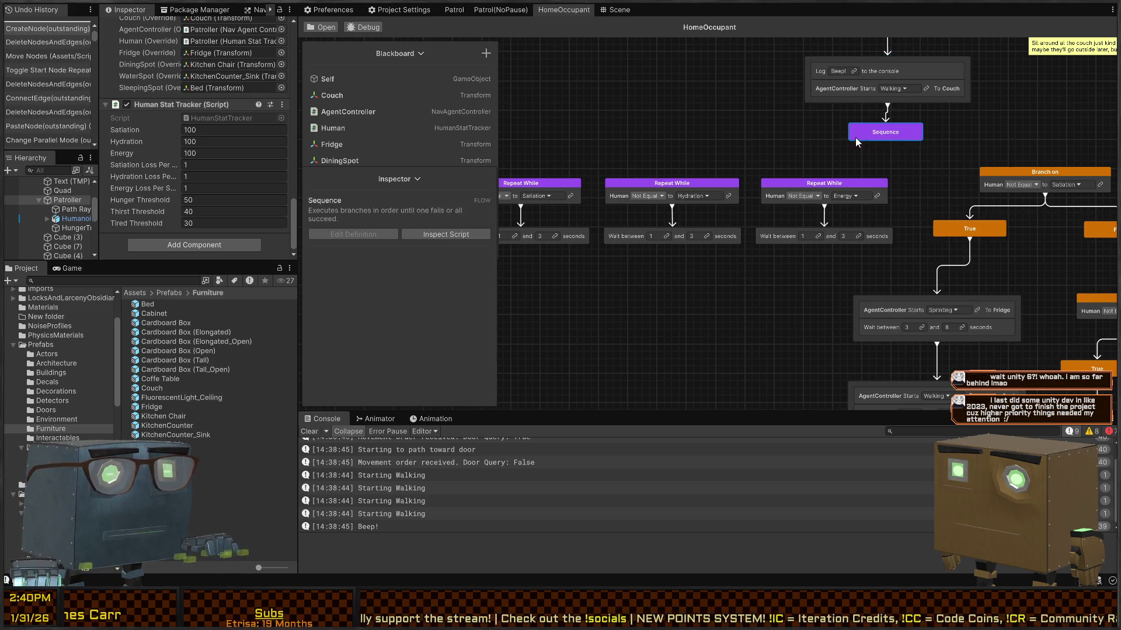
mouse_move(874, 143)
left_mouse_down()
mouse_move(561, 188)
mouse_move(627, 185)
left_mouse_up()
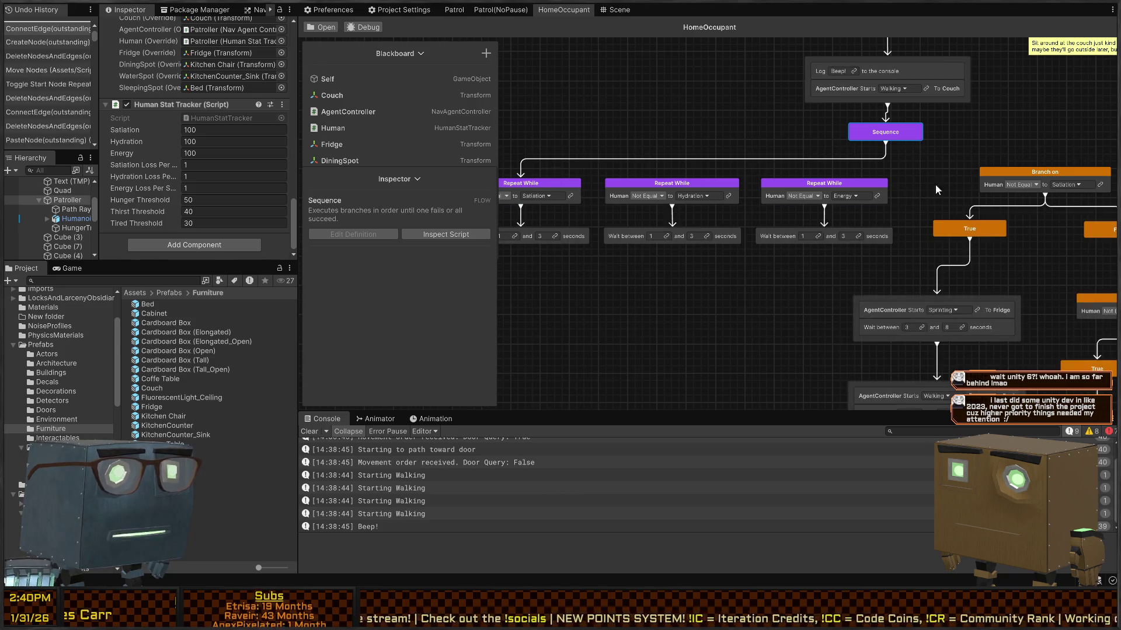
left_click(920, 187)
Step: Delete the Hydration and Energy Repeat While branches, leaving the Satiation loop selected
mouse_move(903, 165)
left_mouse_down()
mouse_move(732, 257)
mouse_move(620, 250)
left_mouse_up()
key("Delete")
left_click(598, 191)
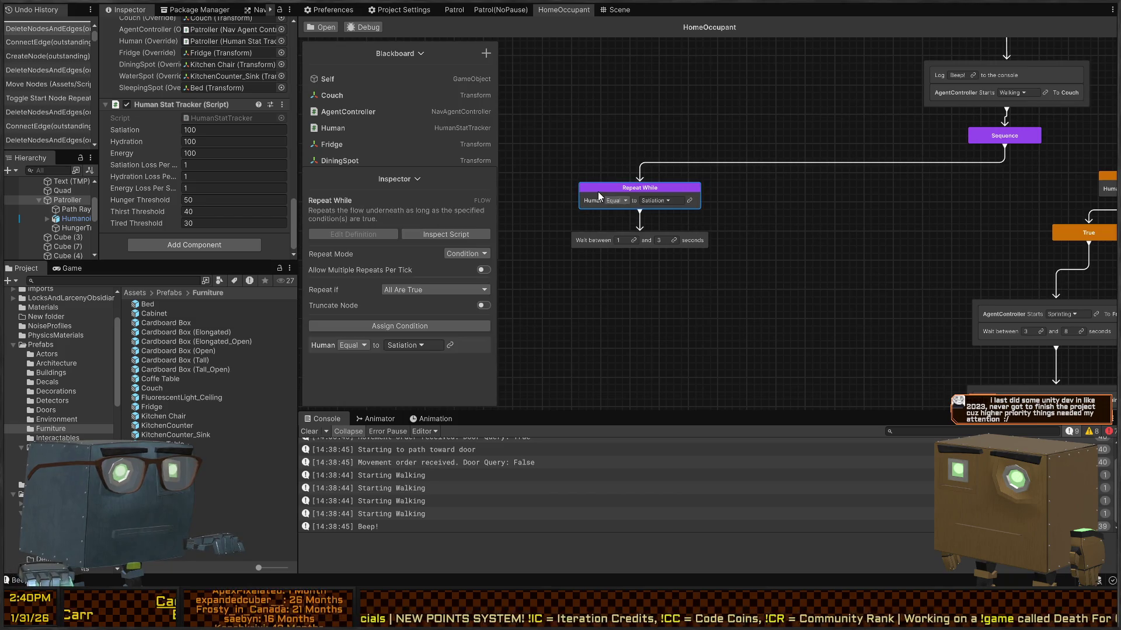
Step: Add two more HumanStuff Hunger Check Conditions to the Repeat While loop
left_click(397, 327)
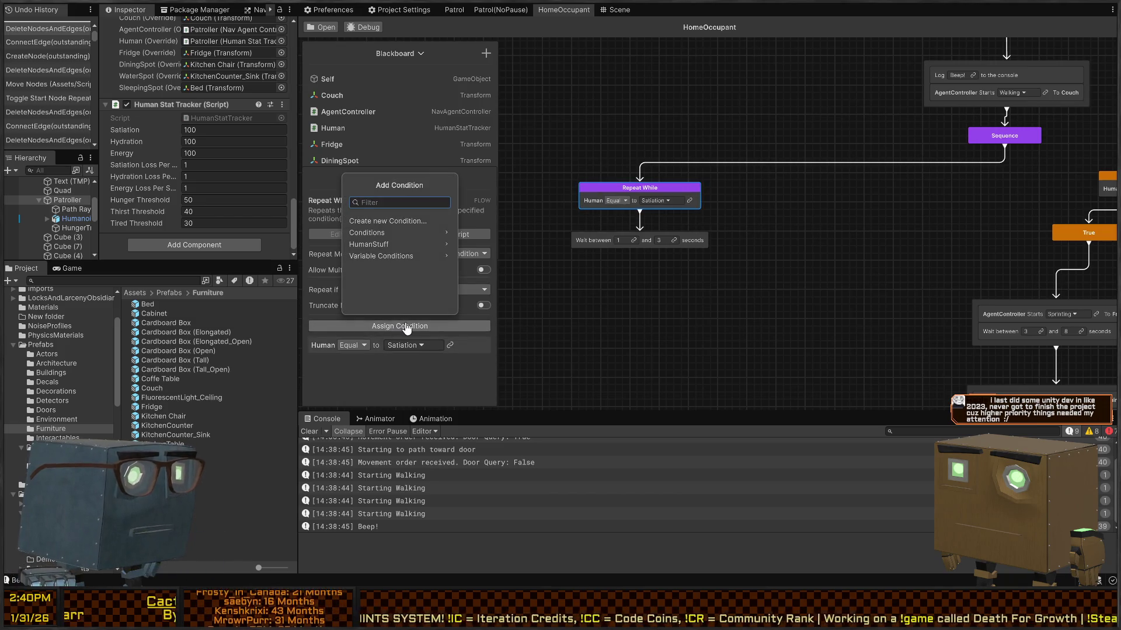
type("human")
left_click(373, 221)
left_click(365, 221)
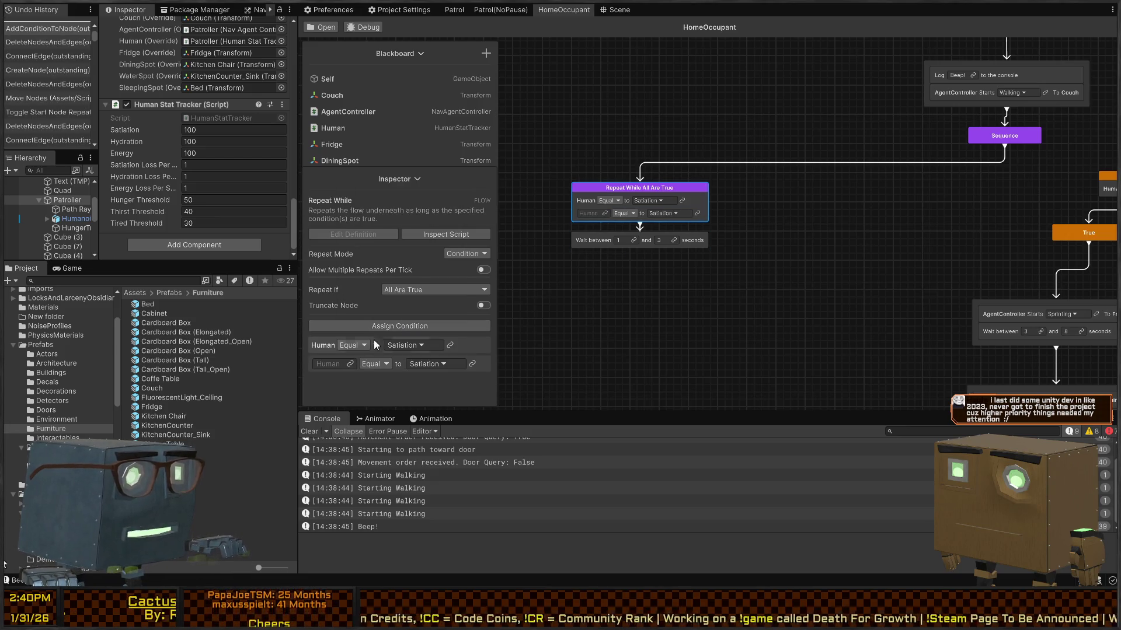
left_click(405, 329)
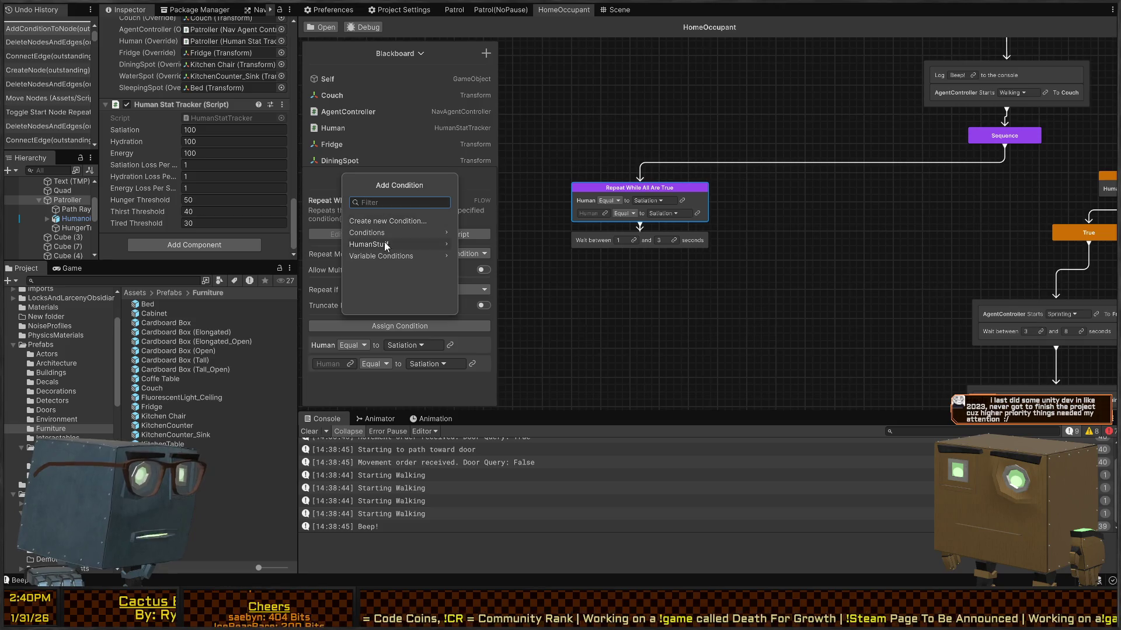
left_click(391, 234)
left_click(355, 186)
left_click(370, 244)
left_click(375, 221)
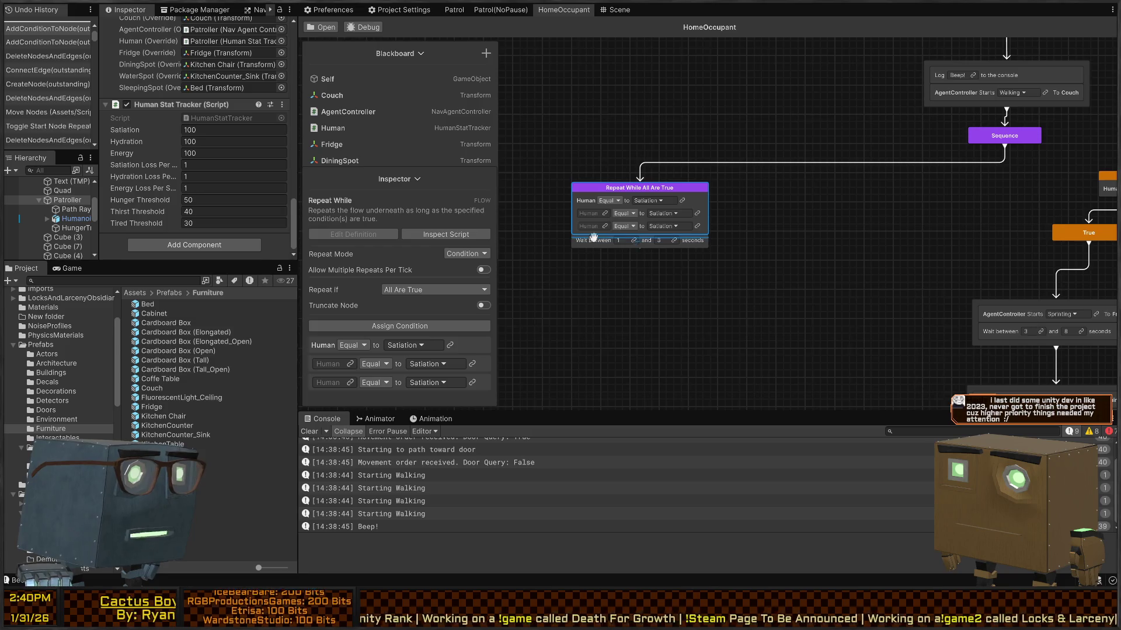
Step: Link the Human variable to the second and third conditions
left_click(604, 214)
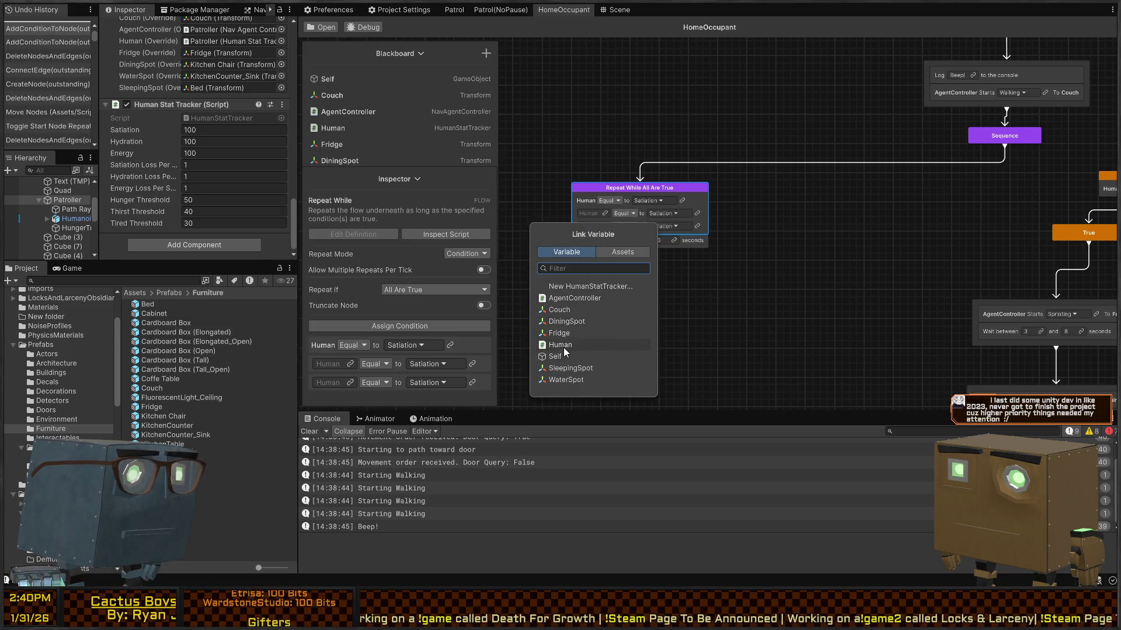
left_click(562, 345)
left_click(604, 226)
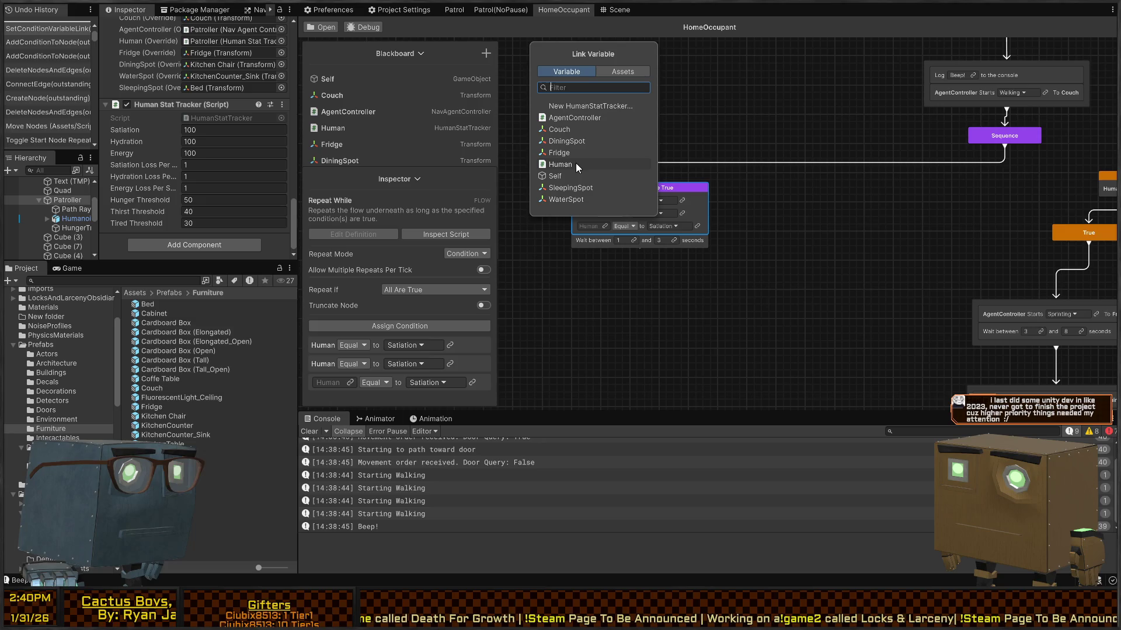
key("Return")
scroll(642, 186, "up", 1)
left_click_drag(663, 186, 681, 162)
Step: Set the second condition to Hydration and the third to Energy
left_click(669, 206)
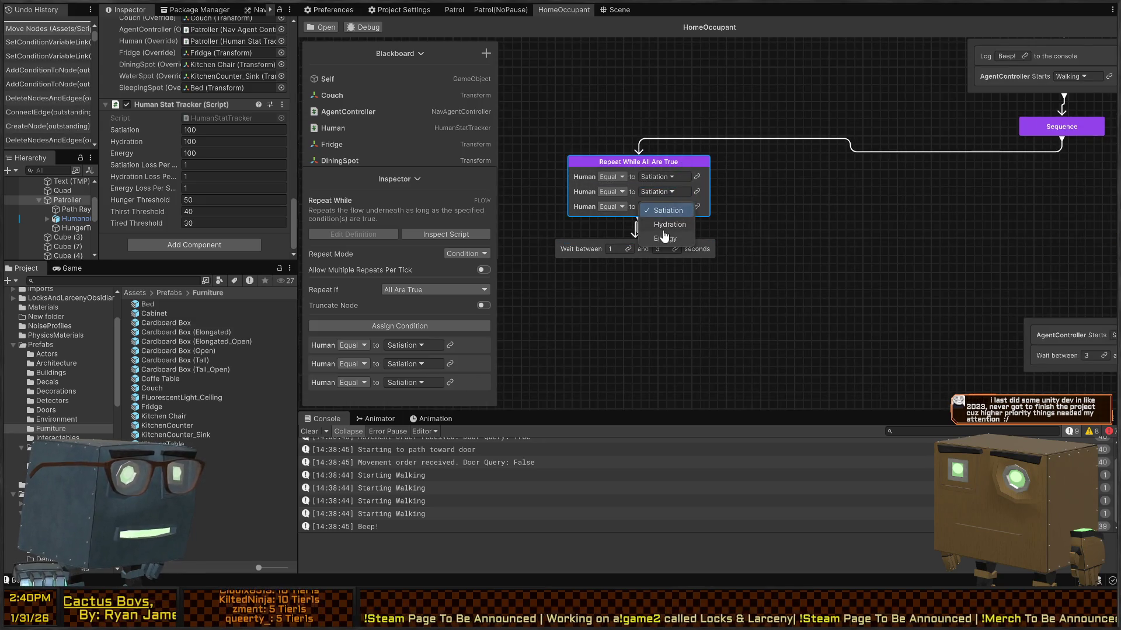
left_click(672, 224)
left_click(668, 207)
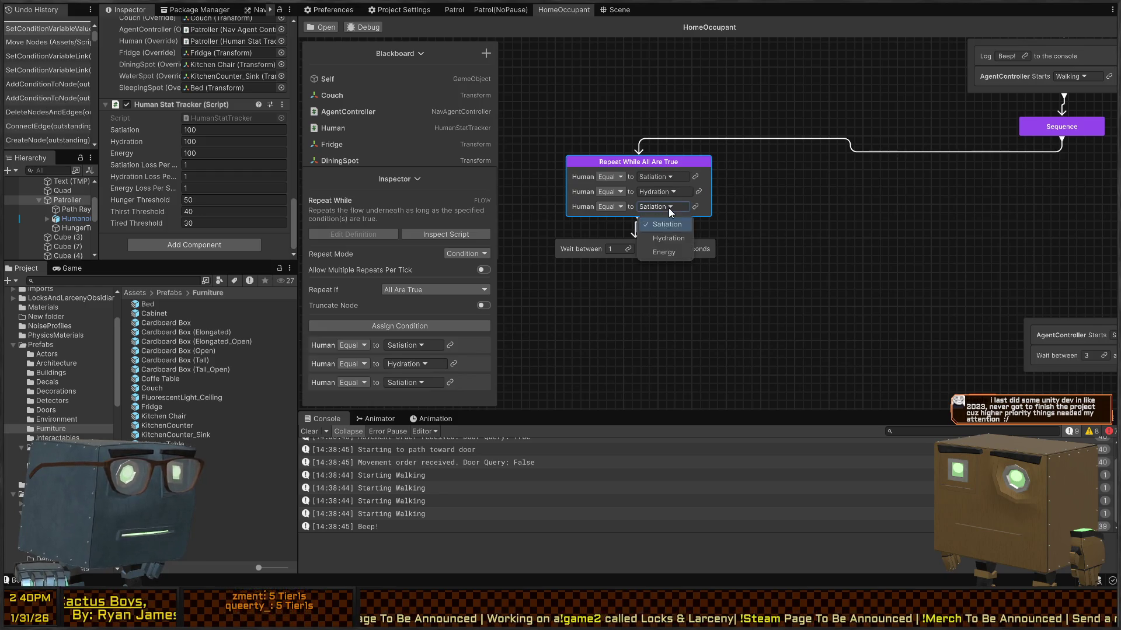
left_click(672, 253)
left_click(705, 257)
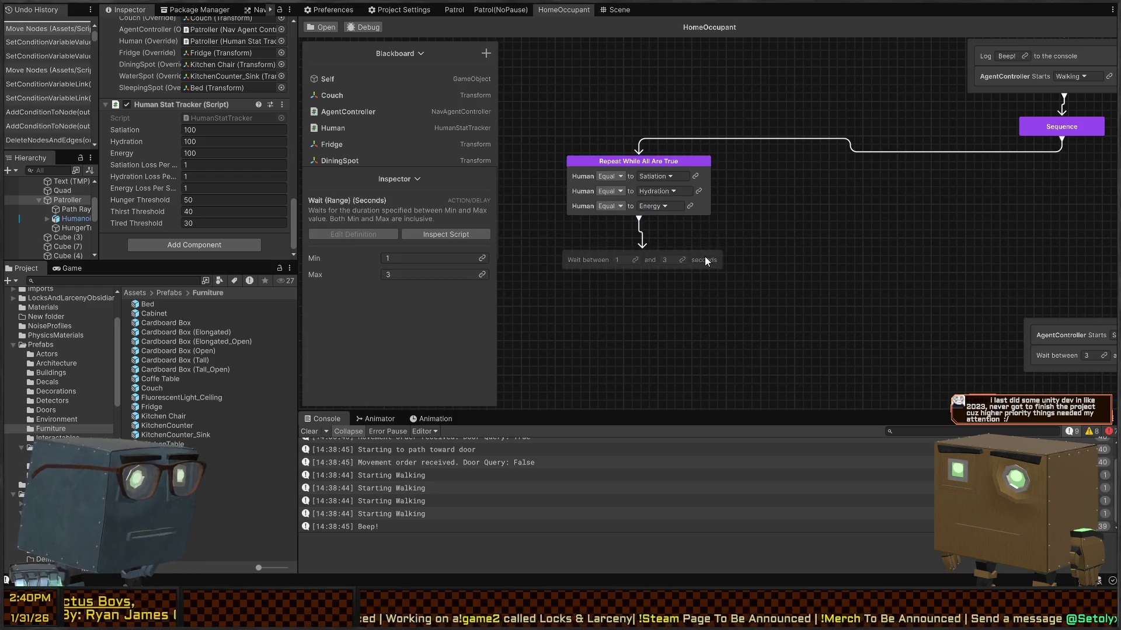
left_click_drag(1066, 169, 796, 188)
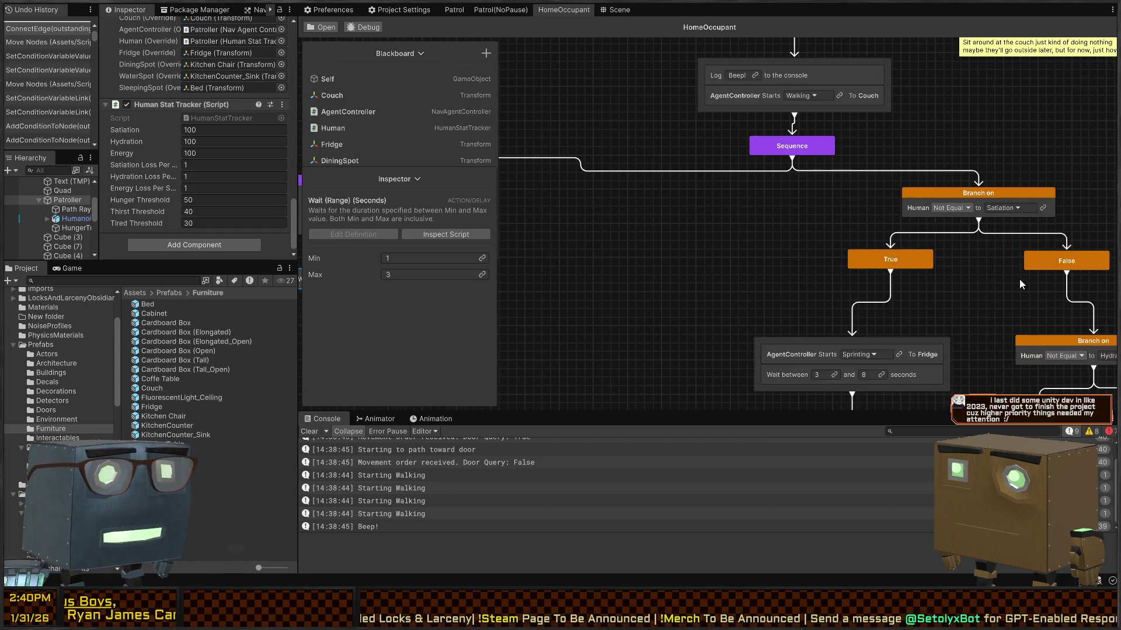
Step: Set the graph to debug the Patroller and run a short play-mode test
left_click_drag(964, 255, 742, 201)
scroll(783, 254, "down", 5)
scroll(846, 236, "up", 3)
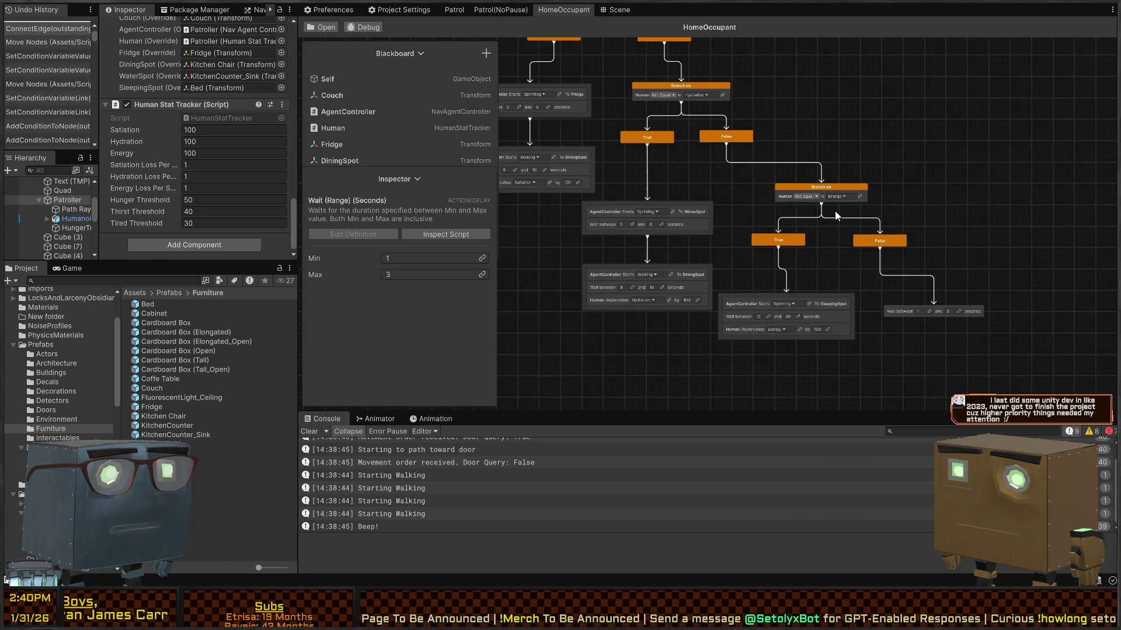
scroll(717, 148, "down", 3)
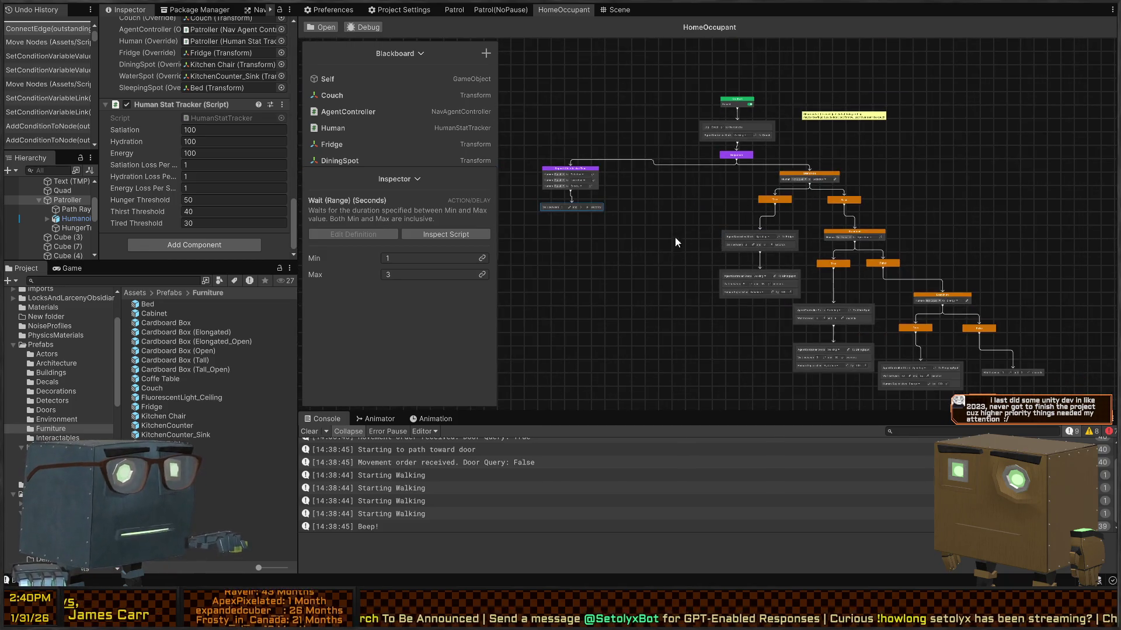
left_click(373, 28)
left_click(327, 108)
key("ctrl+p")
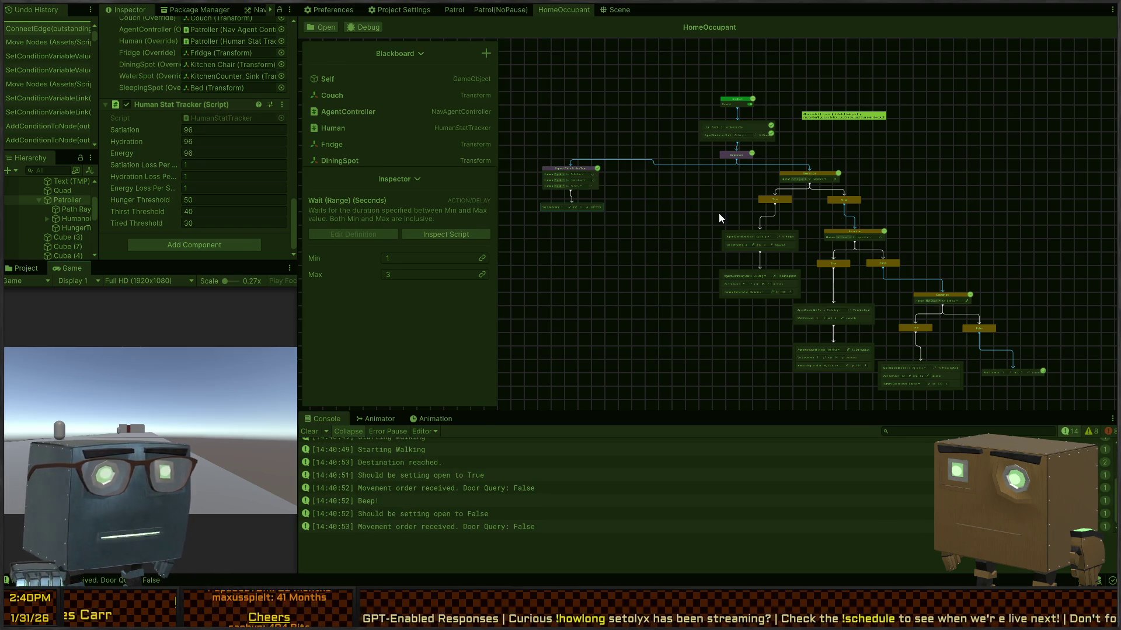
key("ctrl+p")
Step: Replay in the Scene view watching the Patroller walk to the couch, then reopen HomeOccupant
left_click(619, 9)
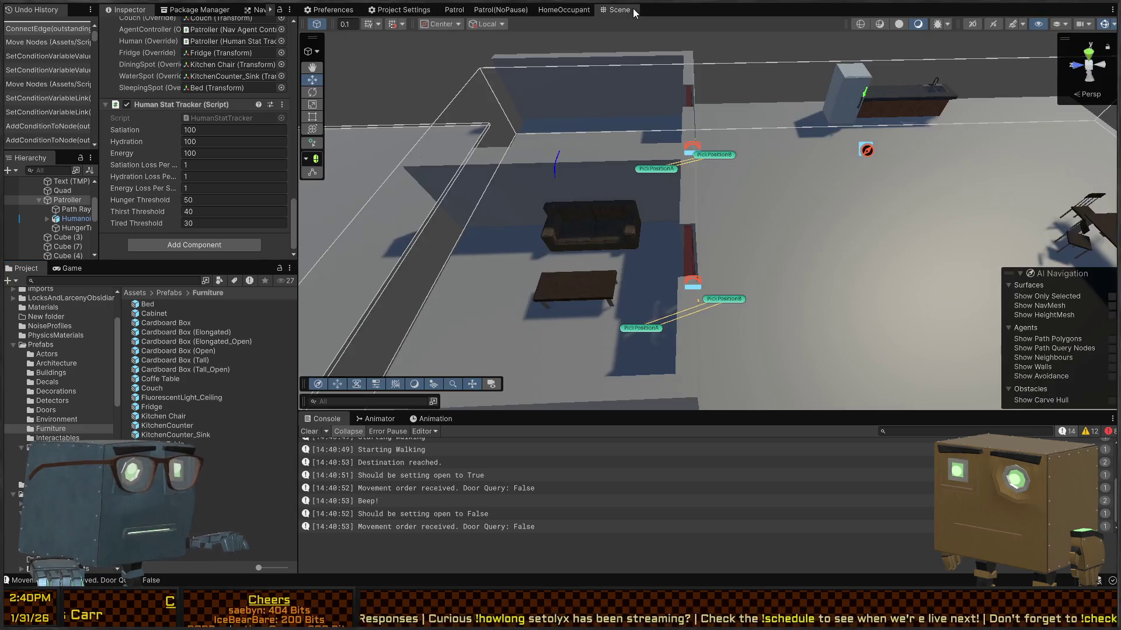
key("ctrl+p")
left_click_drag(758, 261, 781, 208)
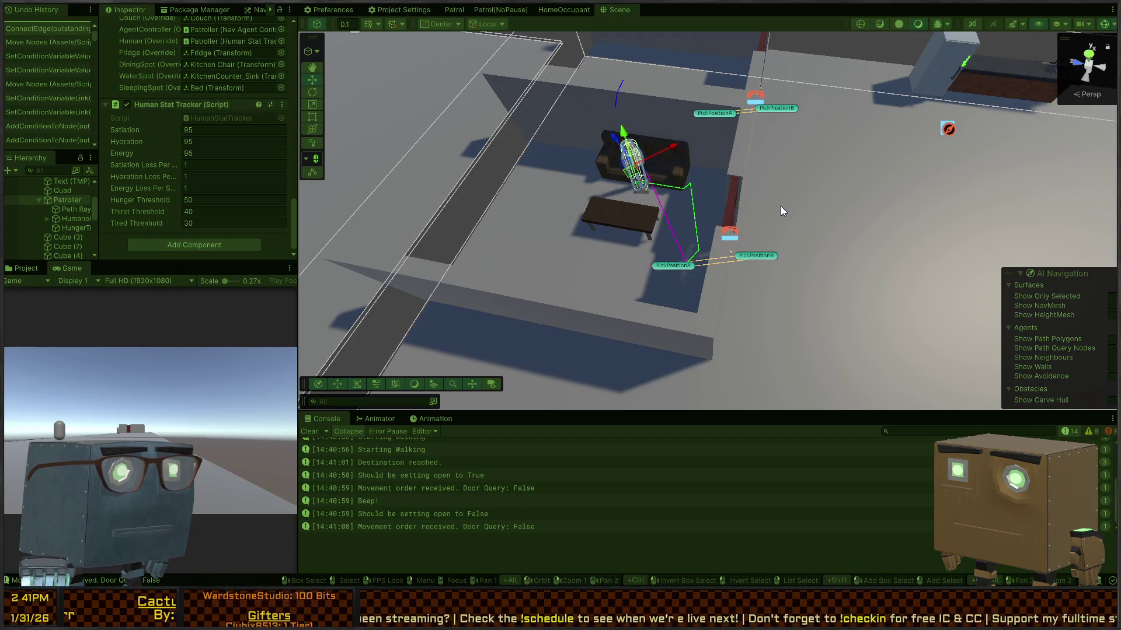
key("ctrl+p")
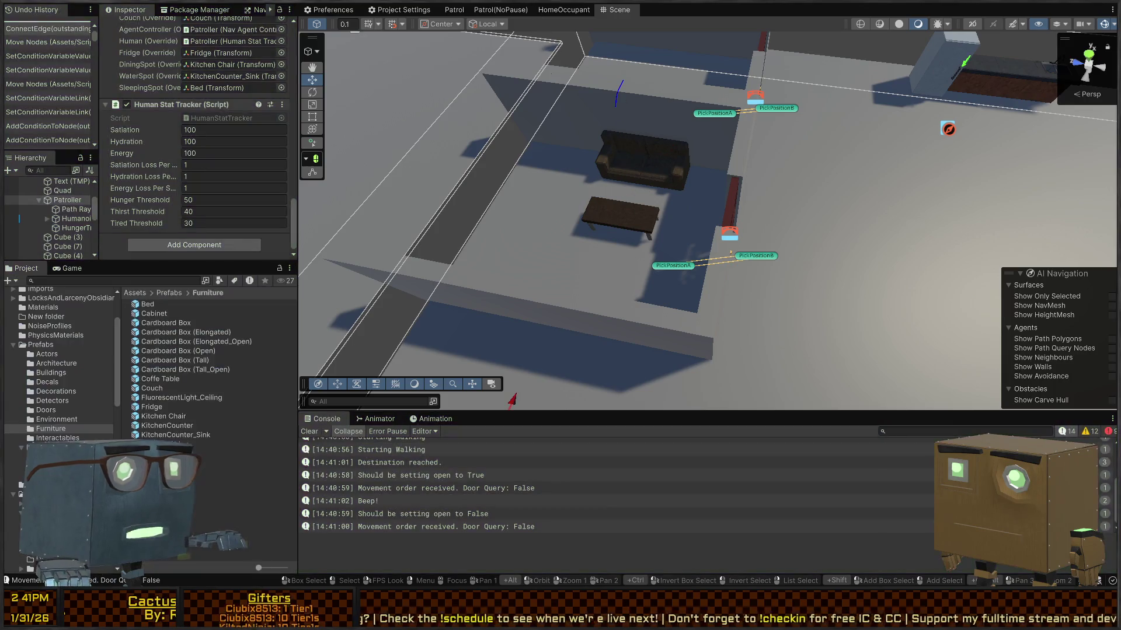
left_click(563, 9)
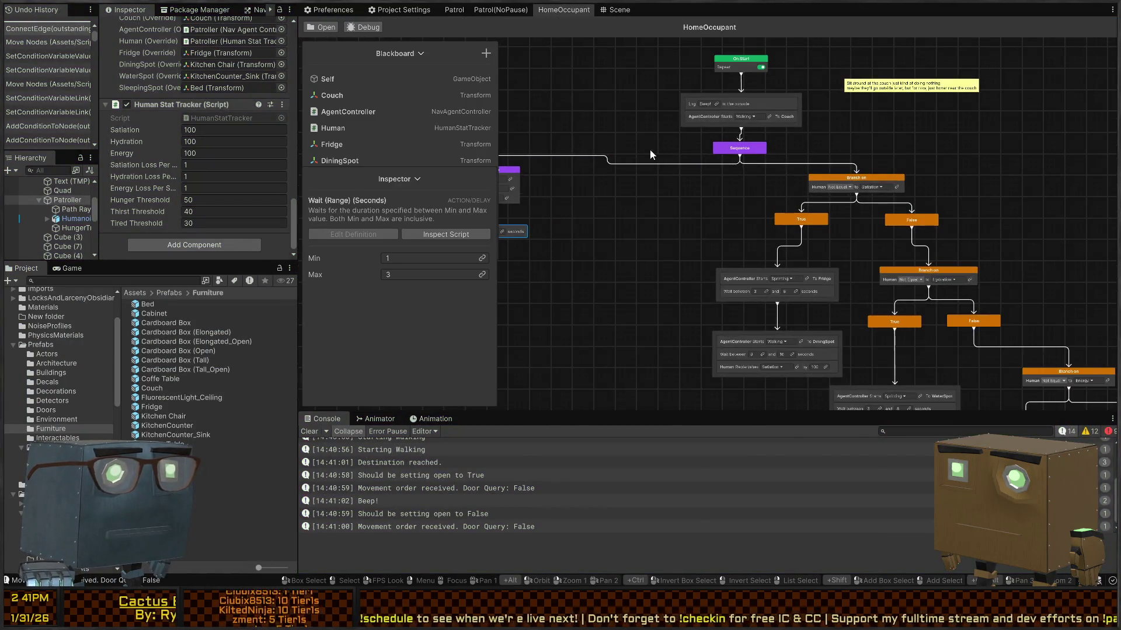
Step: Select the Repeat While All Are True node and frame the True and Fridge nodes
scroll(656, 149, "up", 3)
mouse_move(658, 208)
left_mouse_down()
mouse_move(741, 133)
mouse_move(772, 177)
left_mouse_up()
left_click(698, 177)
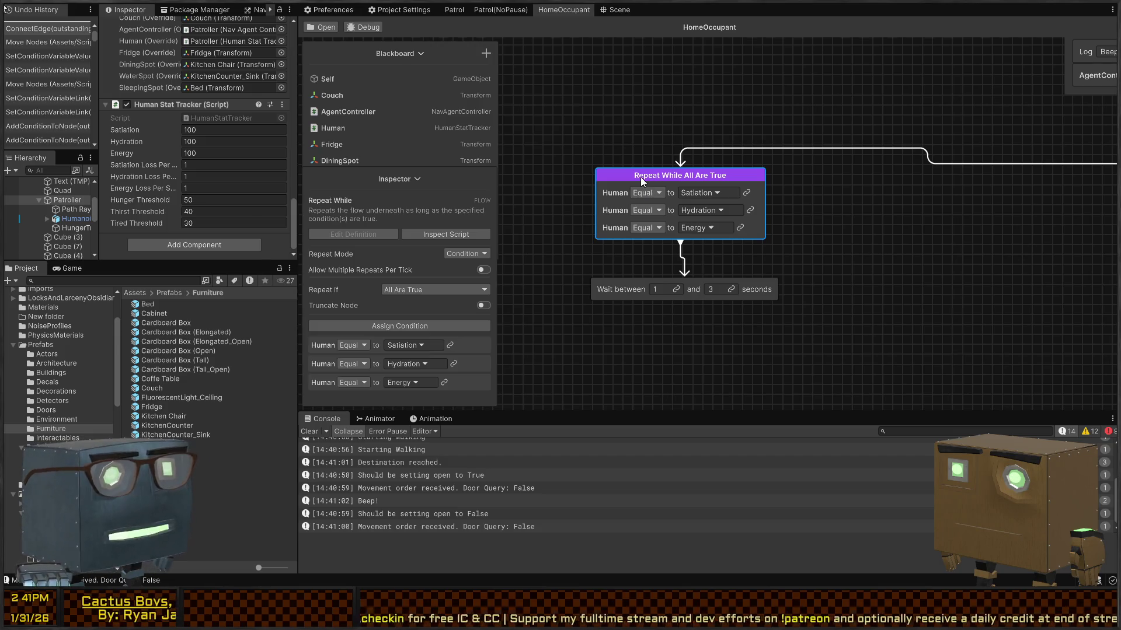
scroll(751, 251, "down", 2)
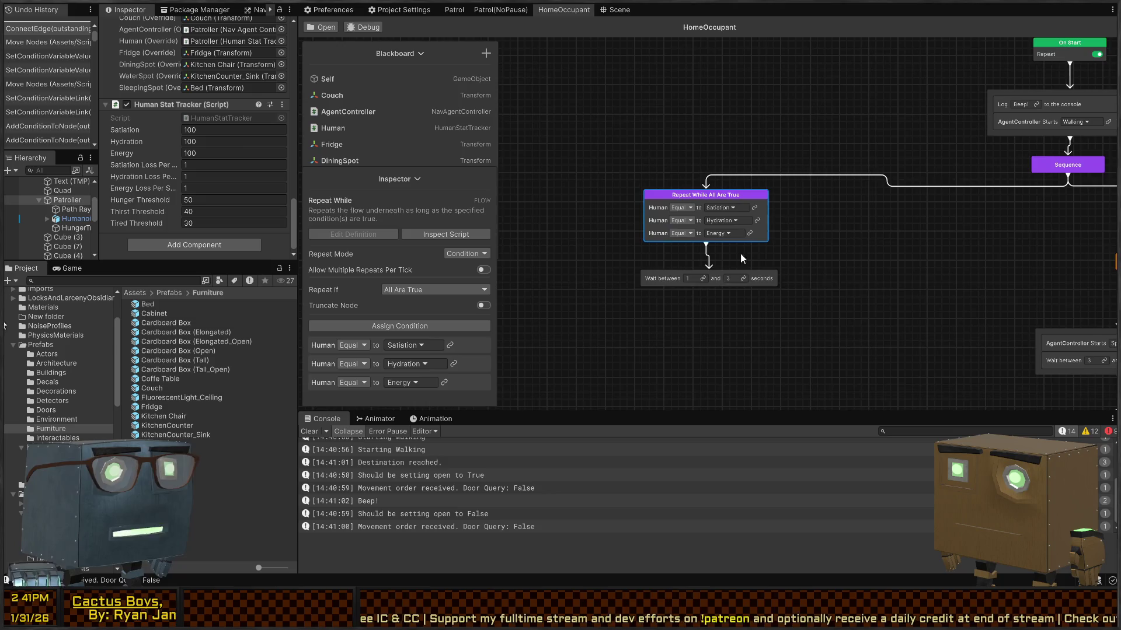
left_click_drag(773, 255, 717, 249)
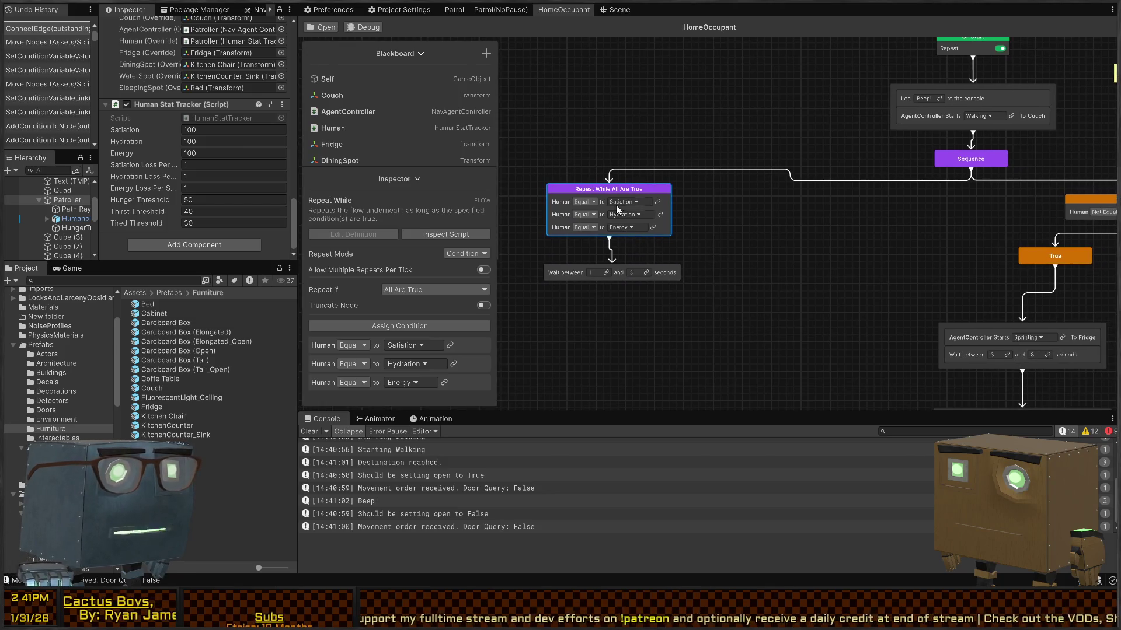
Step: Run a brief play-mode test, then select the Wait between 1 and 3 seconds step
key("ctrl+p")
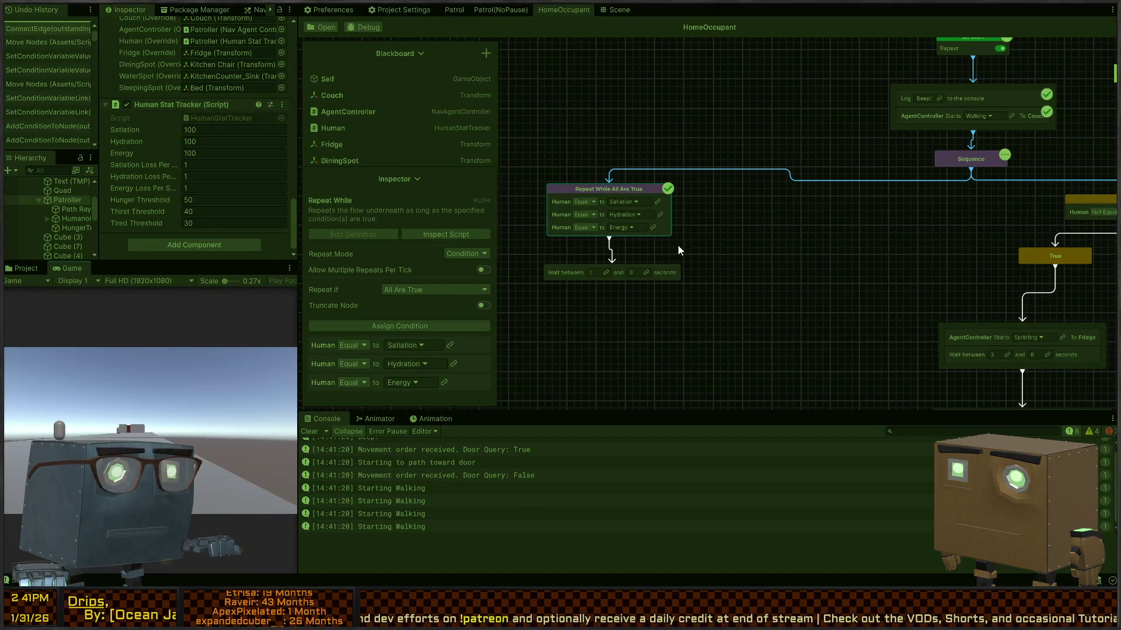
key("ctrl+p")
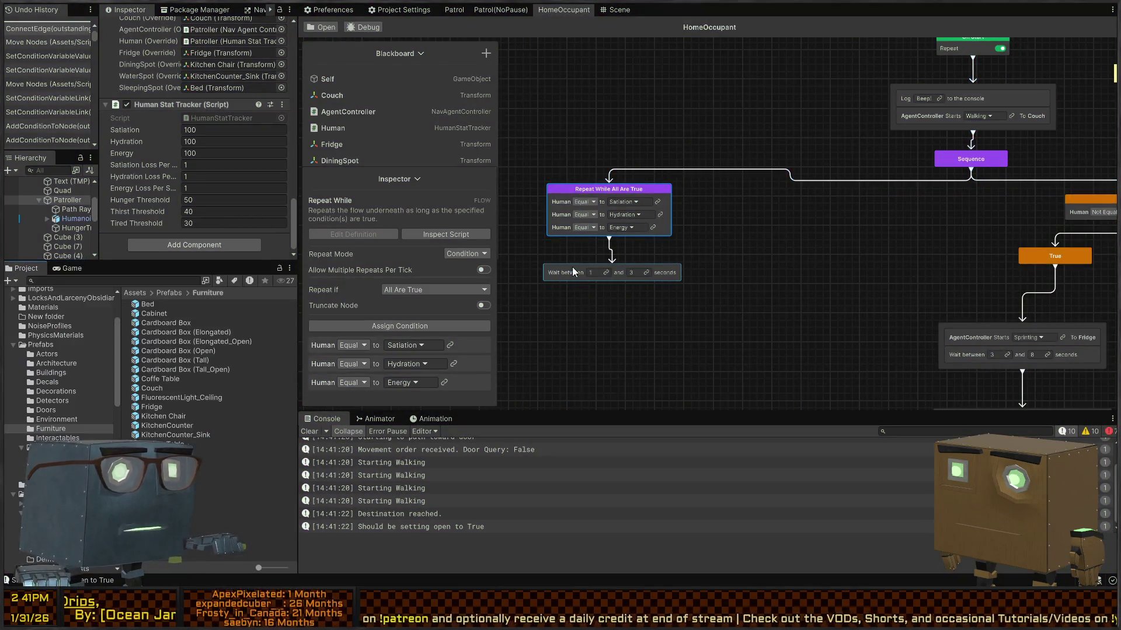
left_click(569, 273)
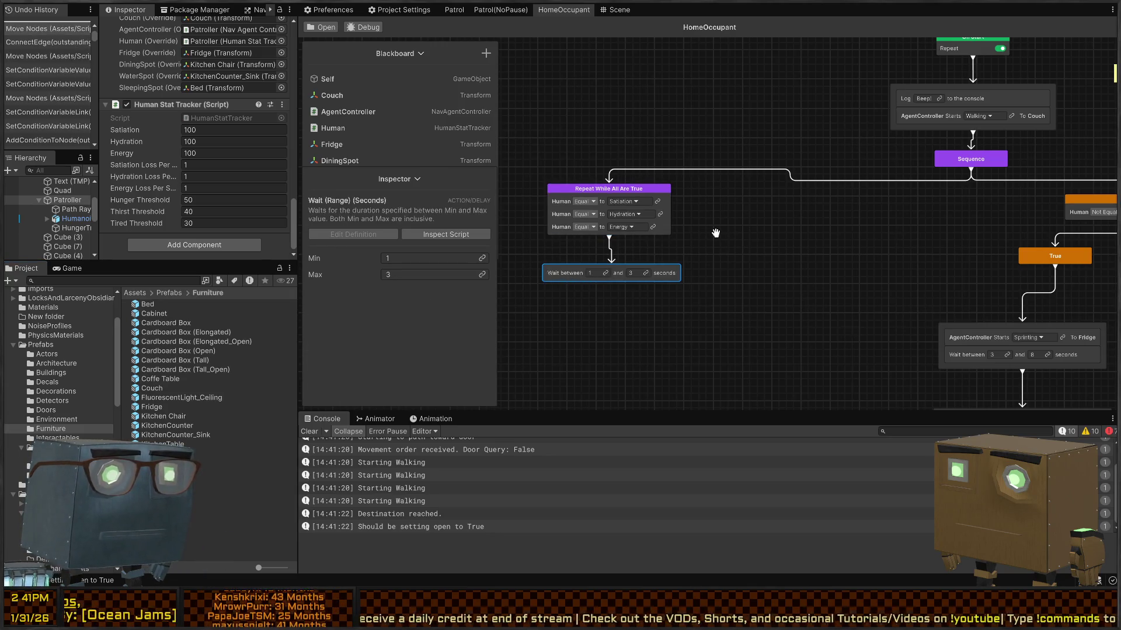
scroll(908, 183, "down", 2)
scroll(908, 183, "up", 2)
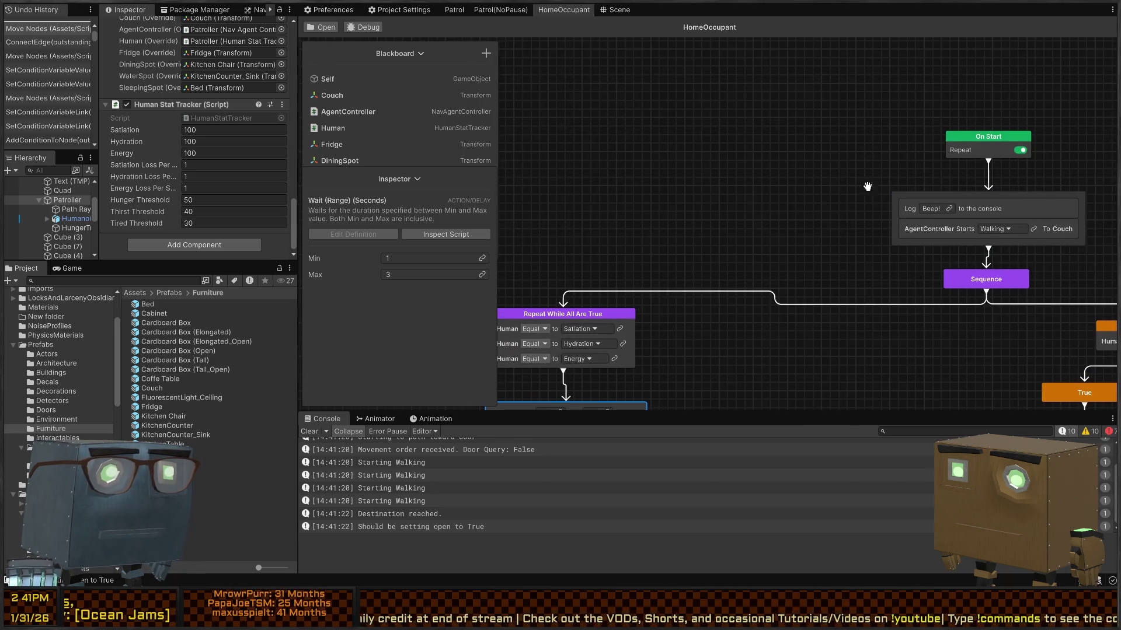
Step: Move the Log Beep! step out of its group and stack it onto the 1–3 second Wait
left_click(1012, 201)
left_click_drag(1024, 212, 727, 180)
scroll(781, 155, "down", 2)
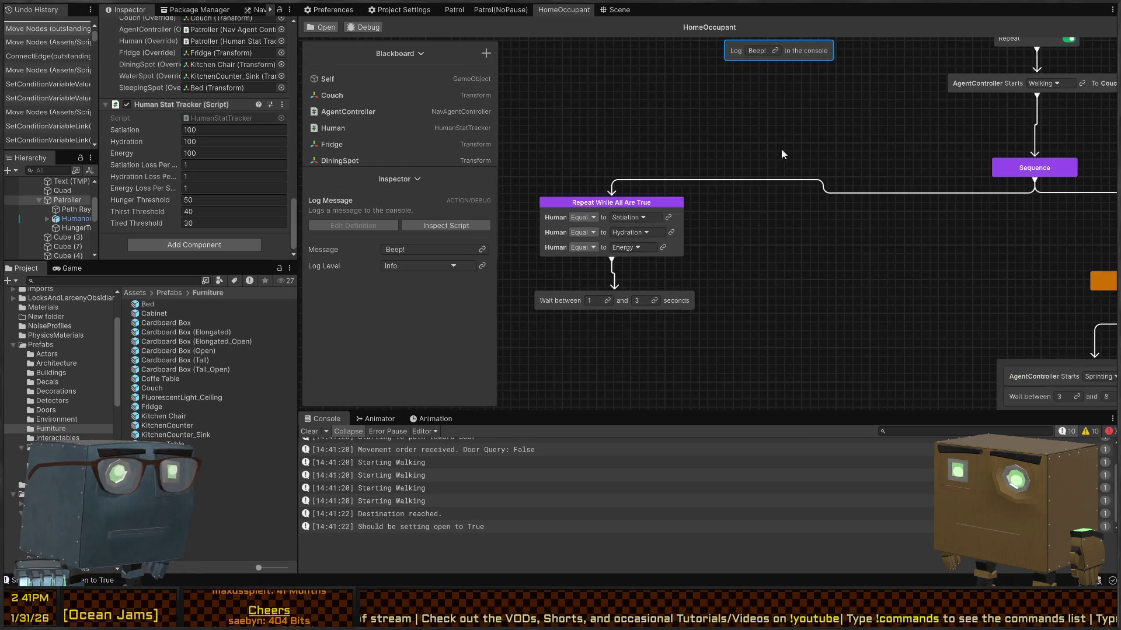
mouse_move(807, 42)
left_mouse_down()
mouse_move(689, 272)
mouse_move(647, 292)
left_mouse_up()
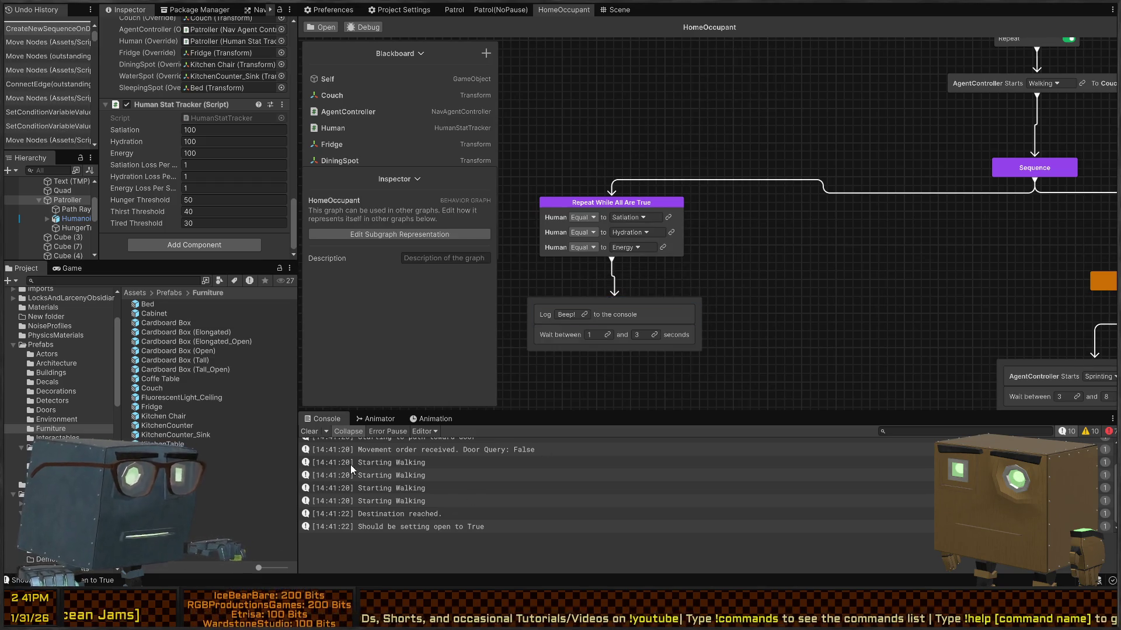
Step: Test-run the rearranged graph with a cleared console, then inspect the Repeat While node's settings
key("ctrl+p")
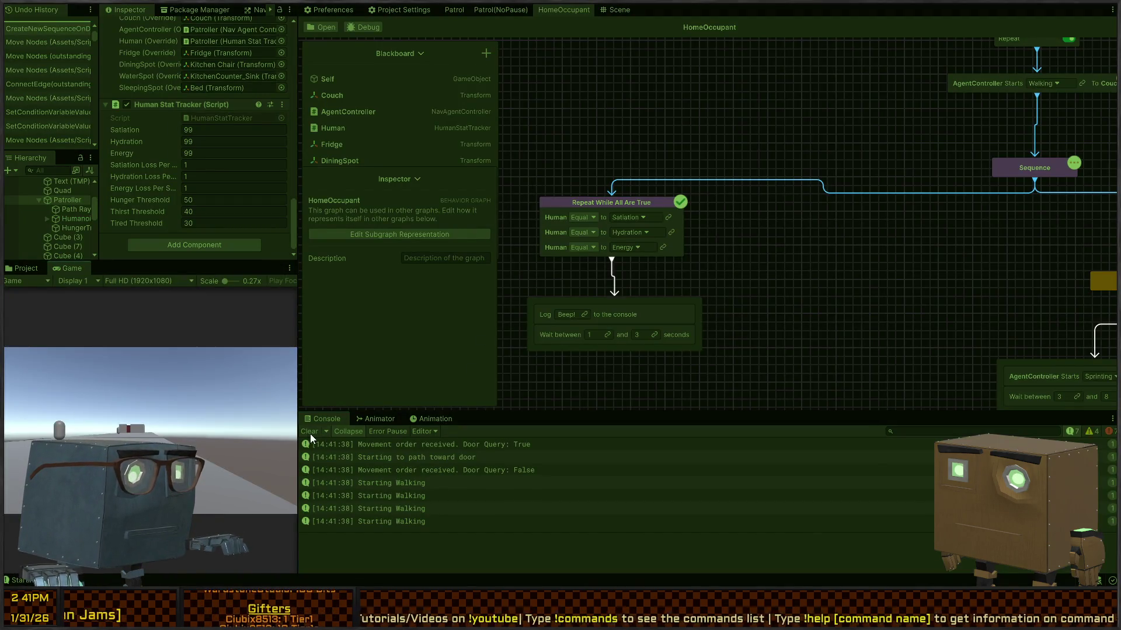
left_click(307, 432)
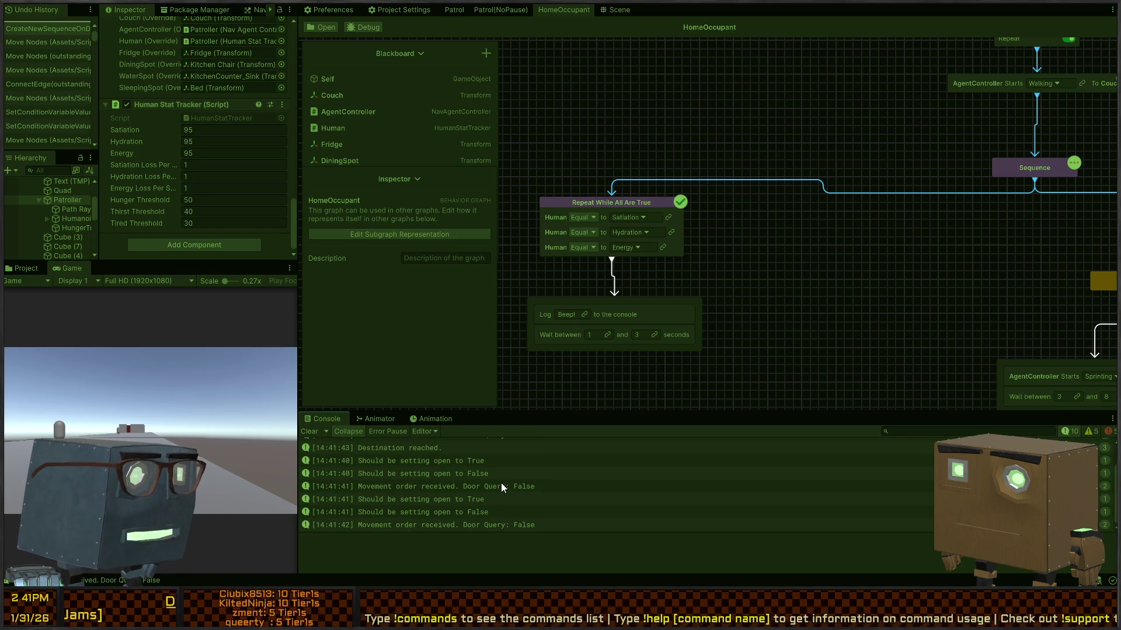
key("ctrl+p")
mouse_move(903, 212)
left_mouse_down()
mouse_move(870, 206)
mouse_move(884, 180)
left_mouse_up()
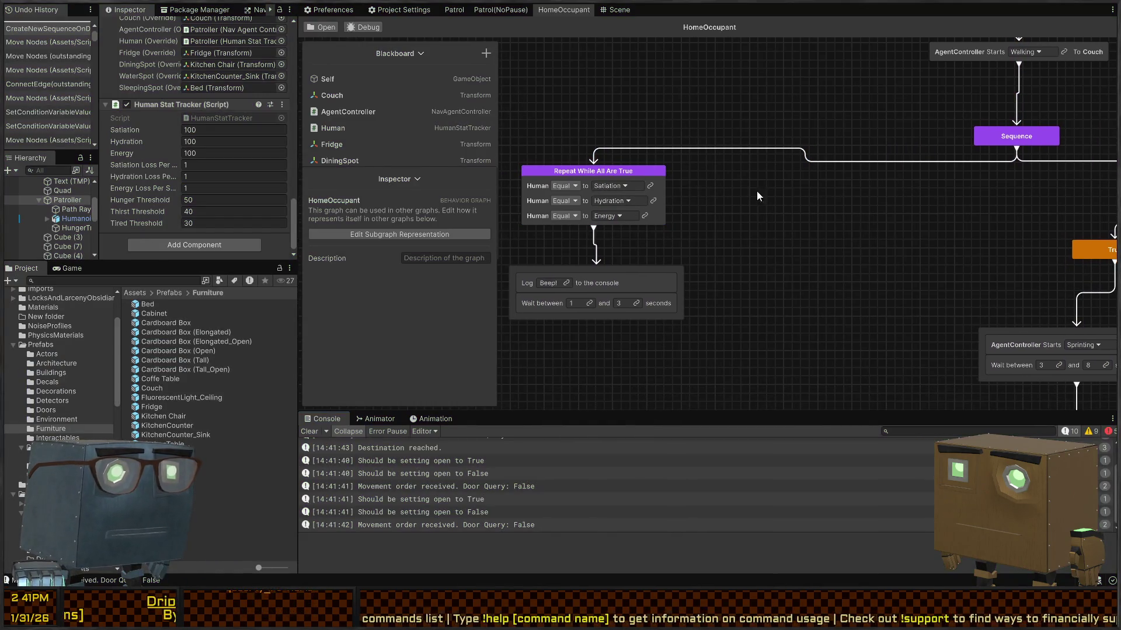
left_click_drag(752, 191, 800, 196)
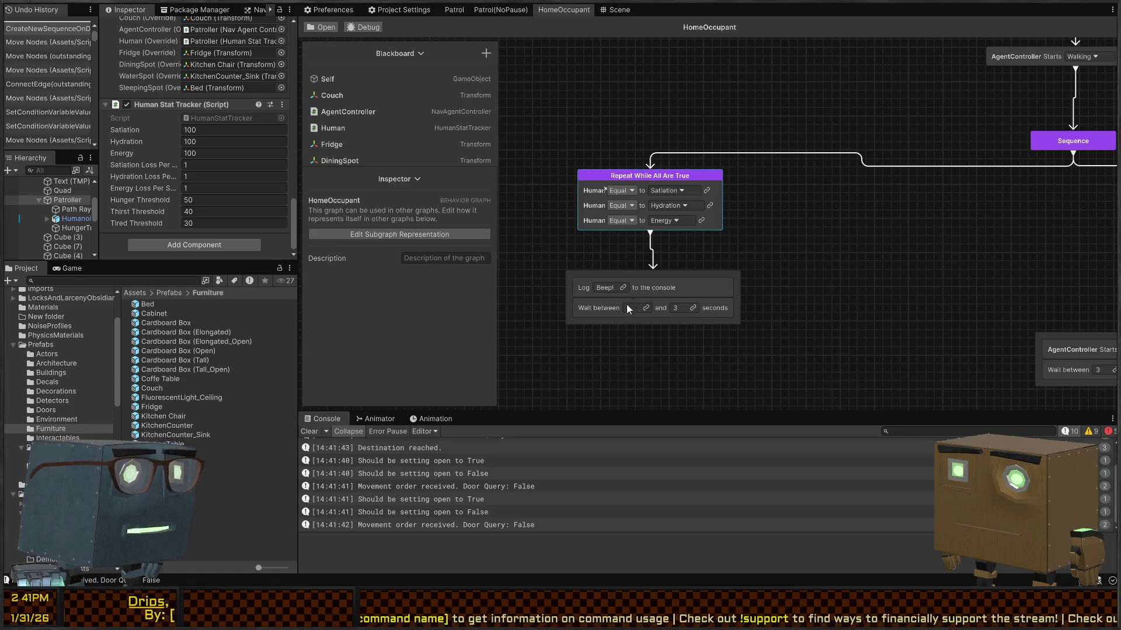
left_click(611, 174)
left_click(587, 181)
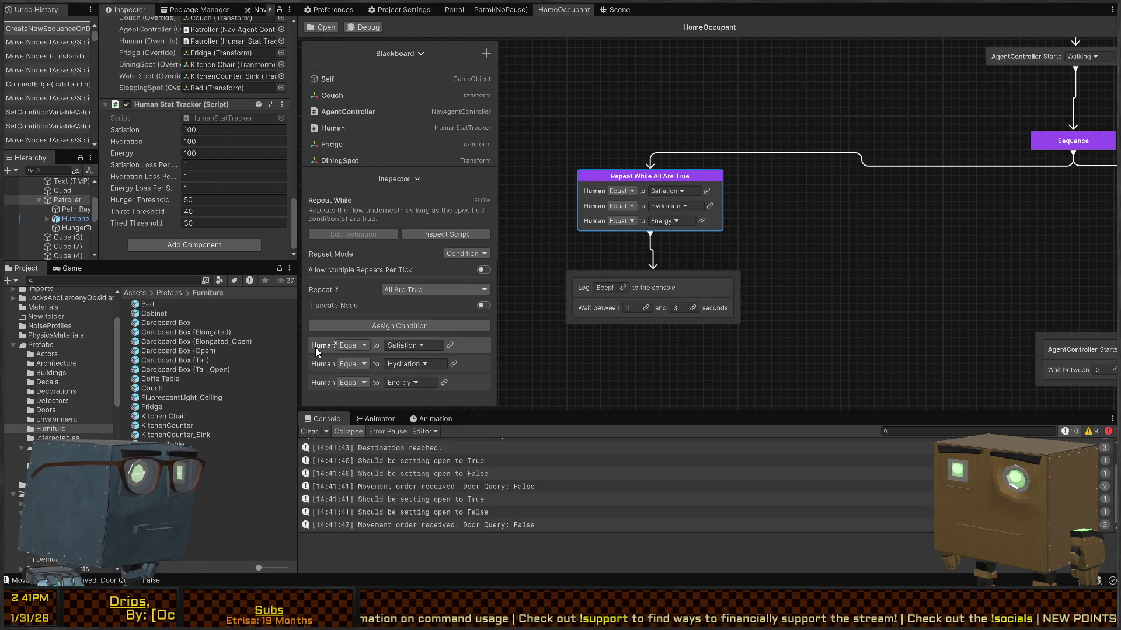
key("alt+Tab")
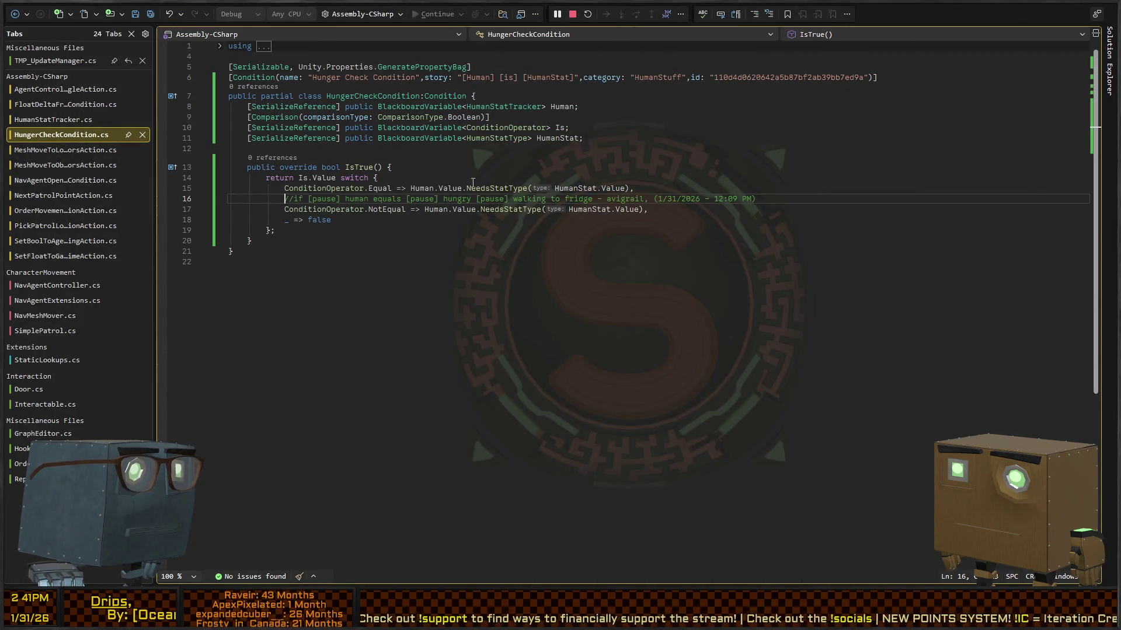
Step: Negate the Equal branch with ! before Human on line 15 and add 'full' to the story string, saving
left_click(494, 188)
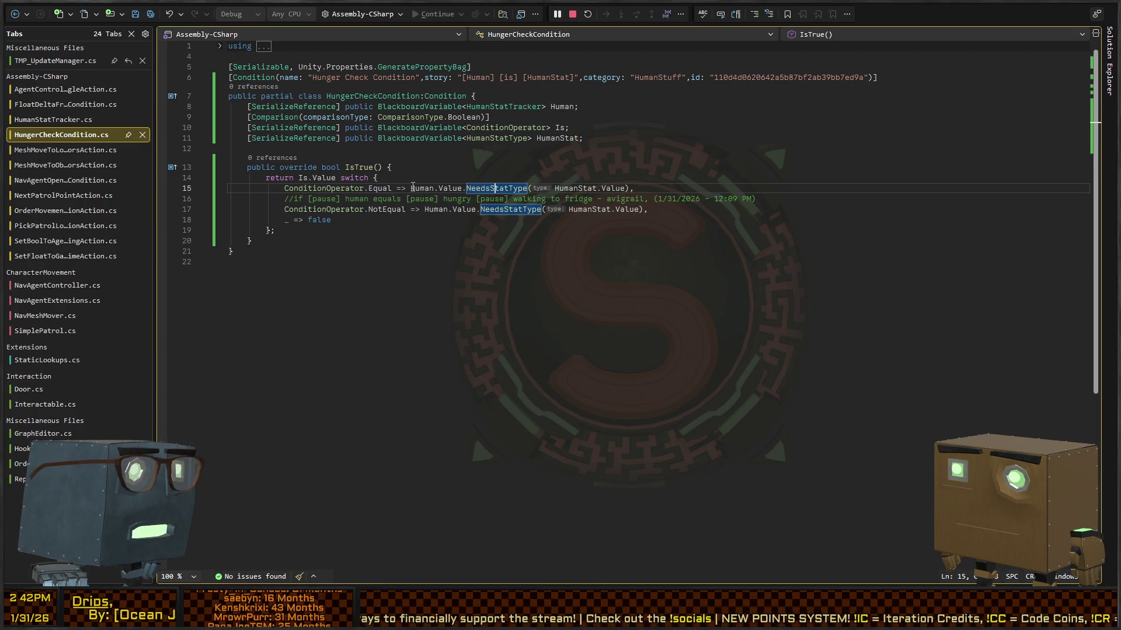
left_click(411, 188)
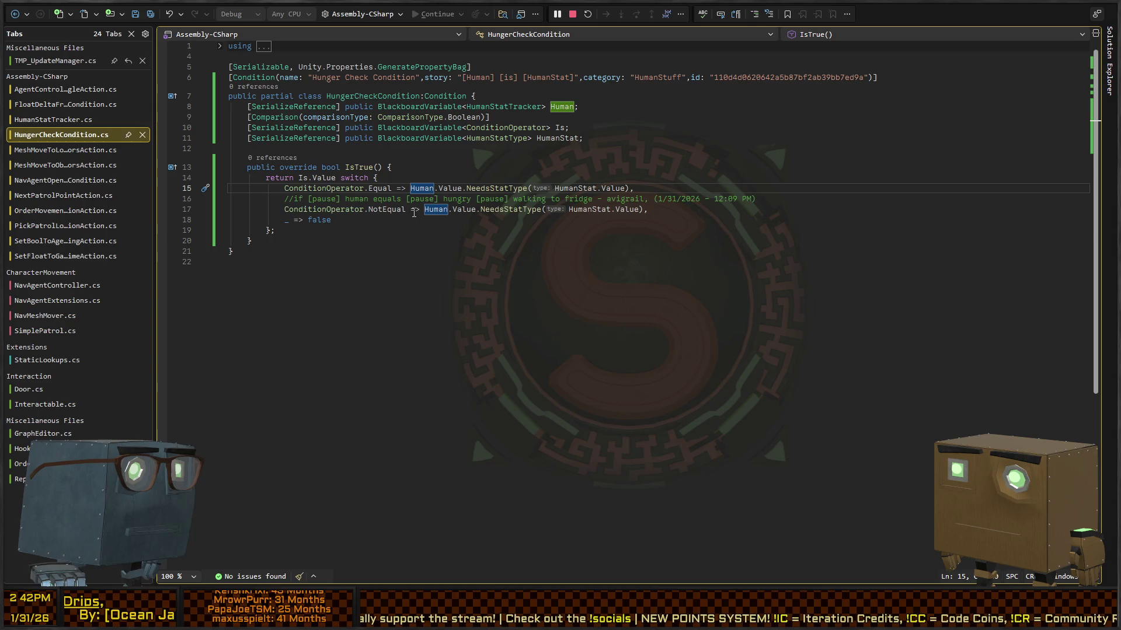
type("!")
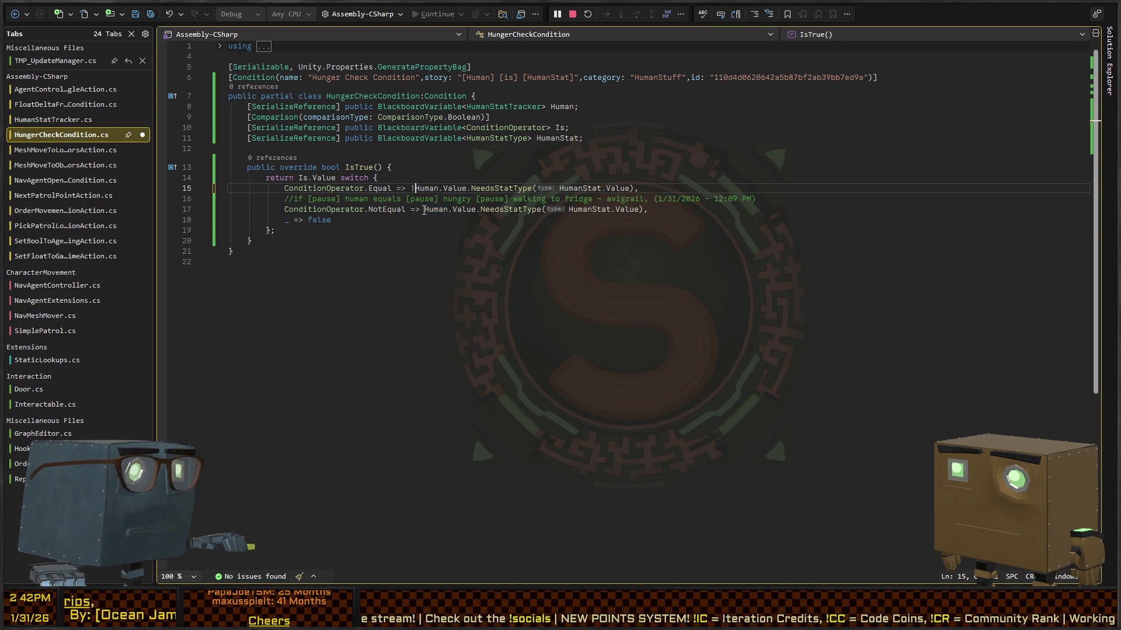
key("ctrl+s")
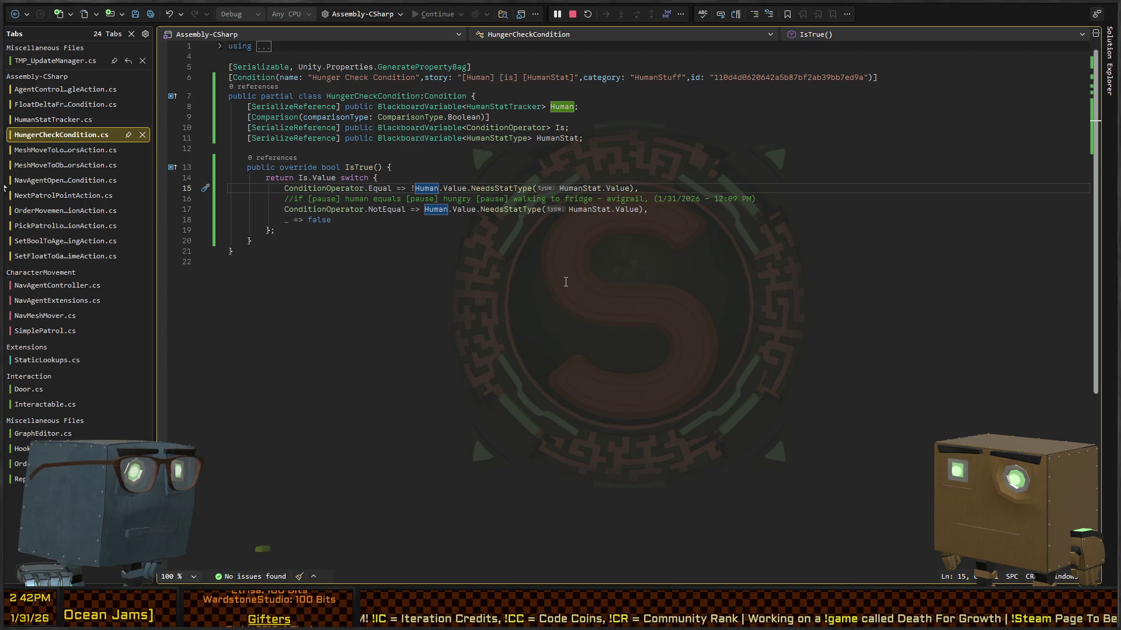
left_click(521, 77)
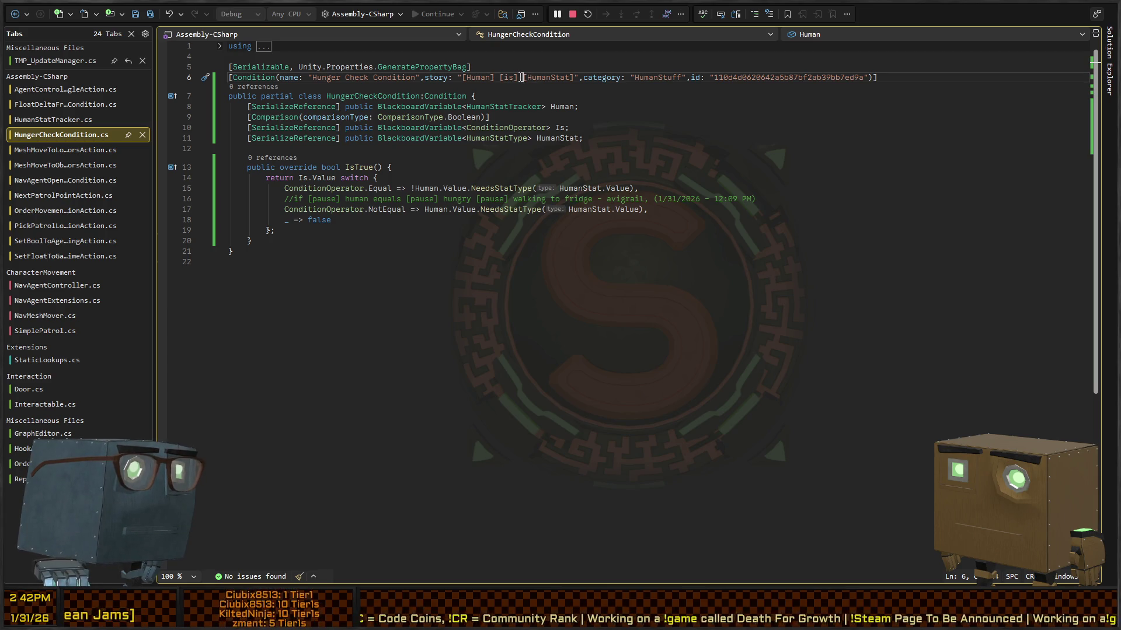
type("full")
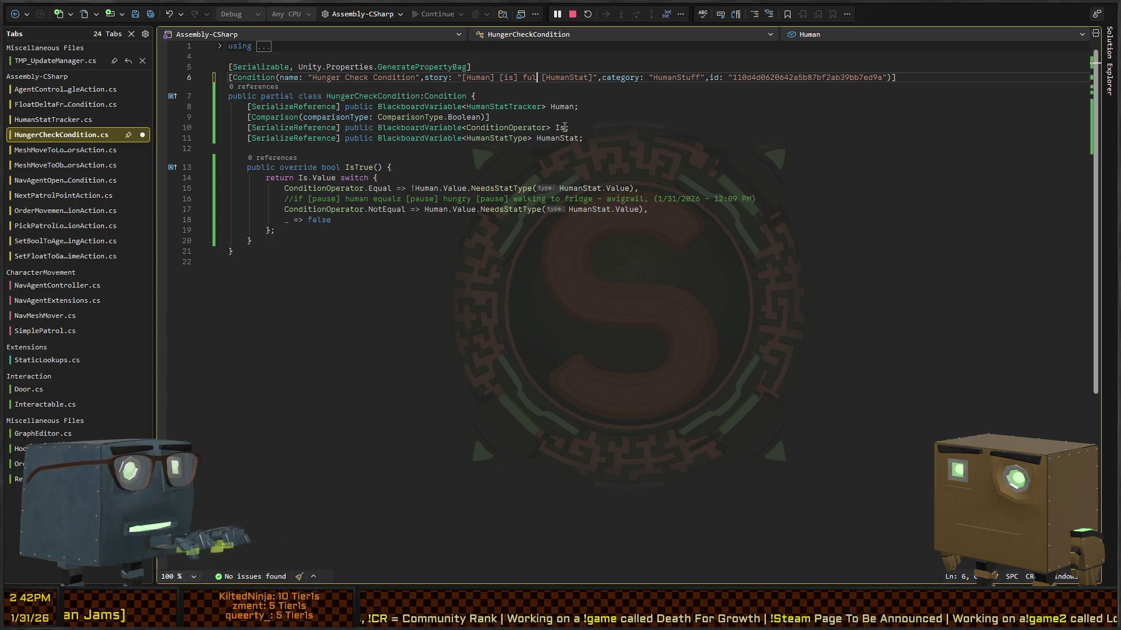
key("ctrl+s")
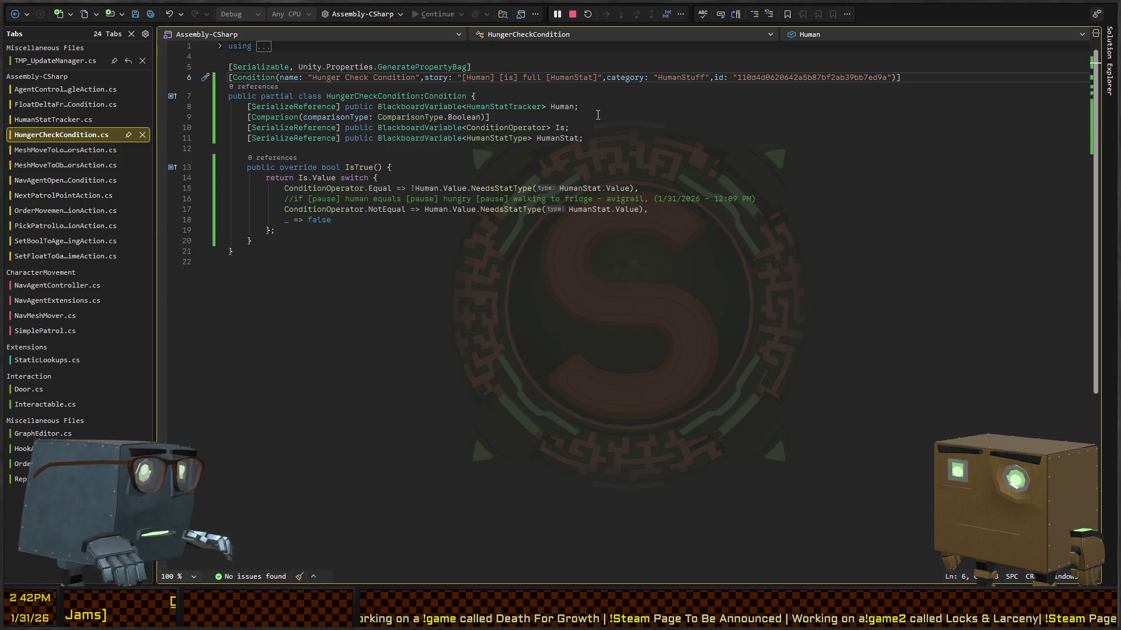
Step: Start renaming the HungerCheckCondition class to ConditionCheck, then cancel the rename
left_click(363, 98)
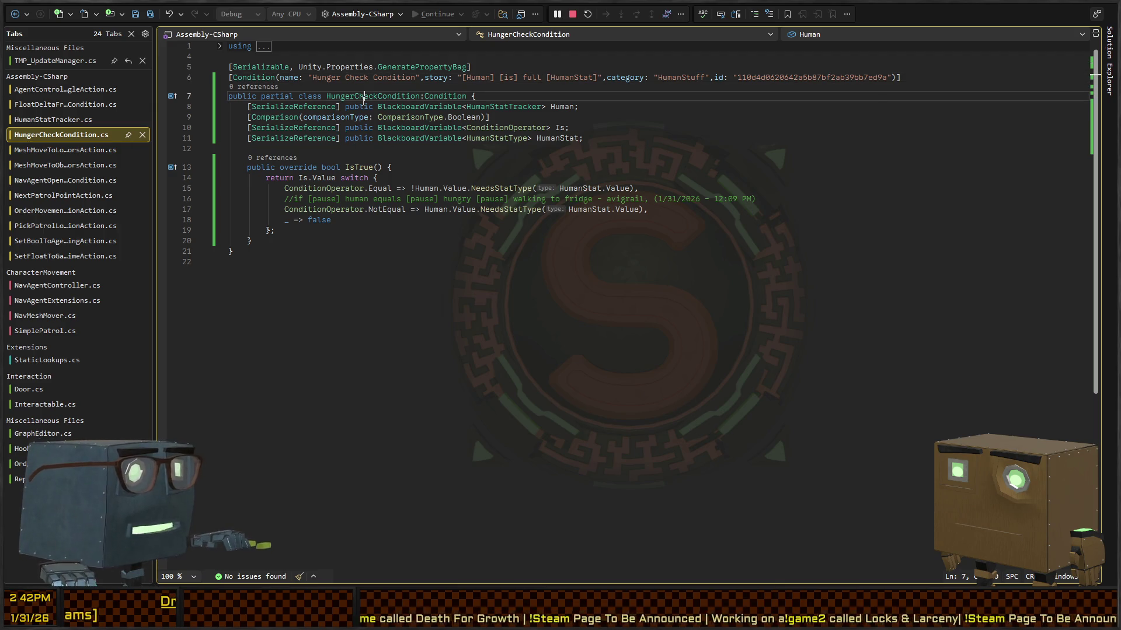
key("ctrl+r")
key("ctrl+r")
type("Hu")
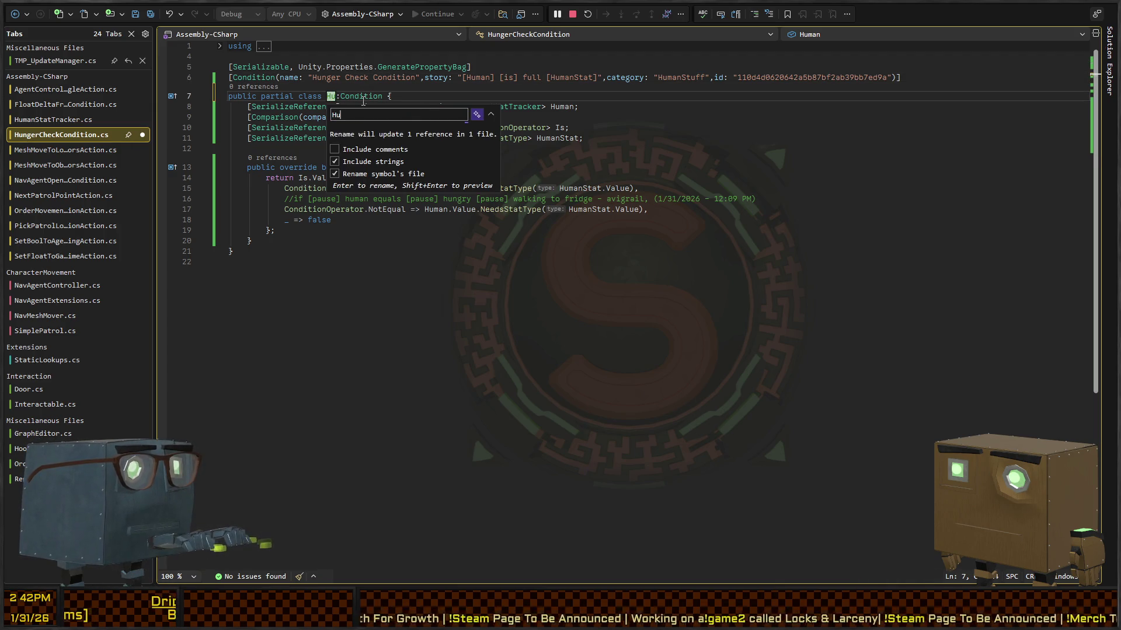
type("man Condition")
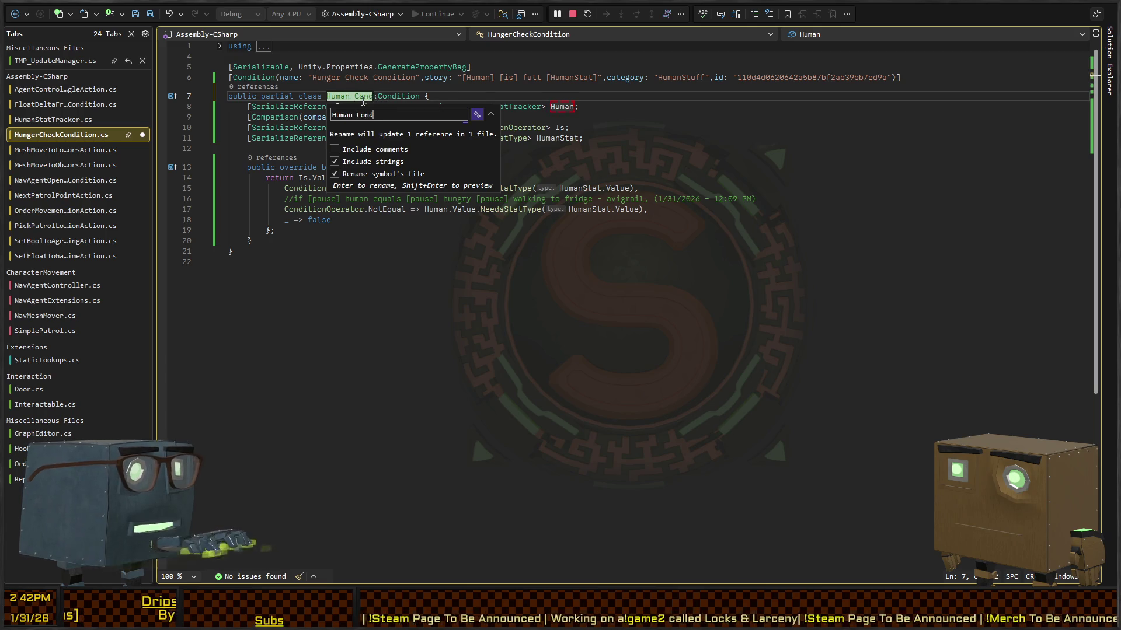
key("BackSpace")
key("BackSpace")
key("BackSpace")
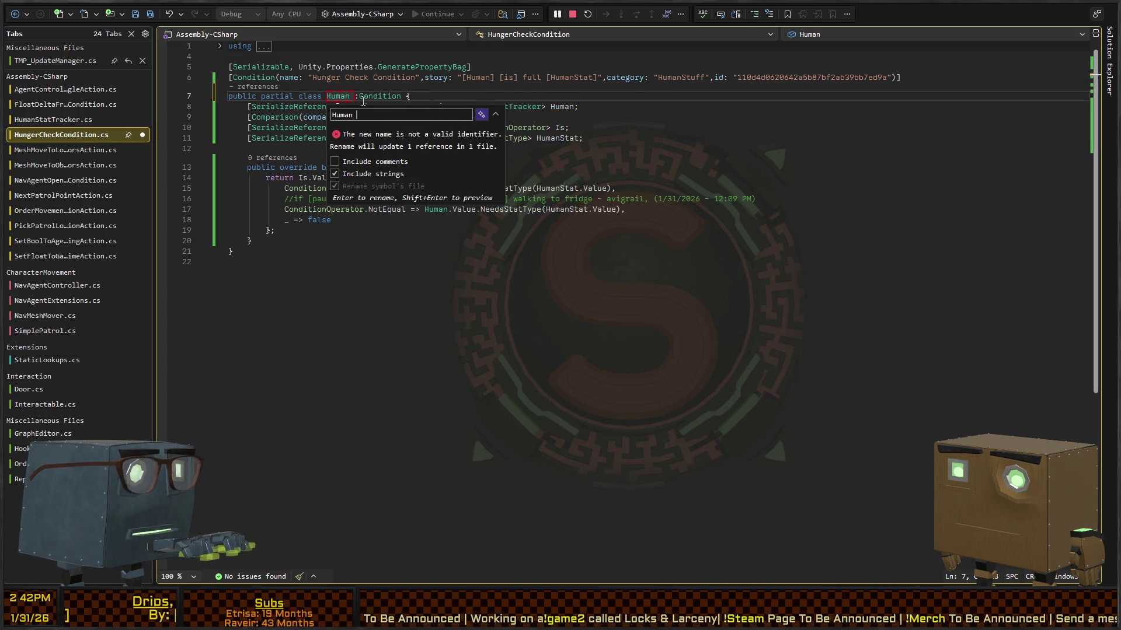
type("ConditionCheck")
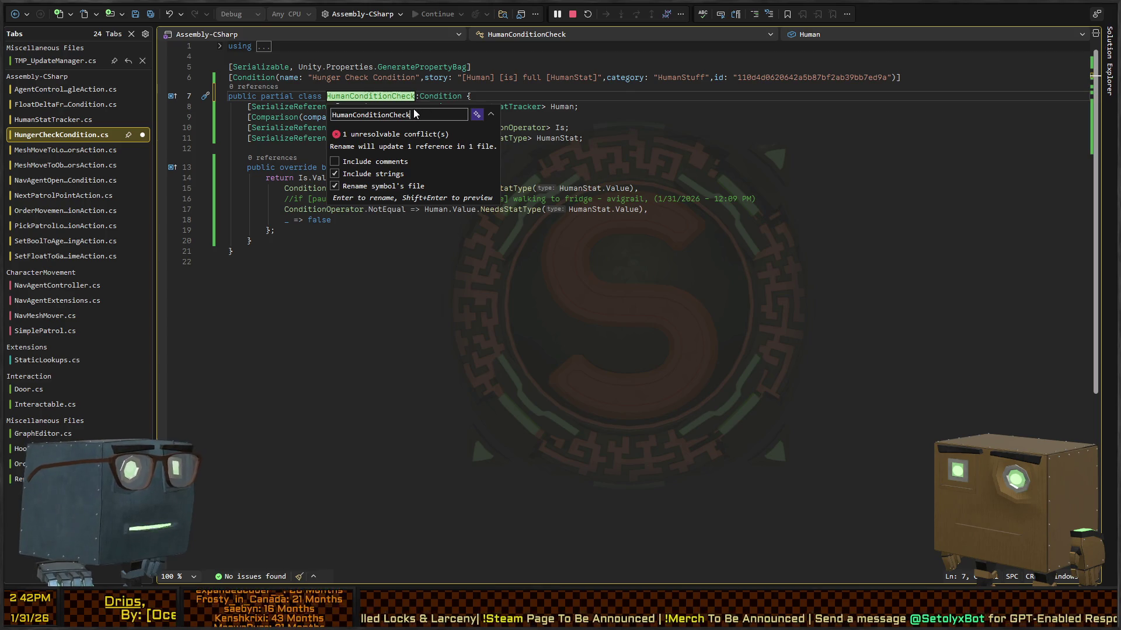
key("Escape")
Step: Let Unity recompile so the conditions read Human Equal to full Satiation, Hydration and Energy
left_click(541, 77)
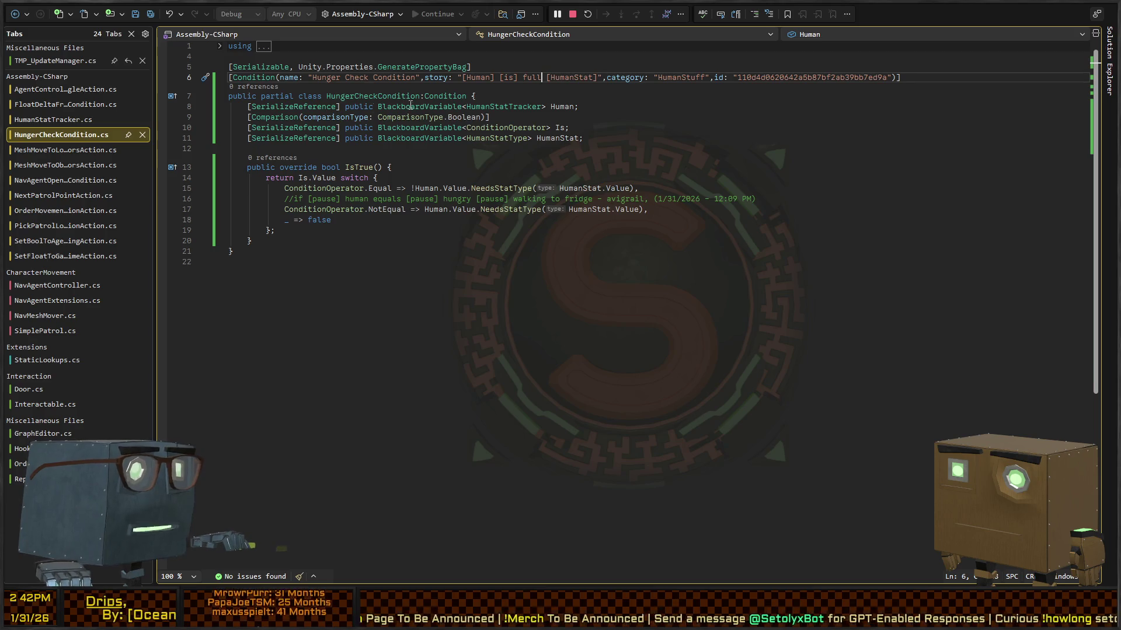
key("alt+Tab")
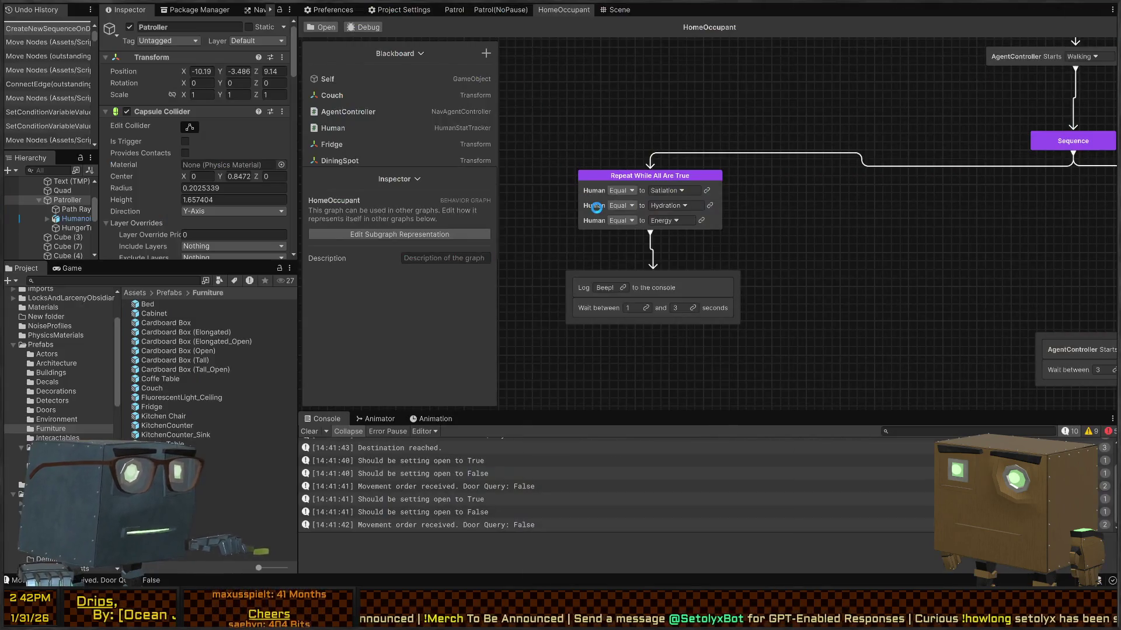
key("alt+Tab")
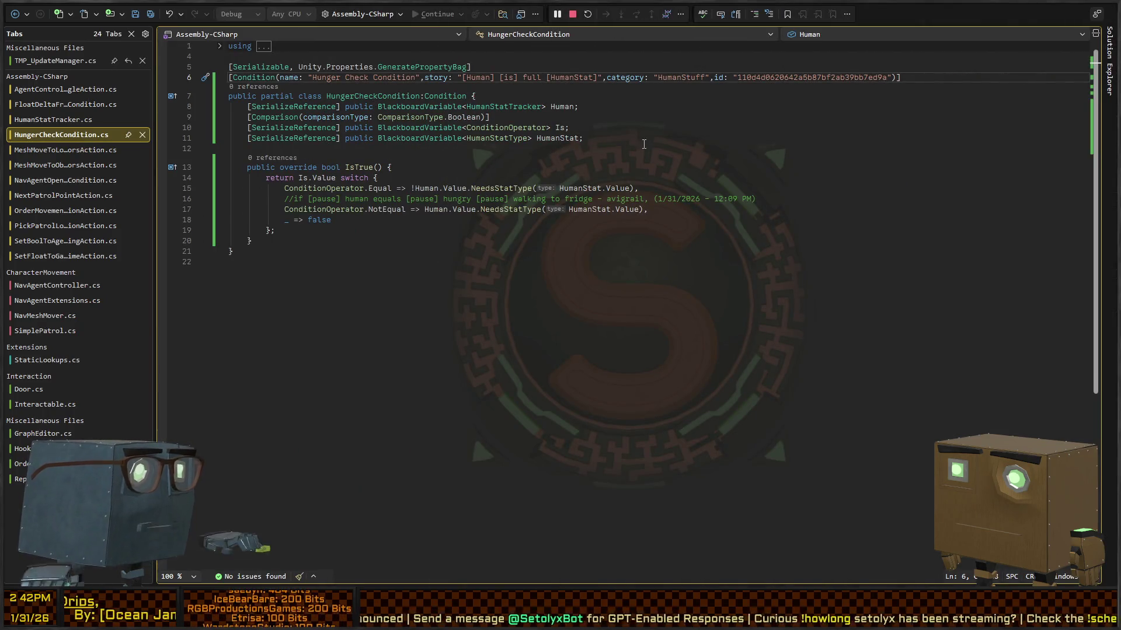
key("alt+Tab")
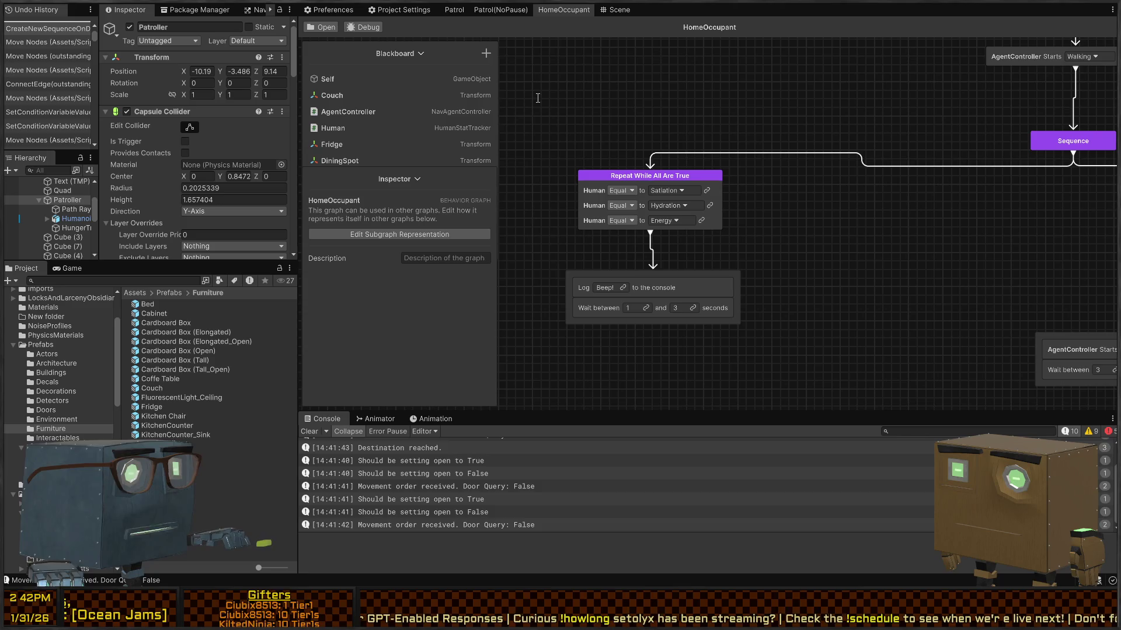
key("alt+Tab")
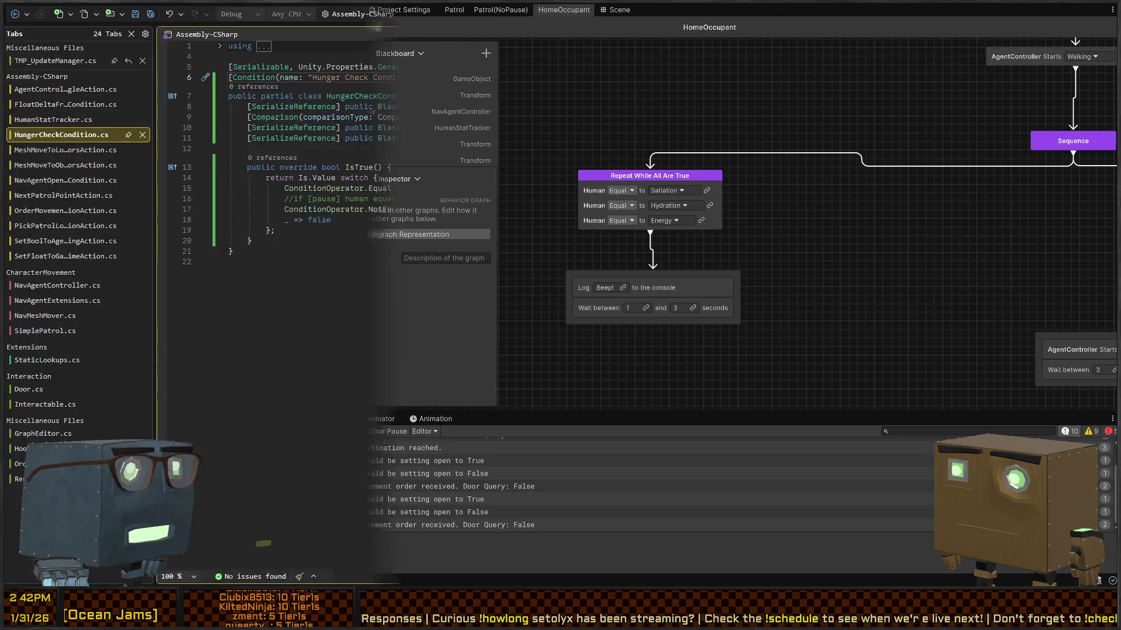
key("alt+Tab")
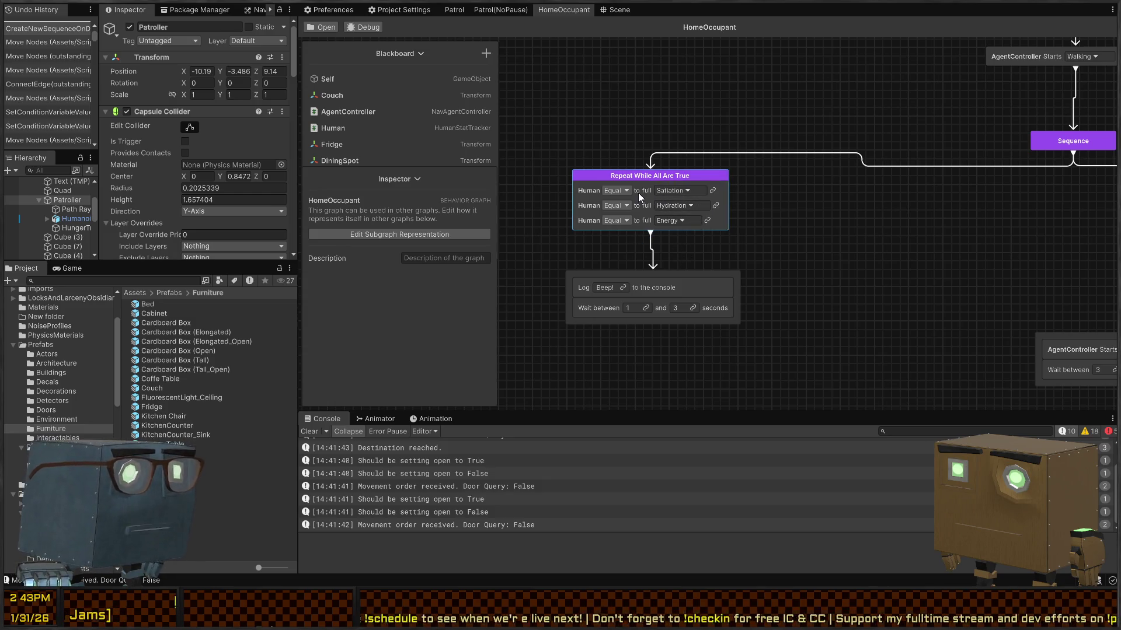
Step: Enter play mode debugging the Patroller and watch it reach the couch in the 3D scene
left_click_drag(726, 237, 741, 173)
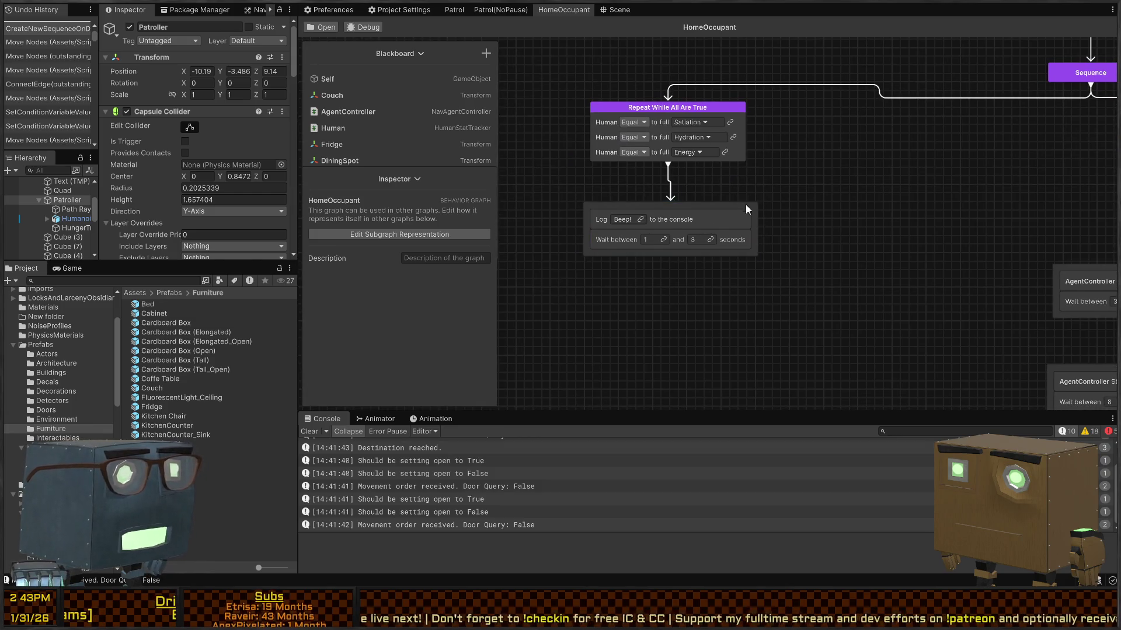
left_click_drag(802, 226, 759, 271)
key("ctrl+p")
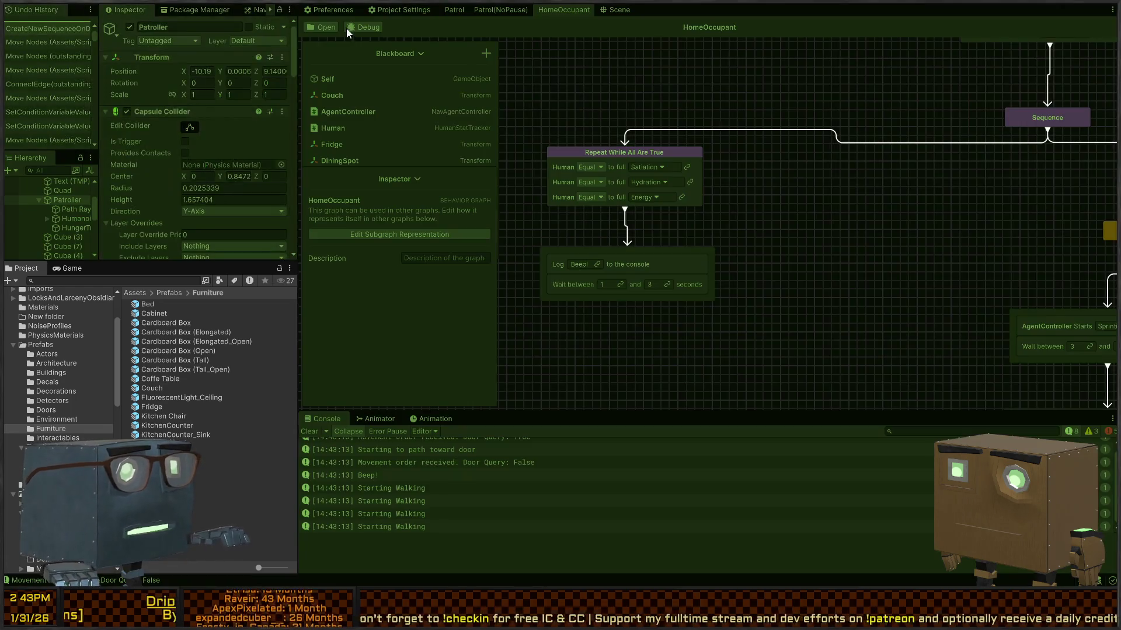
left_click(353, 28)
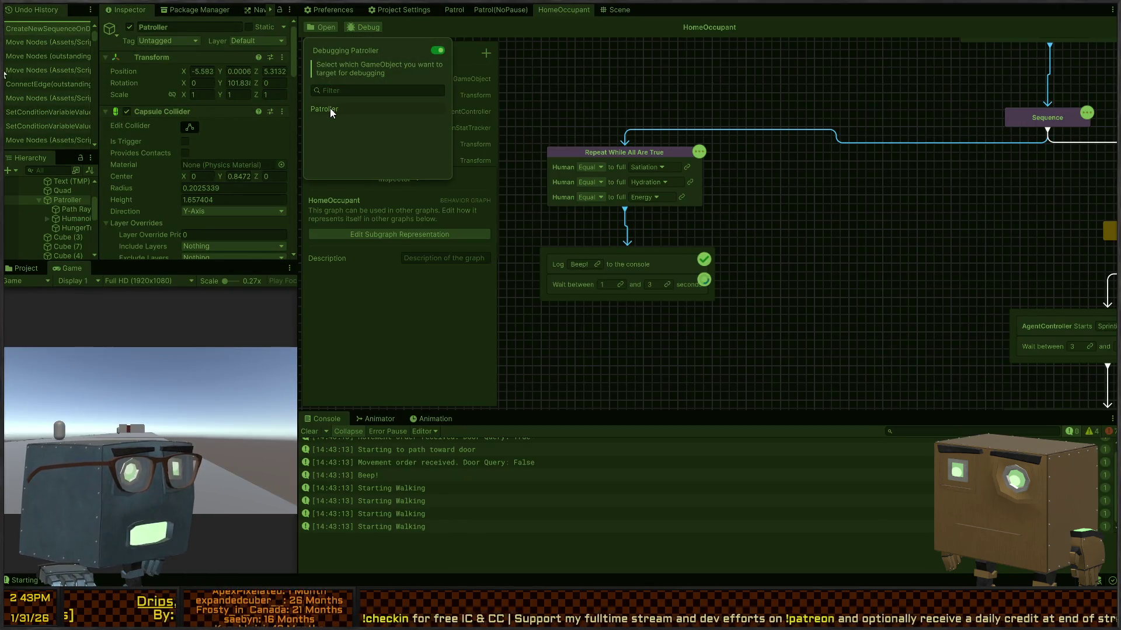
left_click(613, 10)
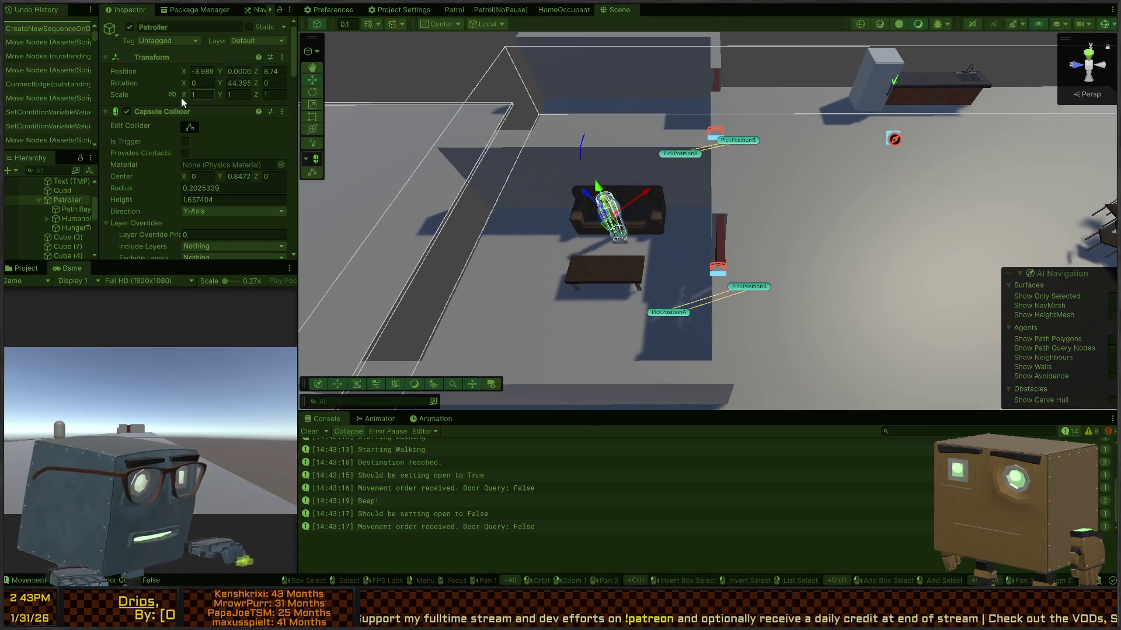
Step: Set the Patroller's Satiation, Hydration and Energy to 60 in Human Stat Tracker
scroll(135, 146, "down", 10)
scroll(136, 146, "down", 10)
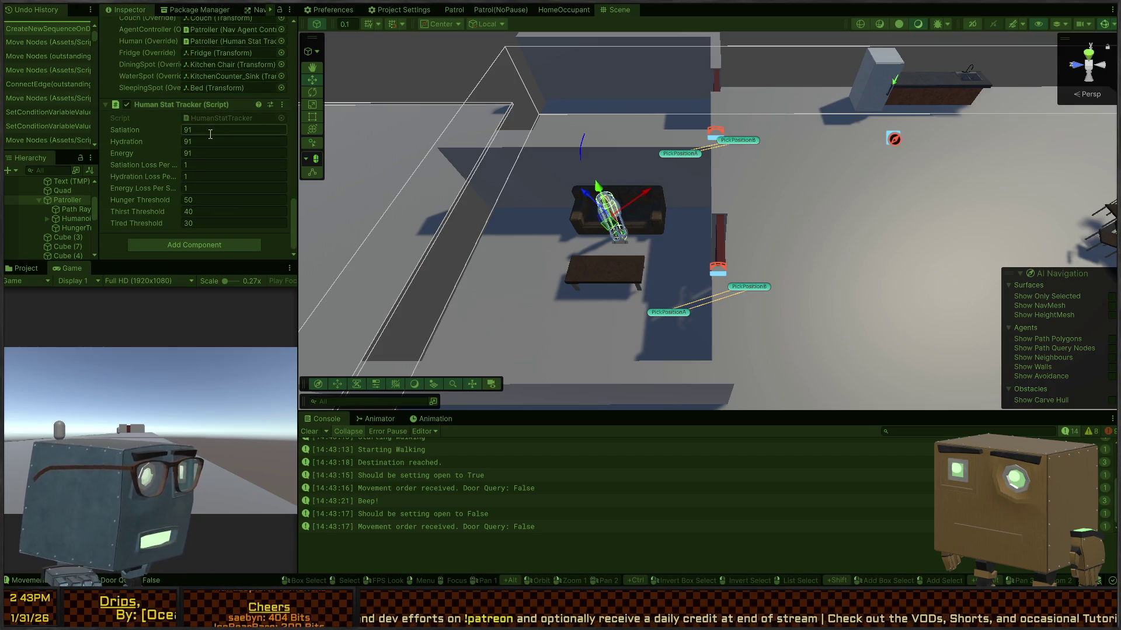
type("60")
key("Tab")
type("60")
key("Tab")
type("60")
key("Return")
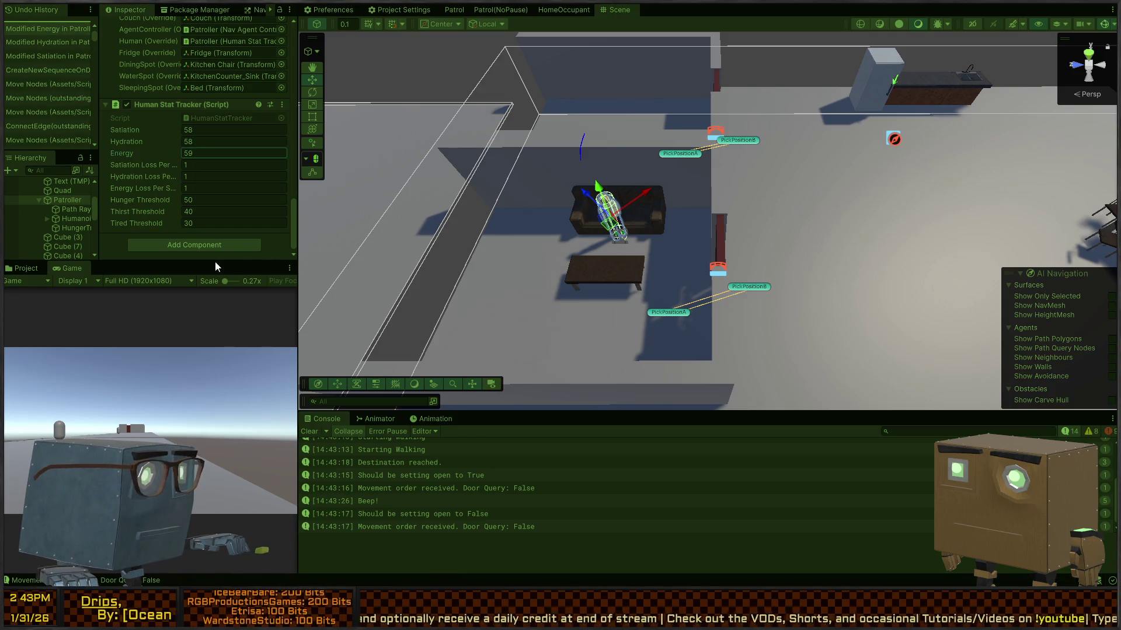
Step: Fly the Scene camera to follow the agent past the dining table and doors
mouse_move(716, 204)
left_mouse_down()
mouse_move(742, 183)
mouse_move(725, 183)
mouse_move(726, 201)
left_mouse_up()
key("d")
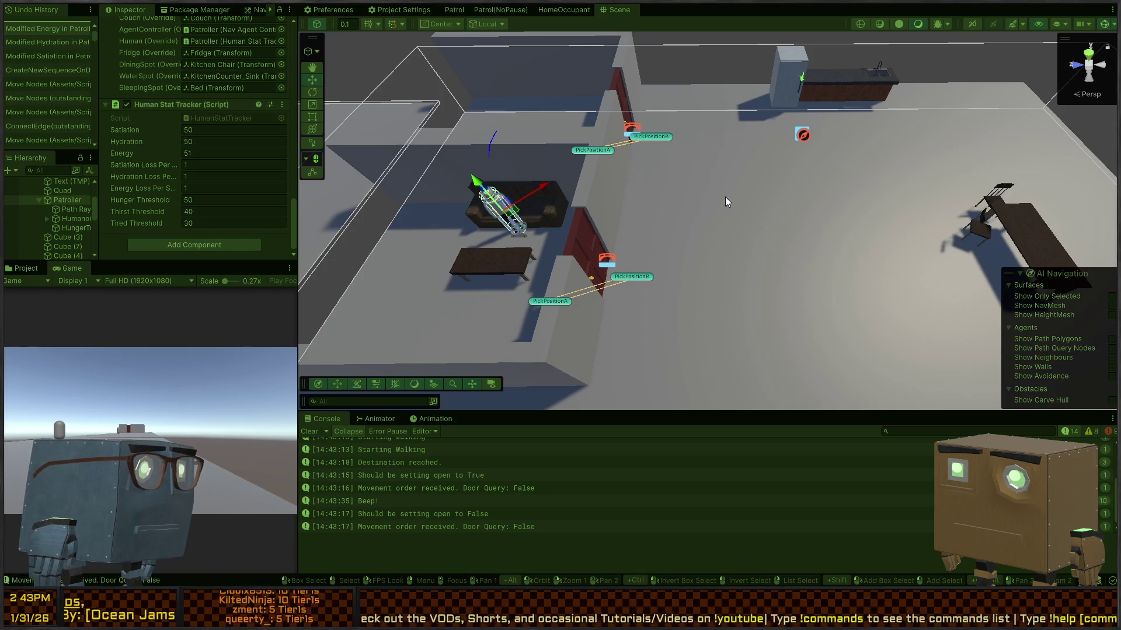
left_click(564, 10)
left_click(619, 9)
mouse_move(759, 205)
left_mouse_down()
mouse_move(786, 220)
mouse_move(794, 205)
left_mouse_up()
key("d")
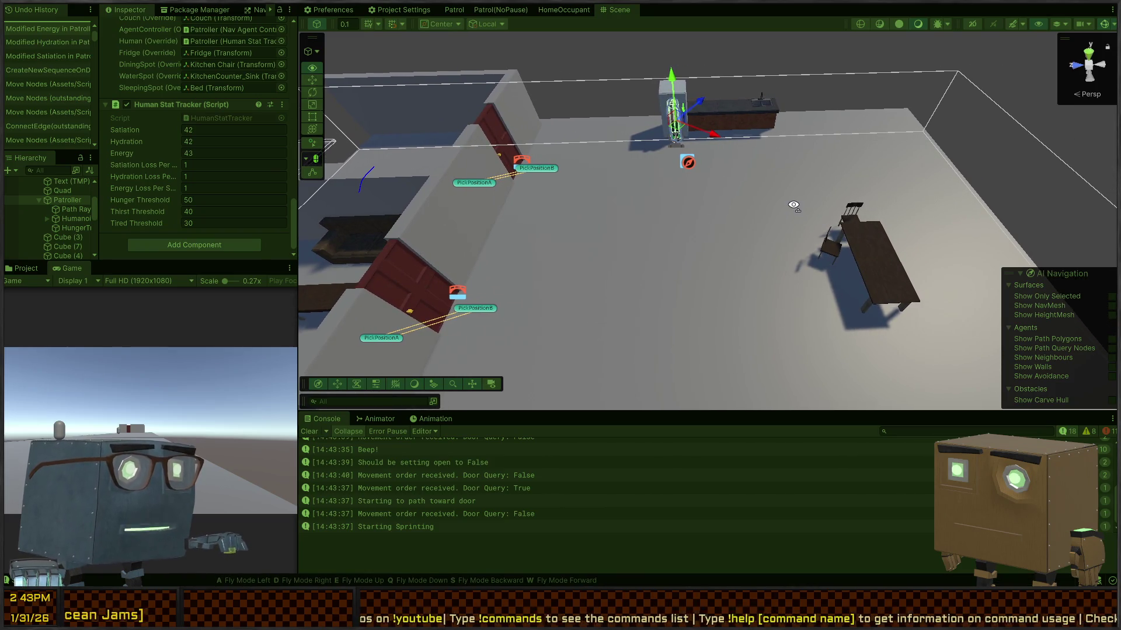
key("d")
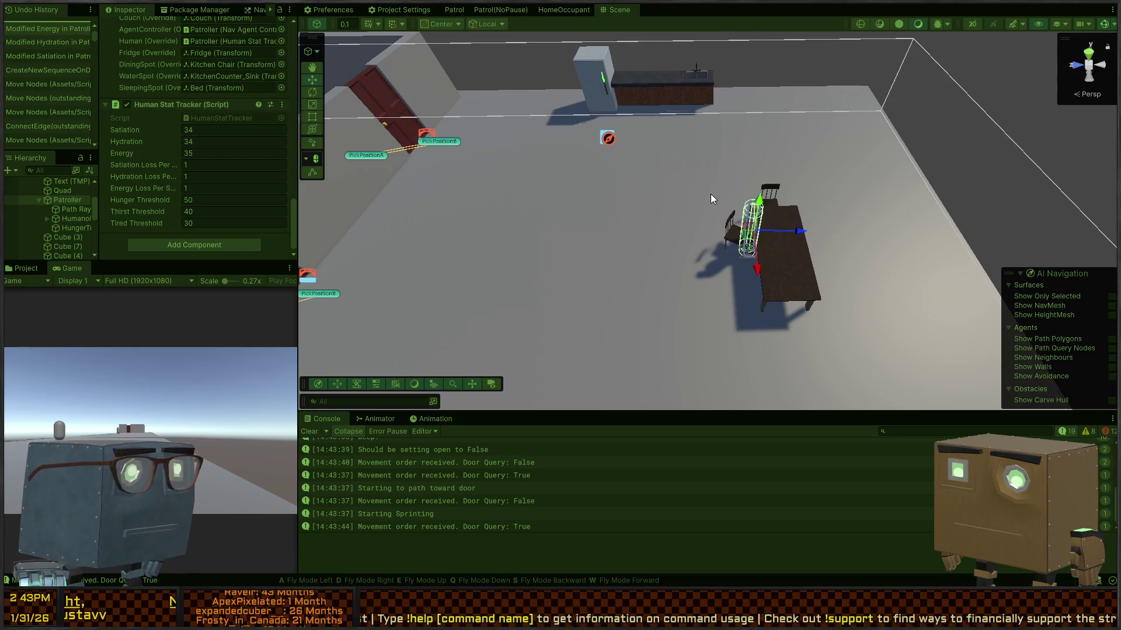
key("a")
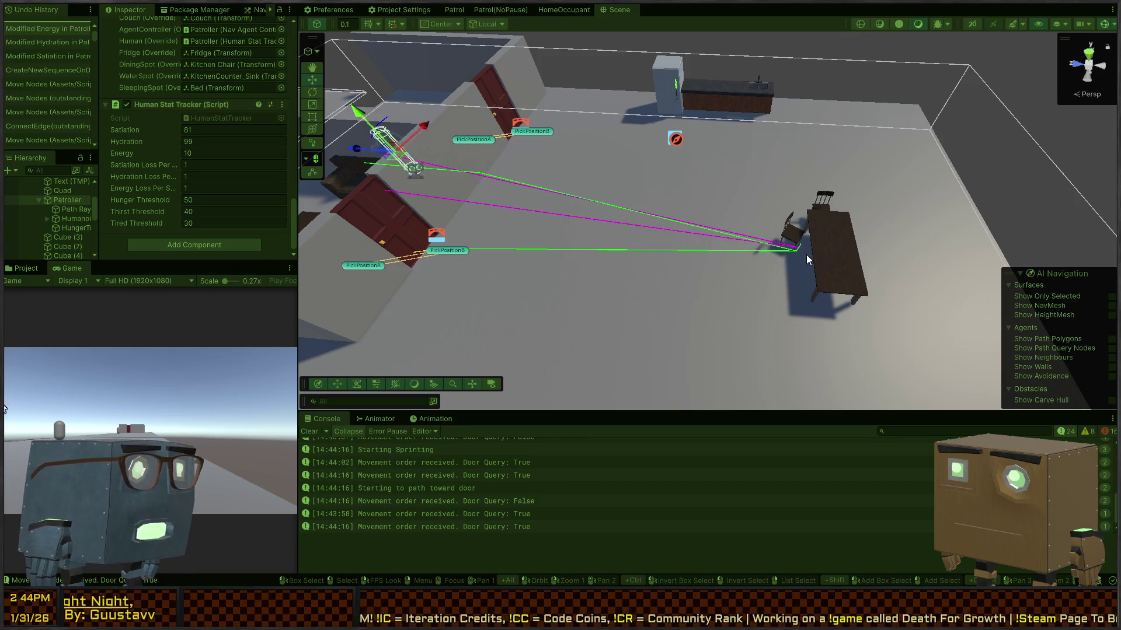
right_click(631, 81)
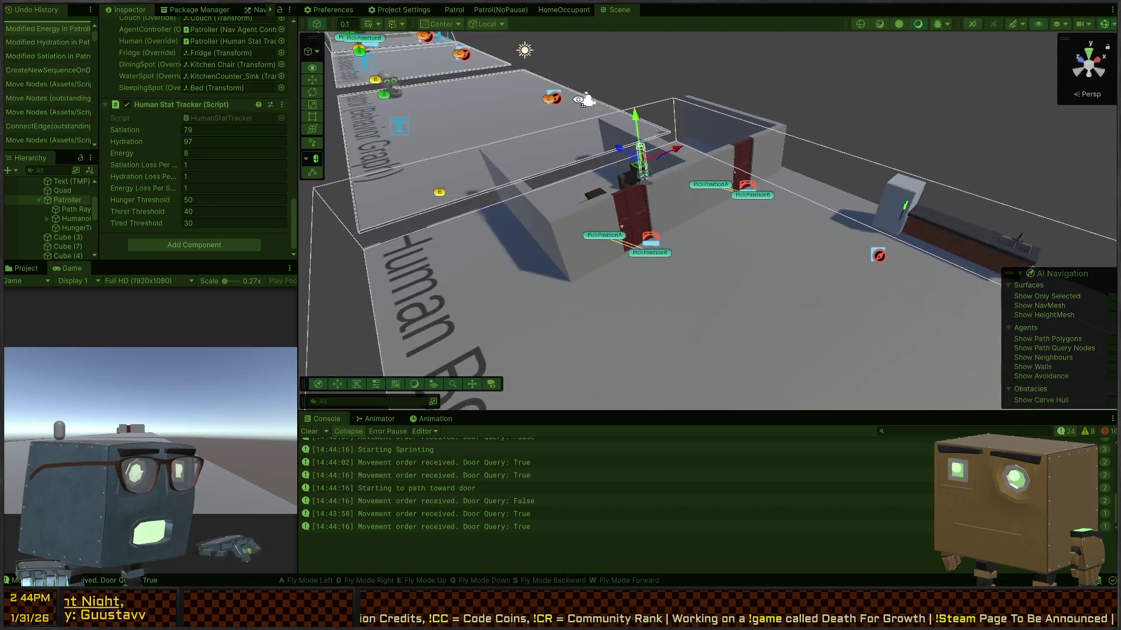
key("w")
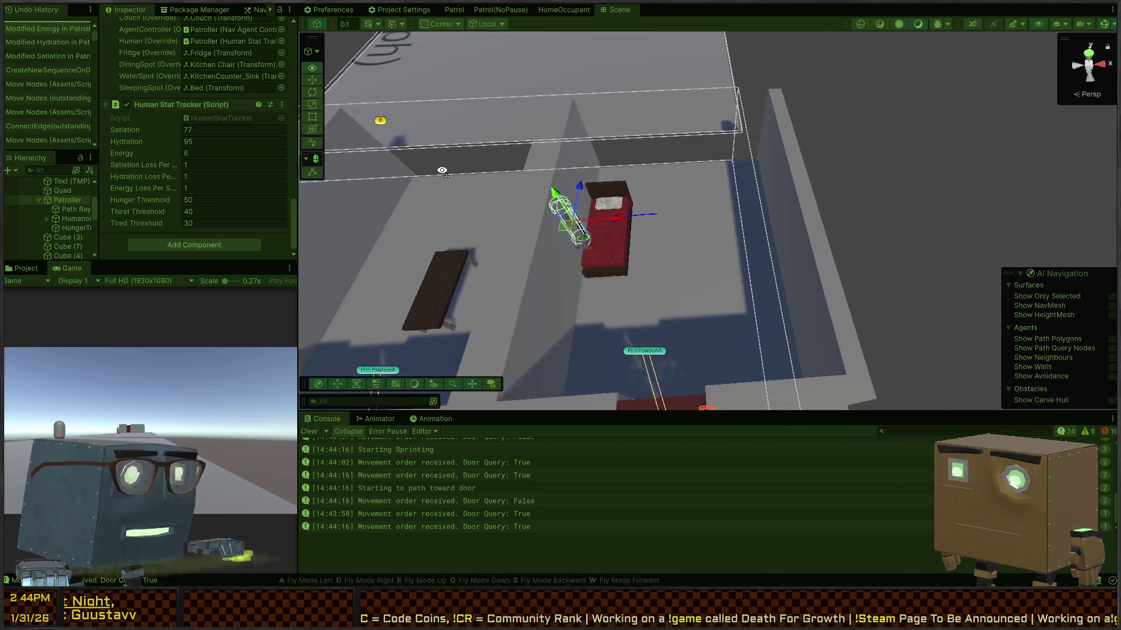
key("a")
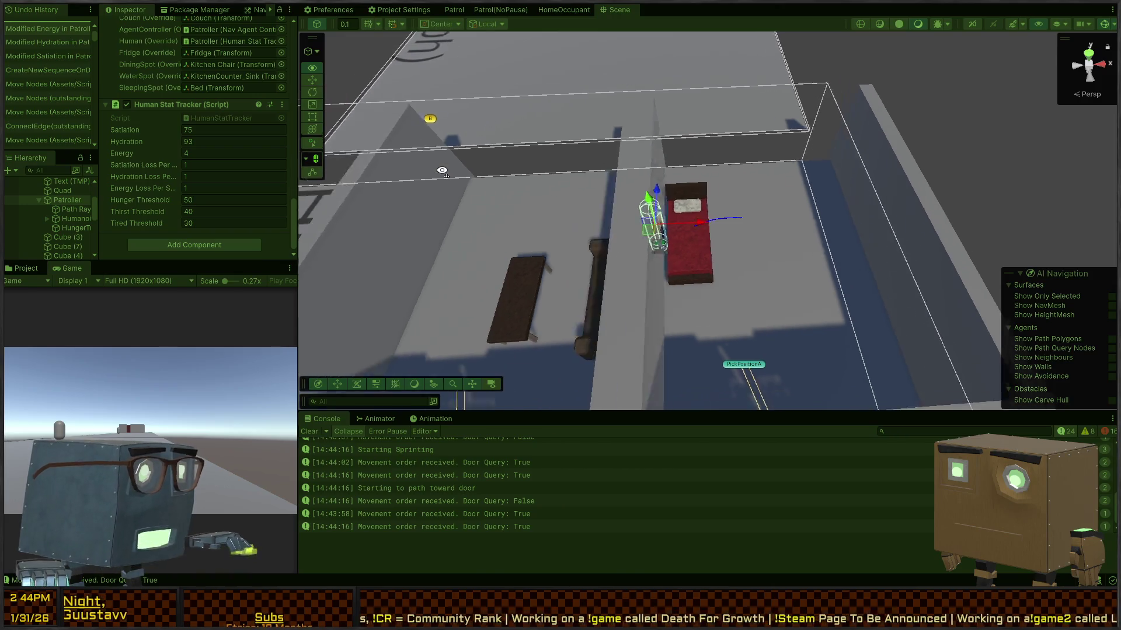
key("a")
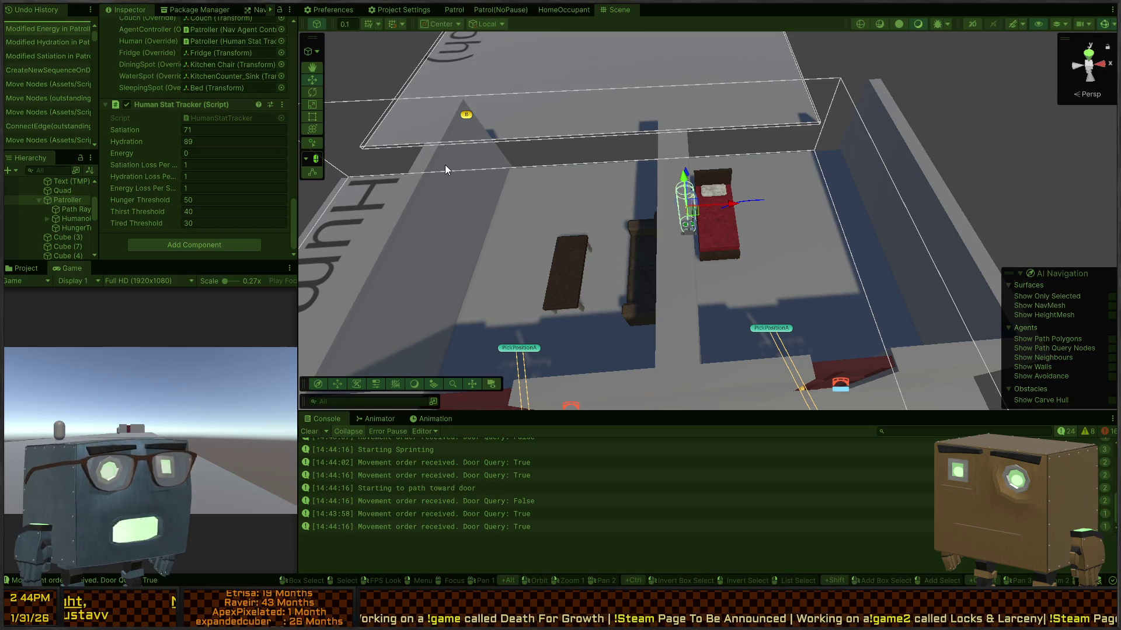
right_click(608, 180)
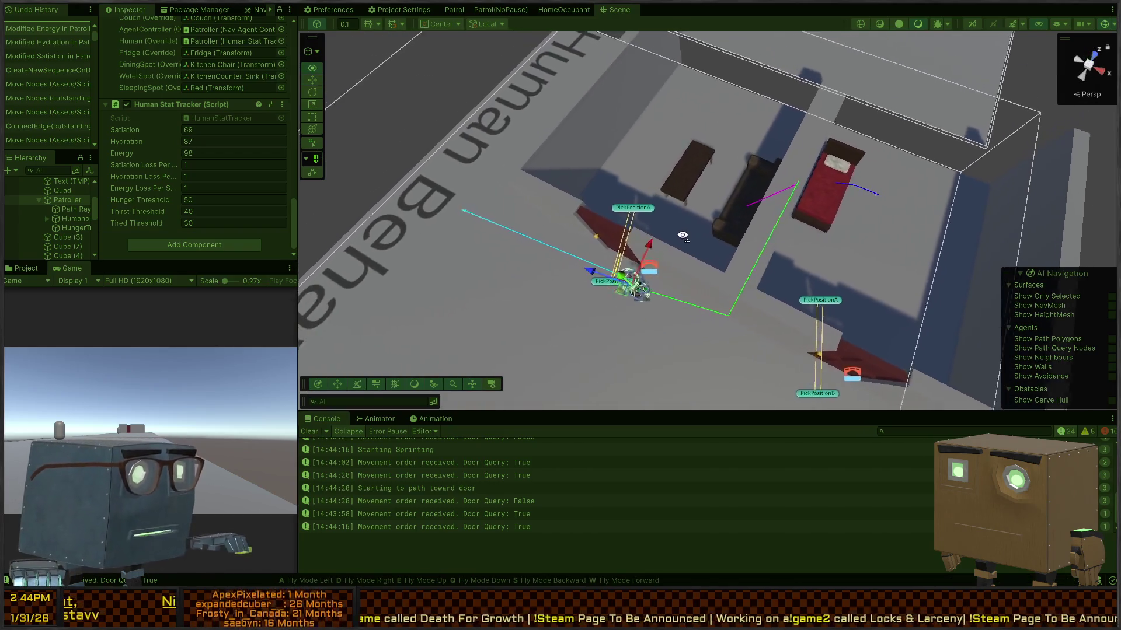
key("w")
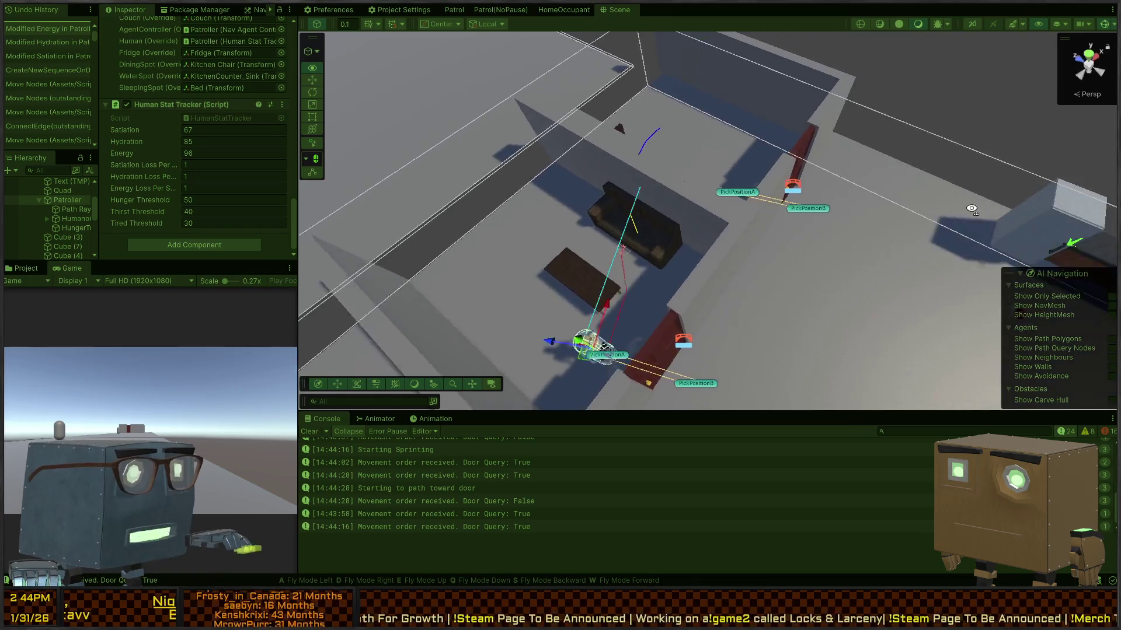
key("s")
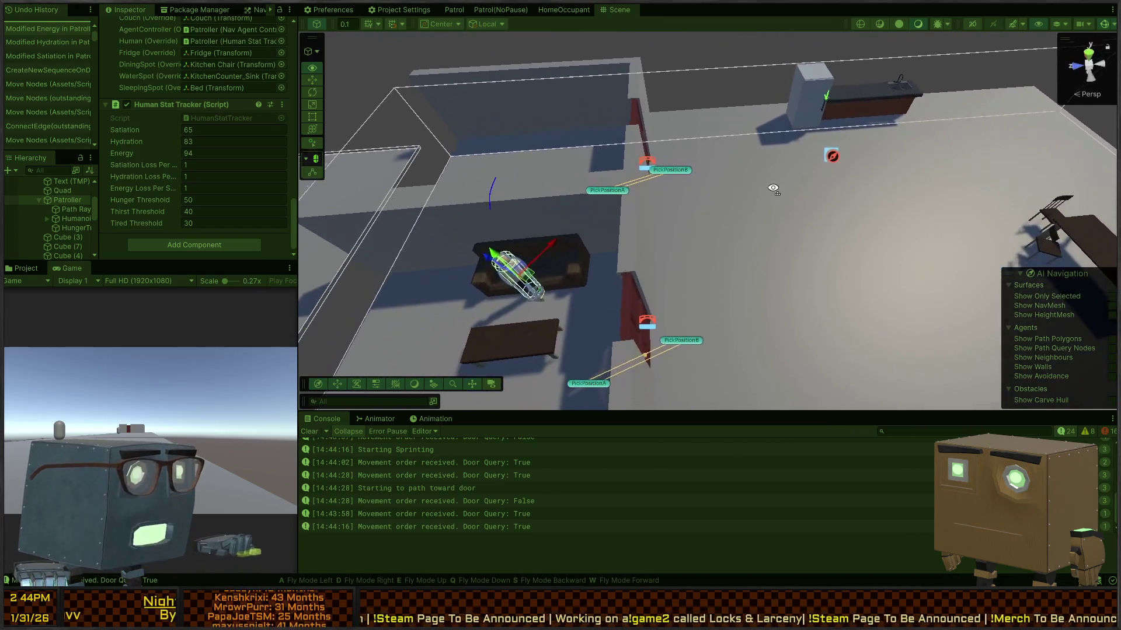
key("s")
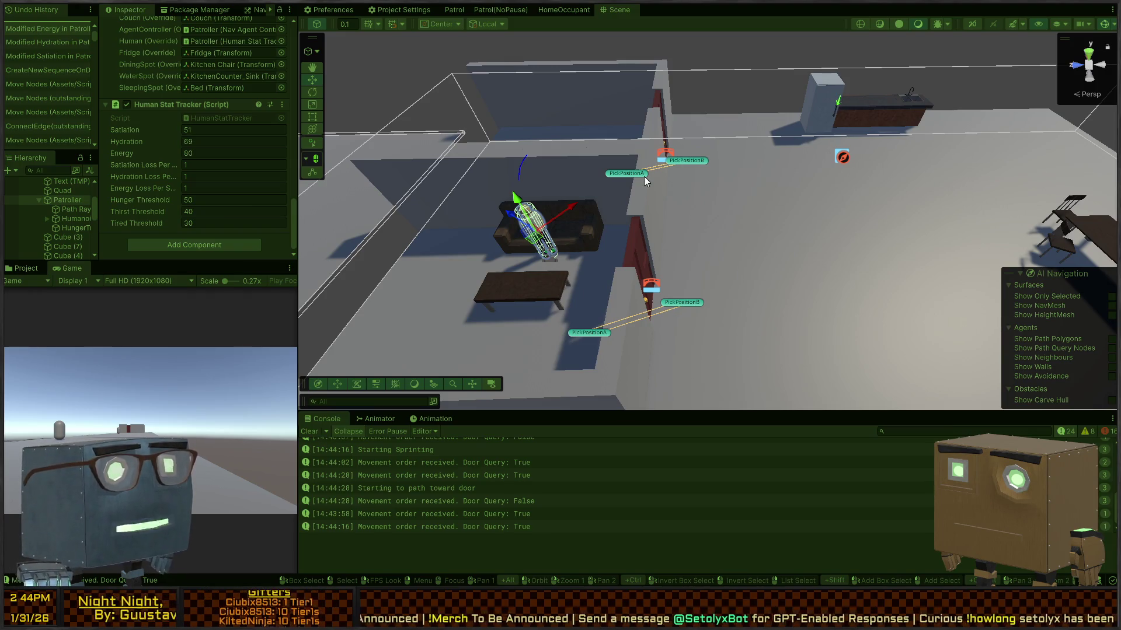
mouse_move(629, 169)
left_mouse_down()
mouse_move(780, 198)
mouse_move(811, 192)
left_mouse_up()
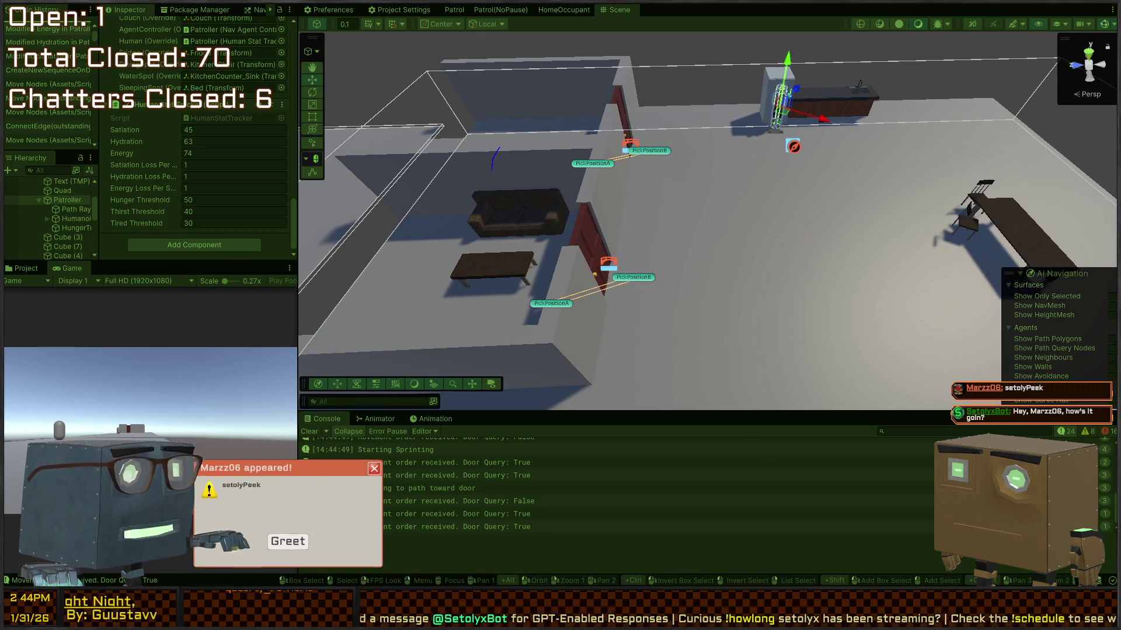
mouse_move(716, 290)
left_mouse_down()
mouse_move(730, 195)
mouse_move(719, 195)
mouse_move(746, 170)
mouse_move(692, 166)
mouse_move(715, 163)
left_mouse_up()
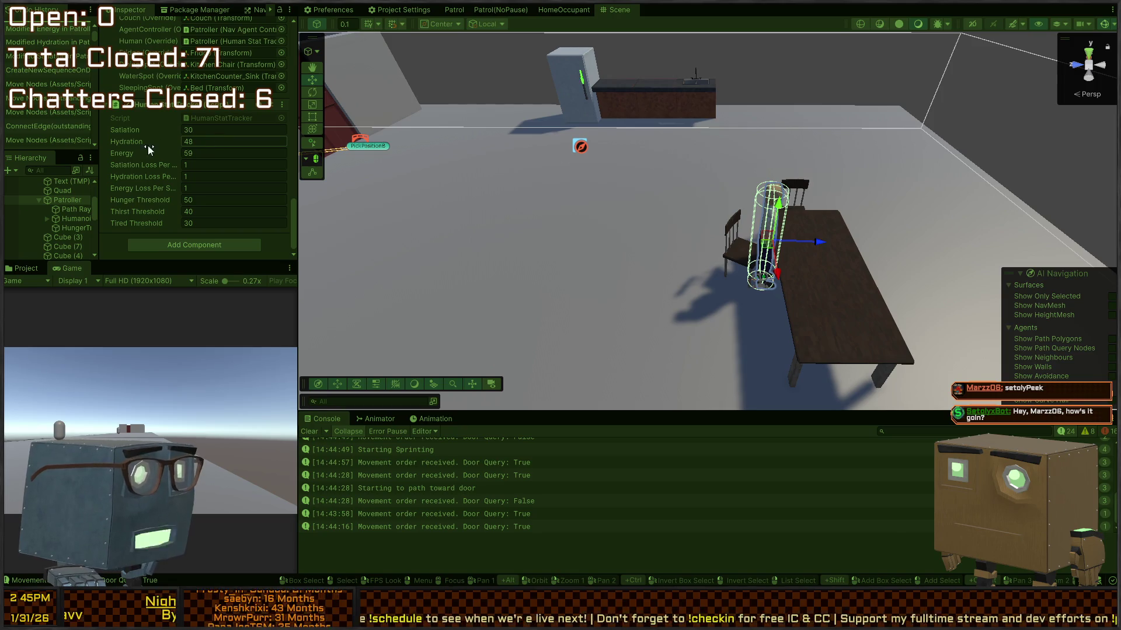
left_click_drag(513, 175, 485, 160)
key("a")
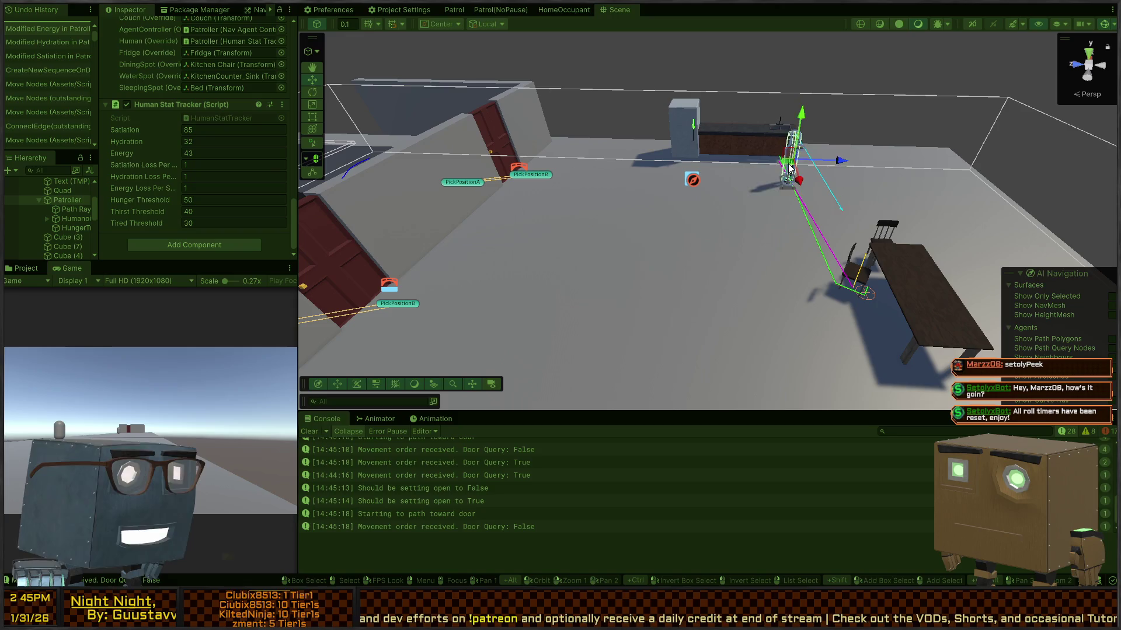
mouse_move(738, 194)
left_mouse_down()
mouse_move(760, 196)
mouse_move(749, 261)
left_mouse_up()
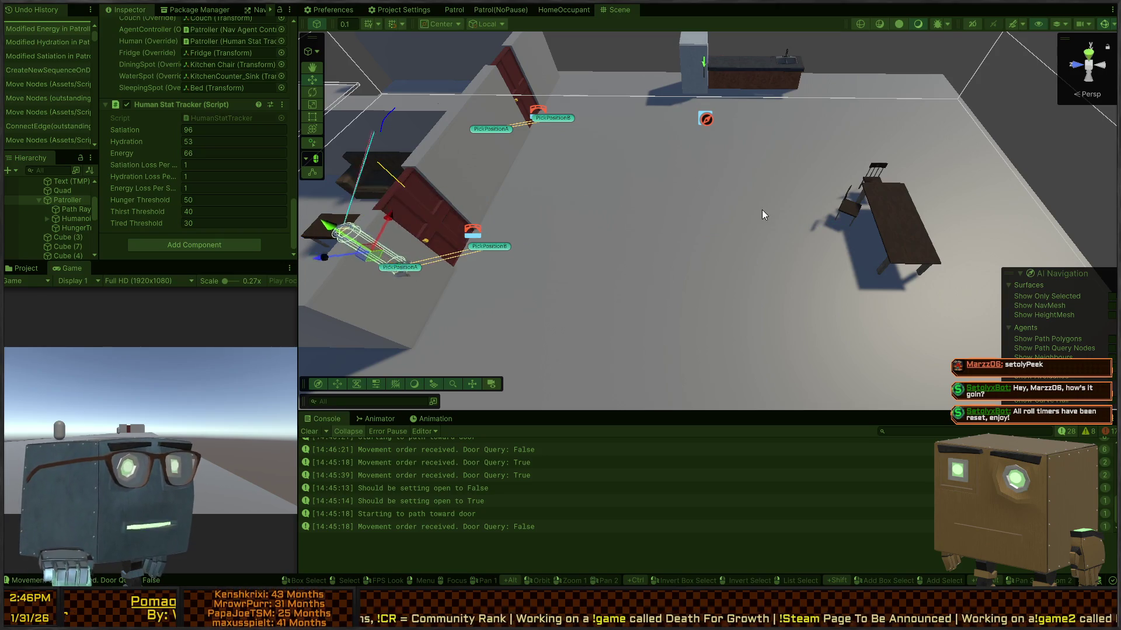
Step: Follow the agent between the couch and dining table, then exit Play mode with Ctrl+P
mouse_move(717, 181)
left_mouse_down()
mouse_move(663, 207)
mouse_move(704, 218)
mouse_move(728, 209)
left_mouse_up()
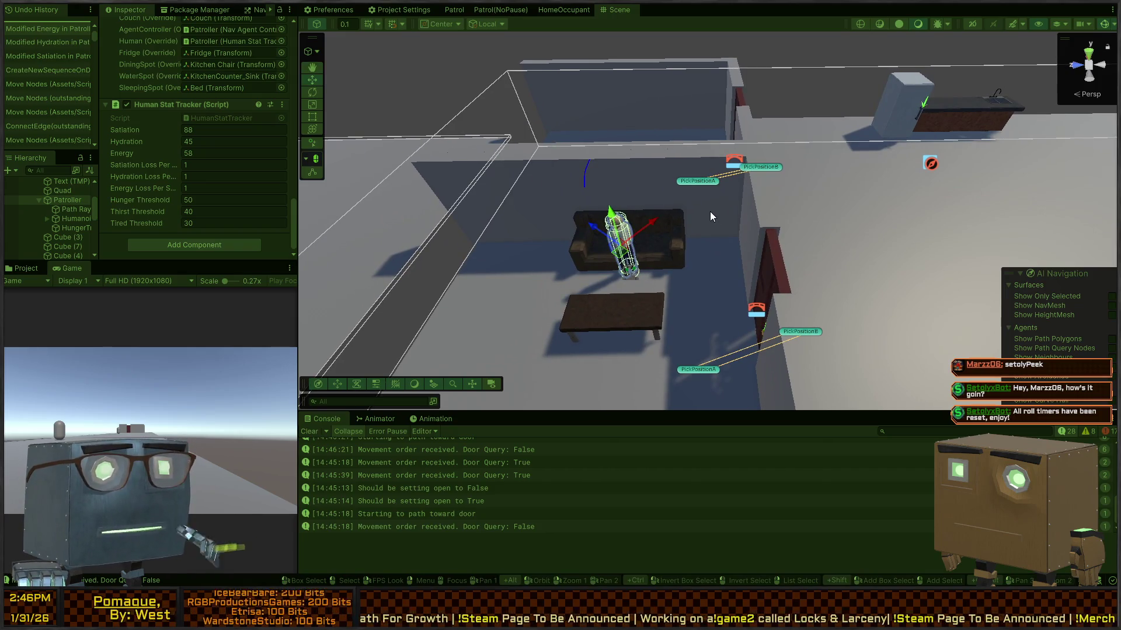
mouse_move(789, 190)
left_mouse_down()
mouse_move(870, 191)
mouse_move(853, 198)
mouse_move(860, 183)
mouse_move(851, 198)
mouse_move(828, 197)
mouse_move(819, 176)
mouse_move(823, 191)
mouse_move(840, 189)
mouse_move(683, 169)
left_mouse_up()
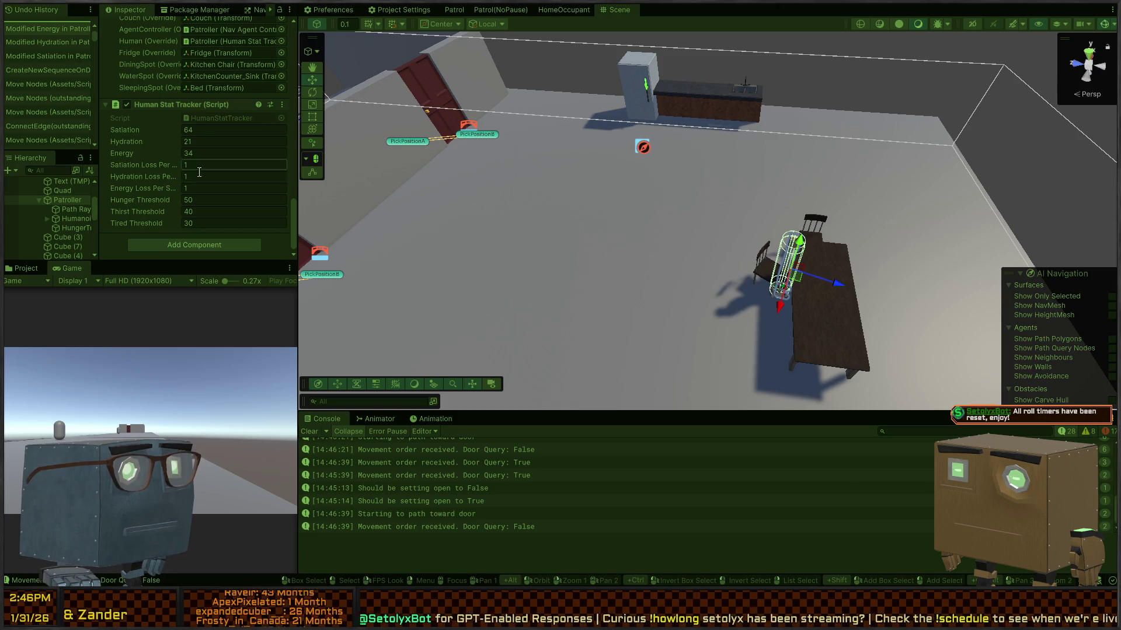
mouse_move(332, 168)
left_mouse_down()
mouse_move(578, 225)
mouse_move(686, 222)
mouse_move(700, 233)
mouse_move(616, 227)
left_mouse_up()
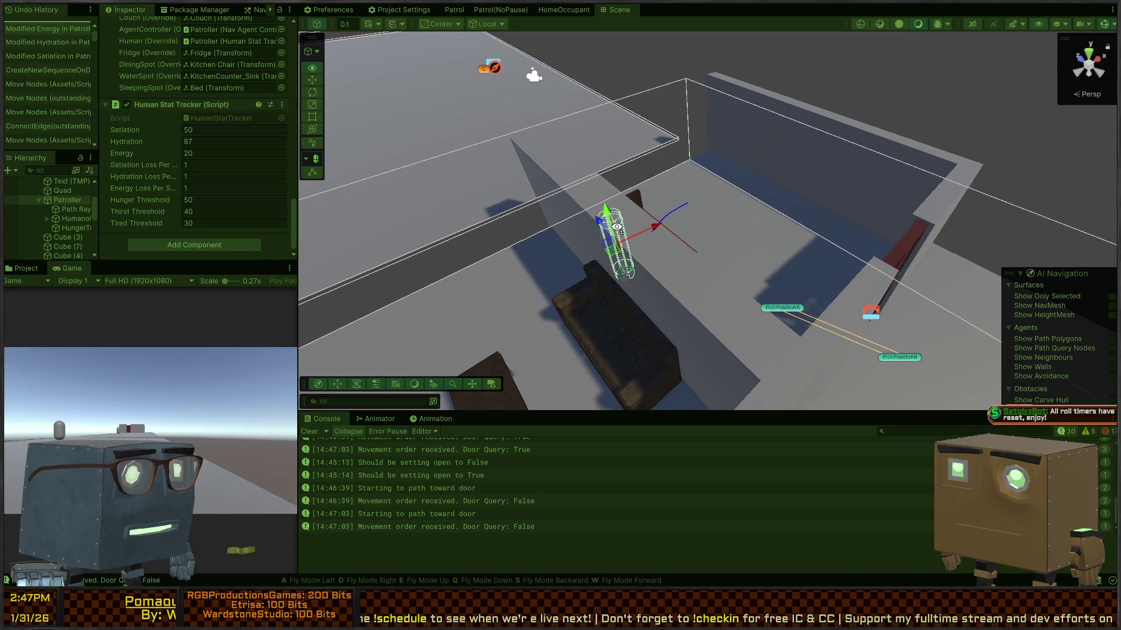
left_click_drag(616, 227, 614, 227)
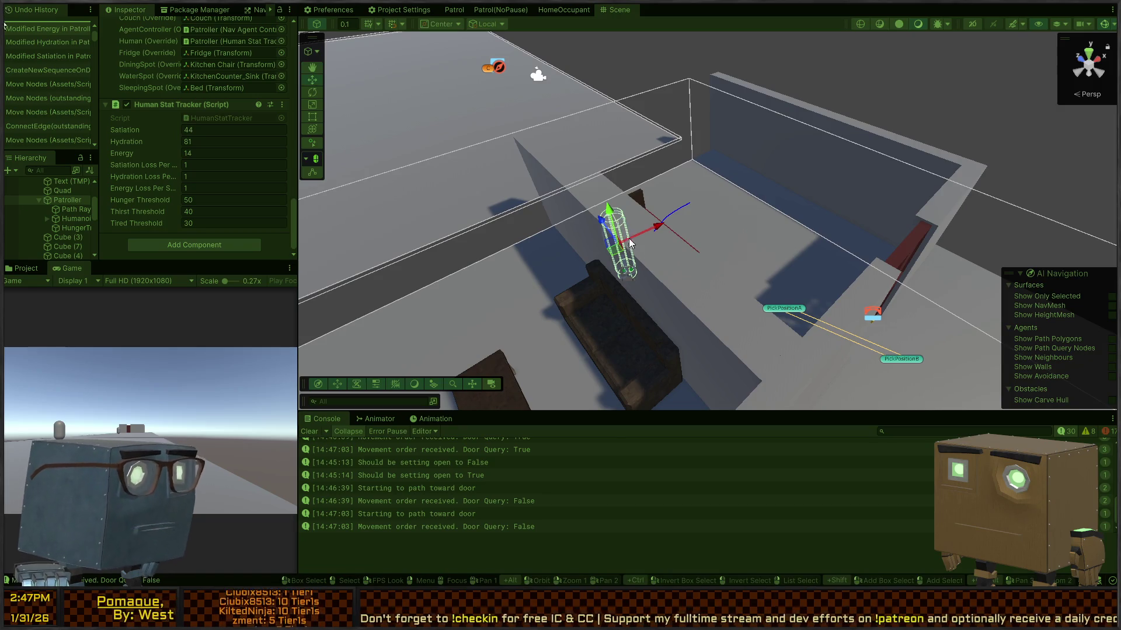
mouse_move(631, 222)
left_mouse_down()
mouse_move(791, 237)
mouse_move(799, 216)
mouse_move(697, 194)
mouse_move(655, 244)
mouse_move(735, 222)
left_mouse_up()
key("ctrl+p")
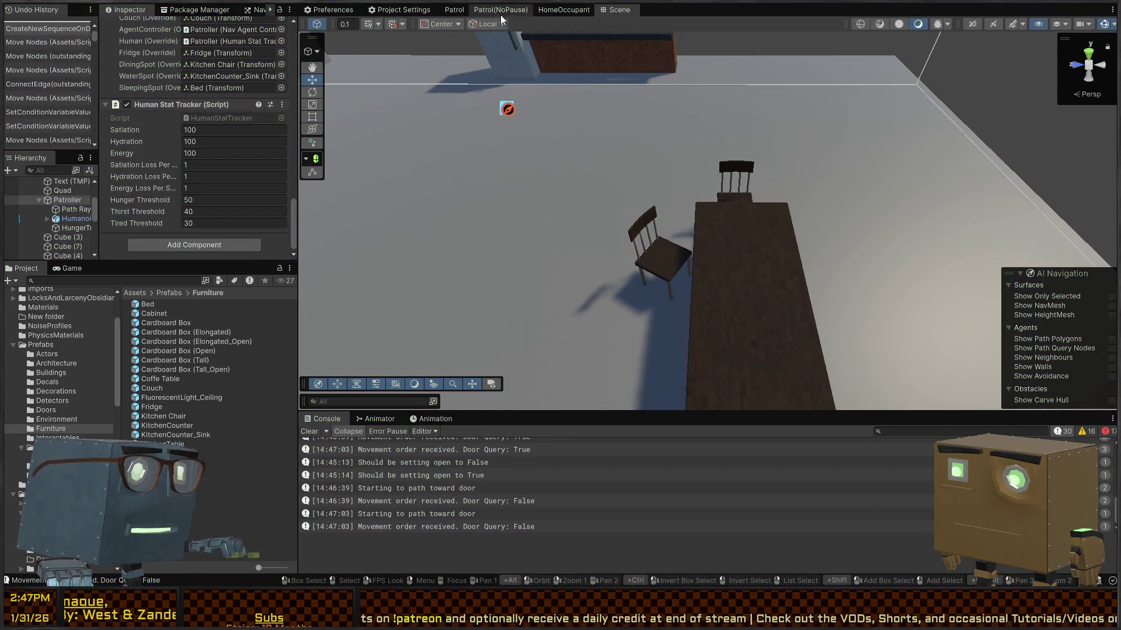
Step: In the HomeOccupant graph, browse the Action > Navigation nodes near To Fridge without adding any
left_click(503, 11)
left_click(560, 10)
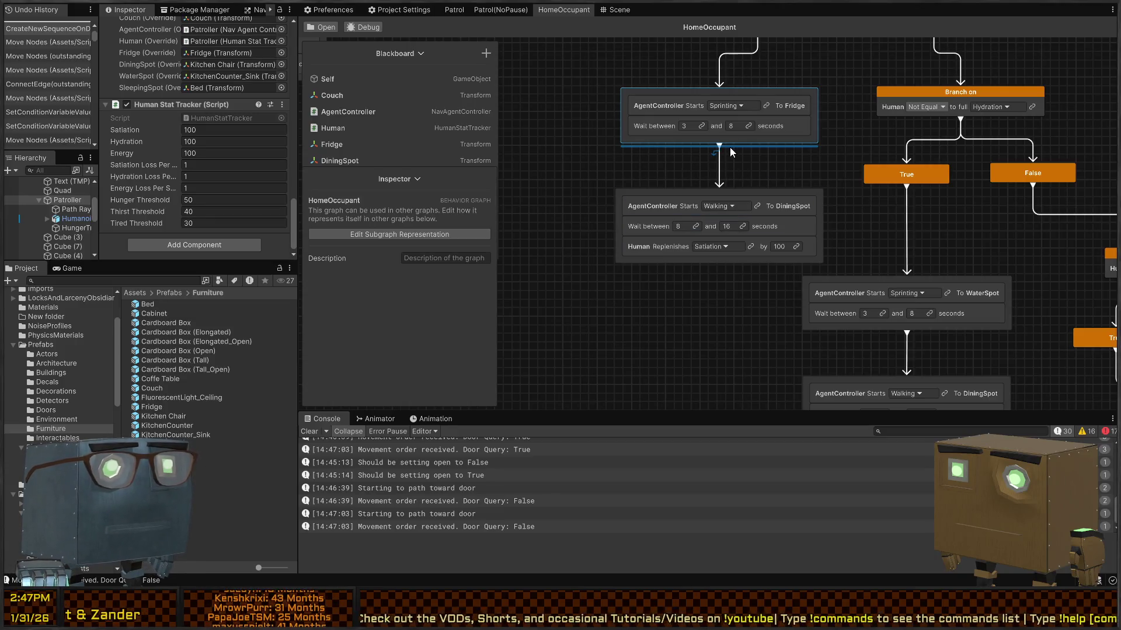
left_click_drag(800, 65, 750, 187)
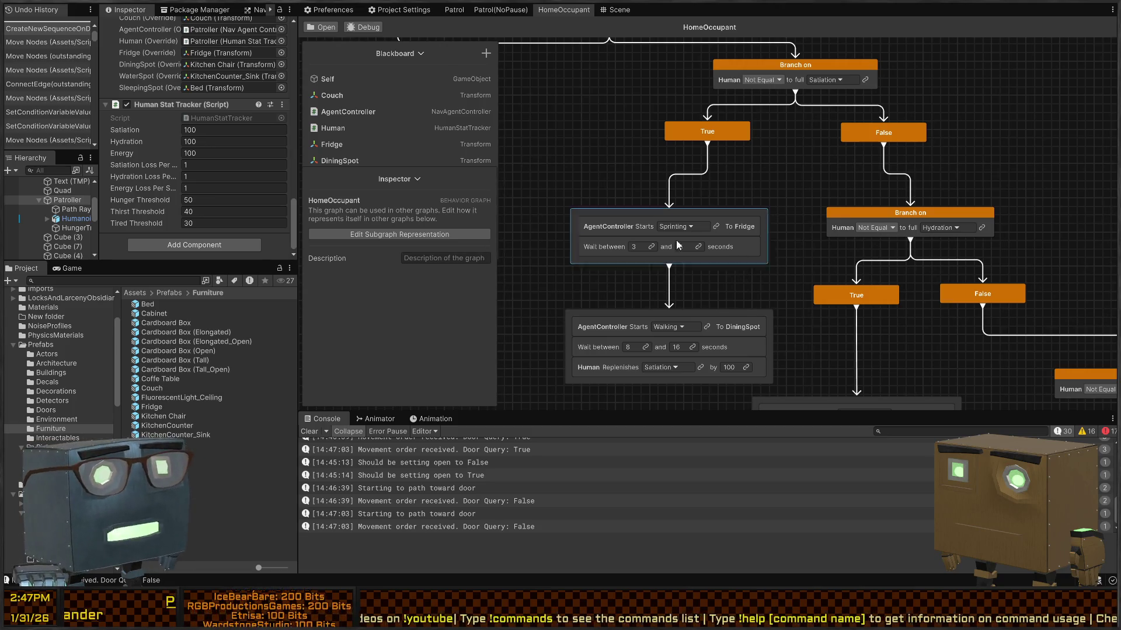
scroll(722, 142, "down", 2)
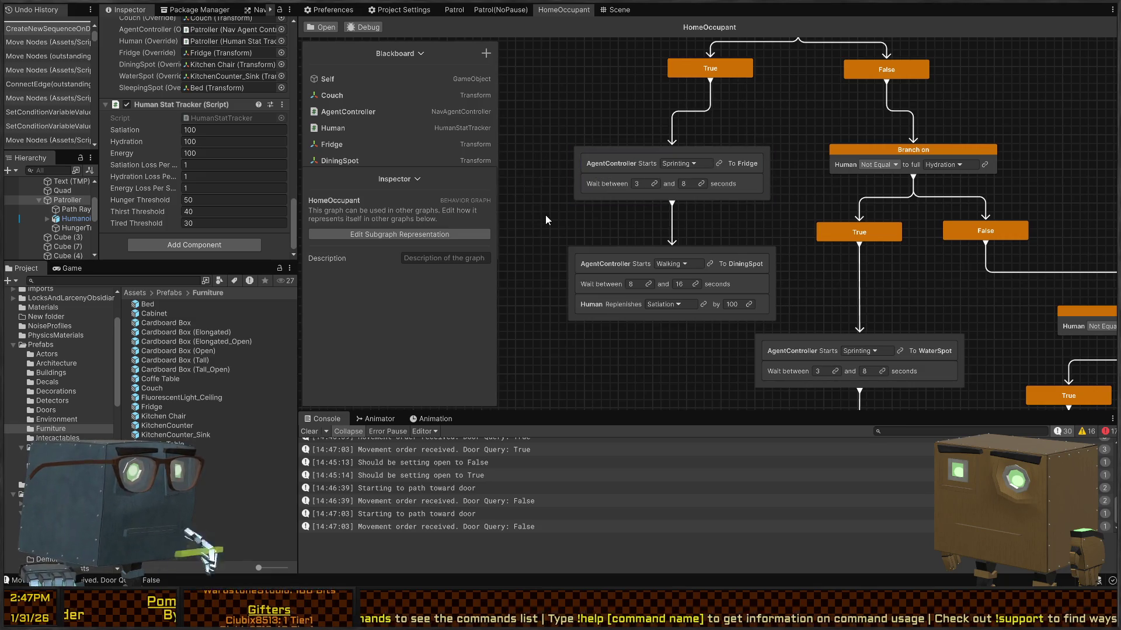
key("space")
left_click(615, 282)
scroll(614, 371, "down", 1)
left_click(617, 368)
scroll(600, 332, "down", 1)
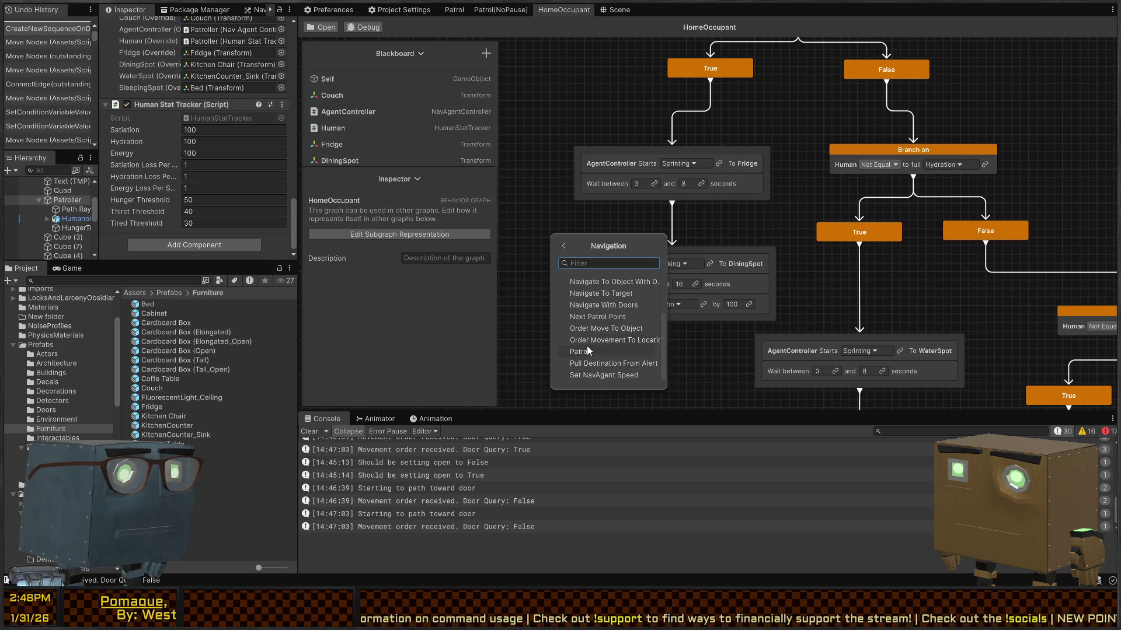
left_click(541, 210)
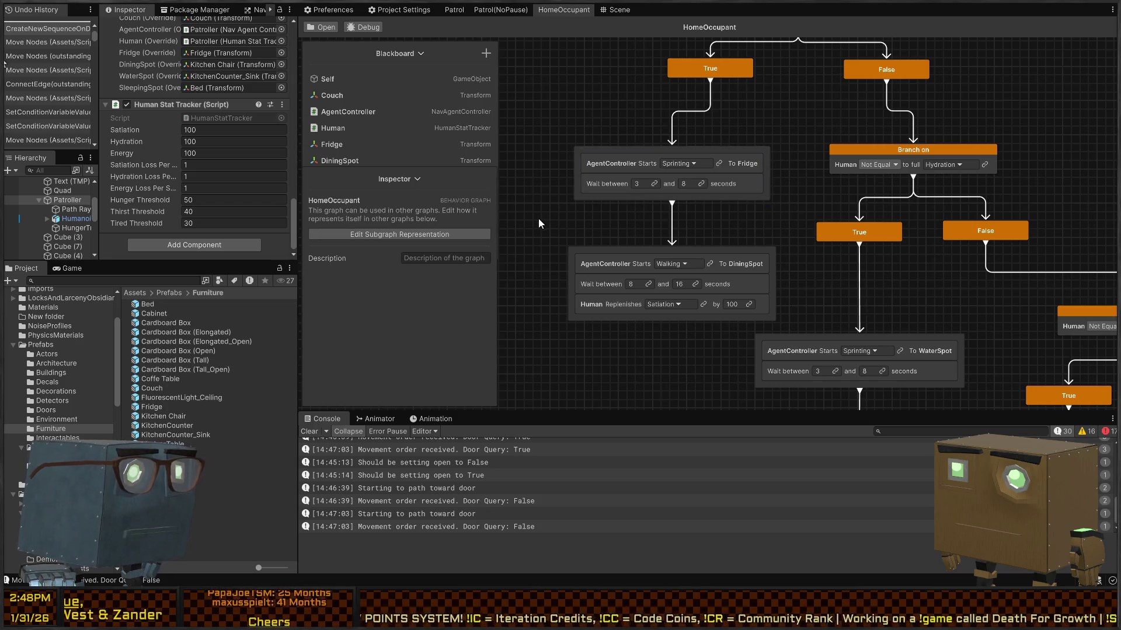
Step: Choose Create new Action... from the add-node list and view its Category choices
key("space")
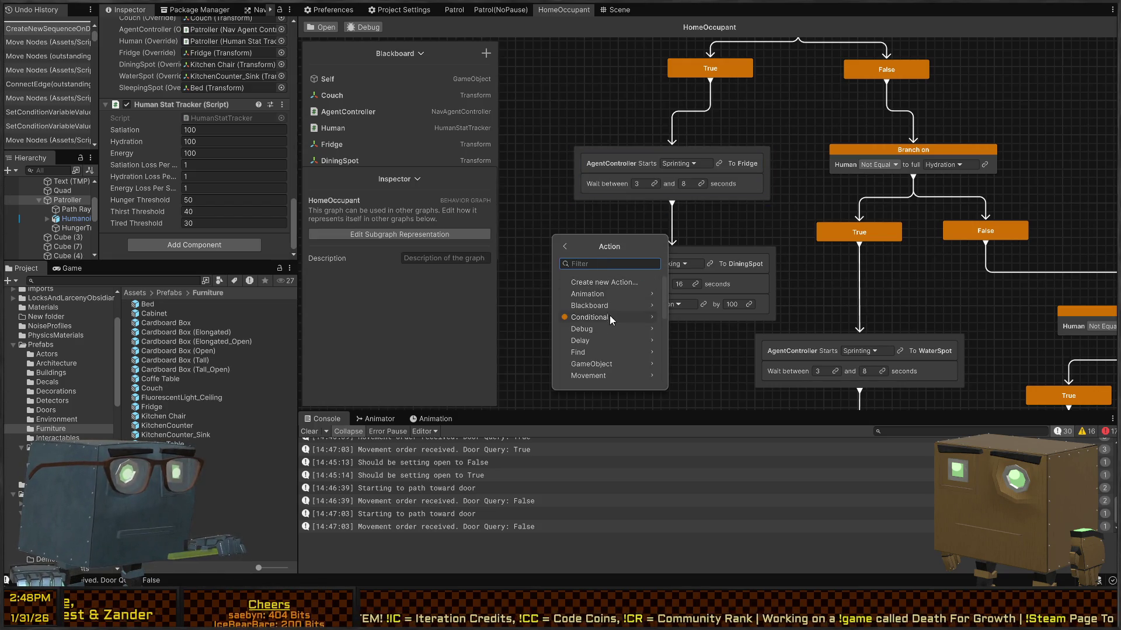
scroll(619, 362, "down", 3)
left_click(613, 293)
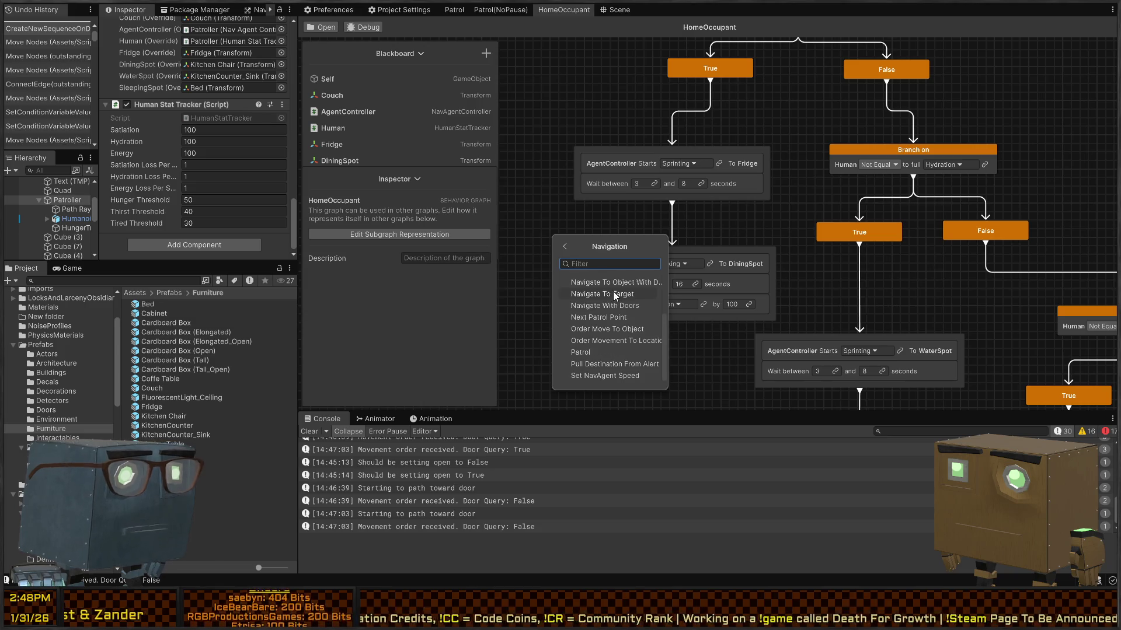
scroll(598, 352, "up", 3)
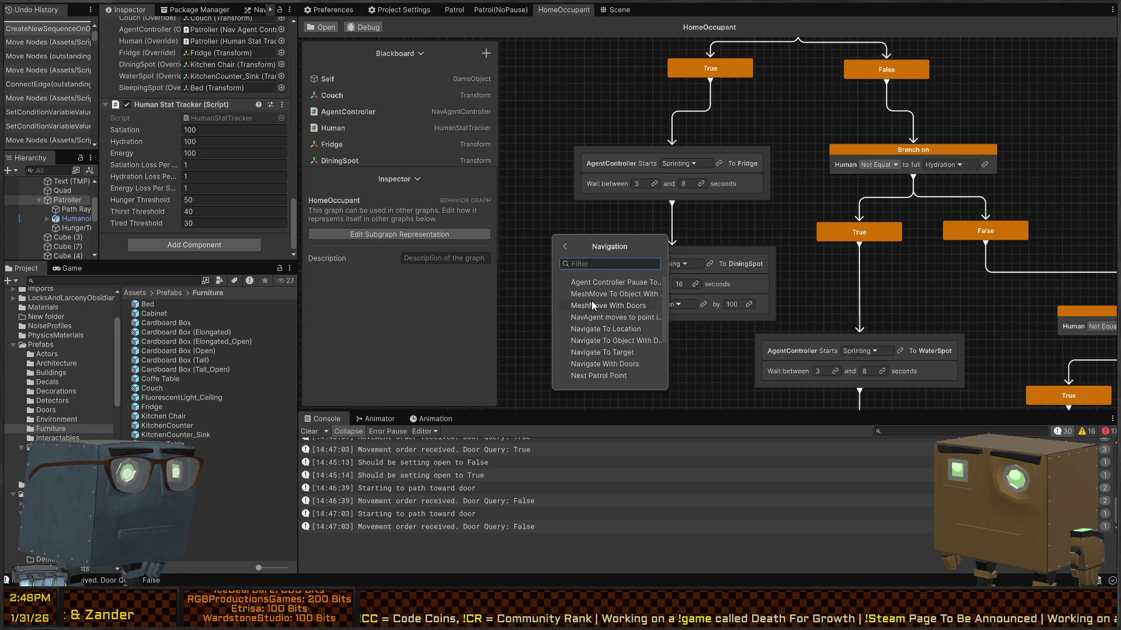
left_click(565, 246)
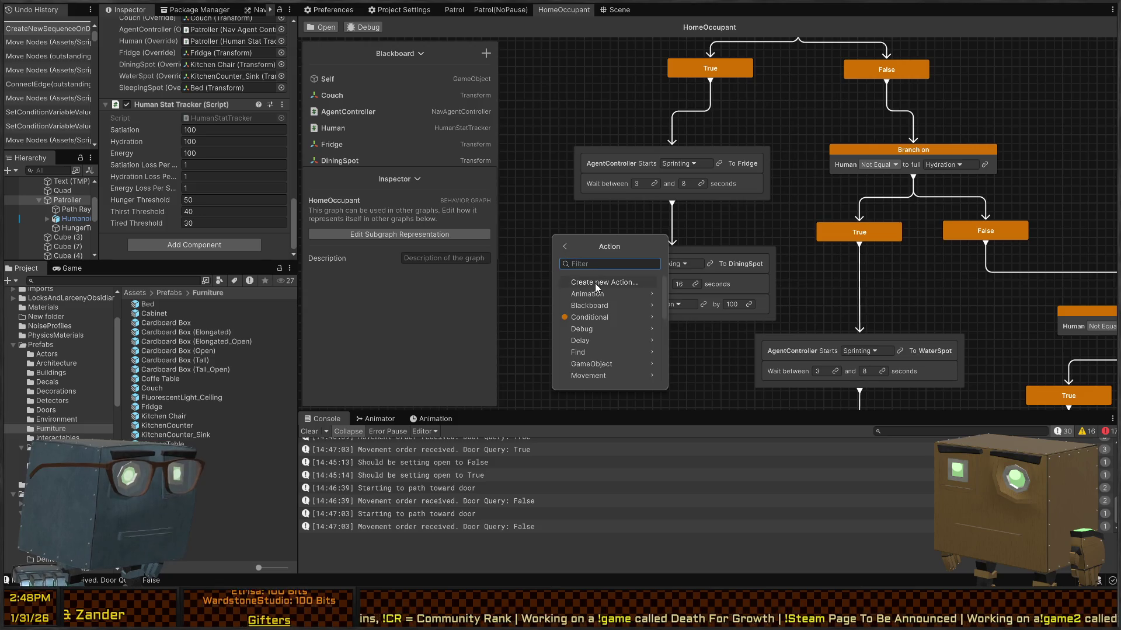
left_click(594, 282)
left_click(736, 237)
scroll(753, 309, "down", 2)
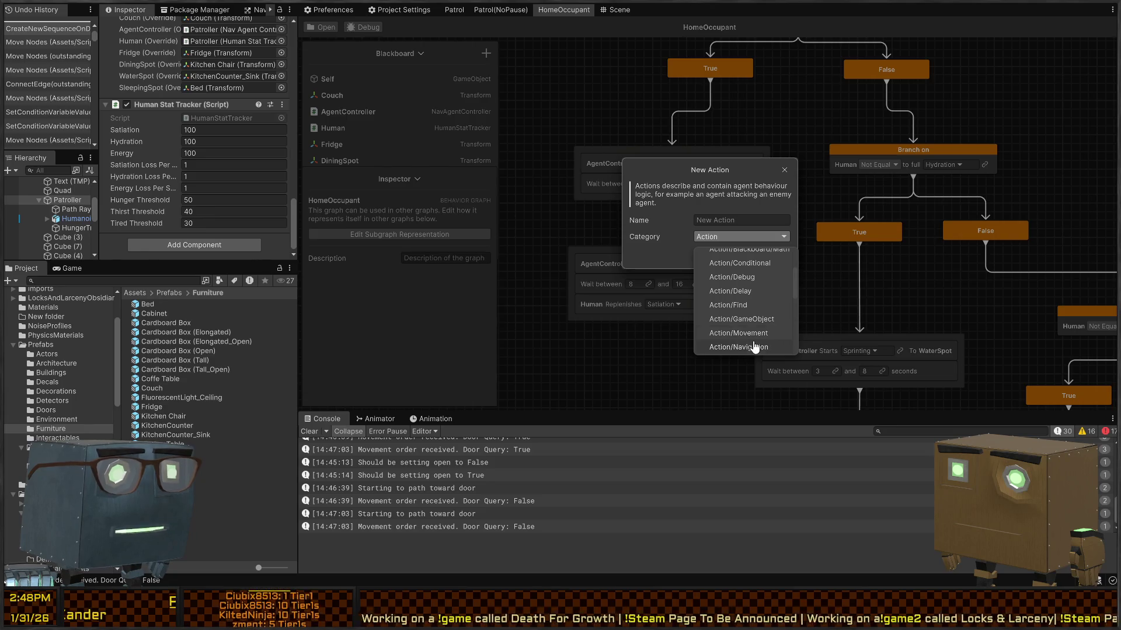
Step: Name the action 'Wait for AgentController Movement' under category Action/Navigation
left_click(754, 347)
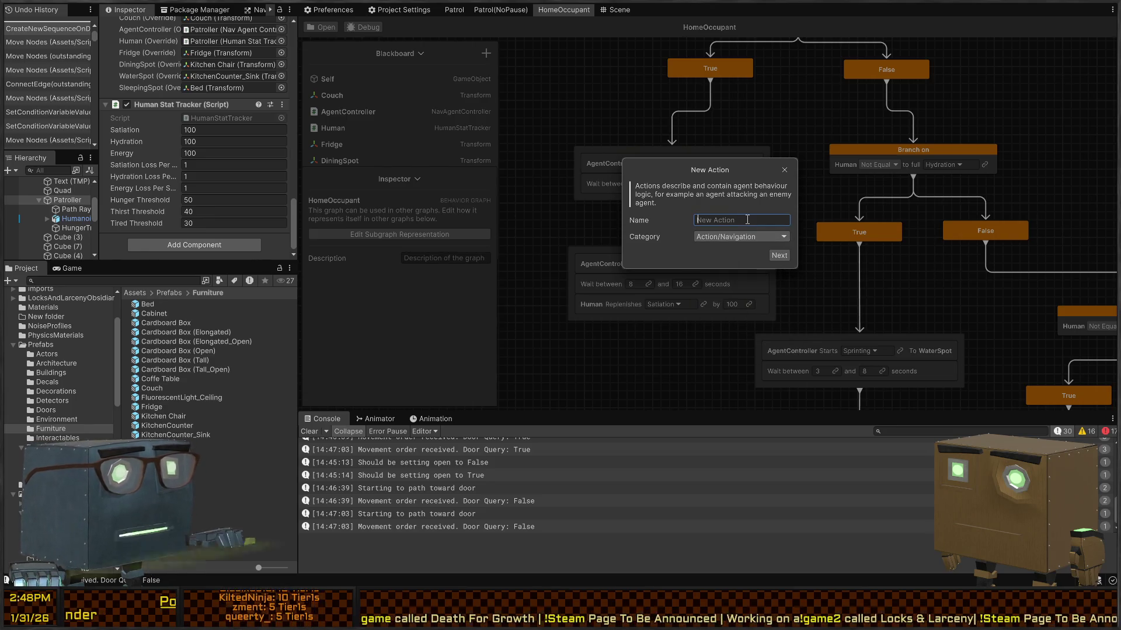
left_click(722, 223)
type("Wait for AgentController M")
key("ctrl+a")
type("AgentController Movement")
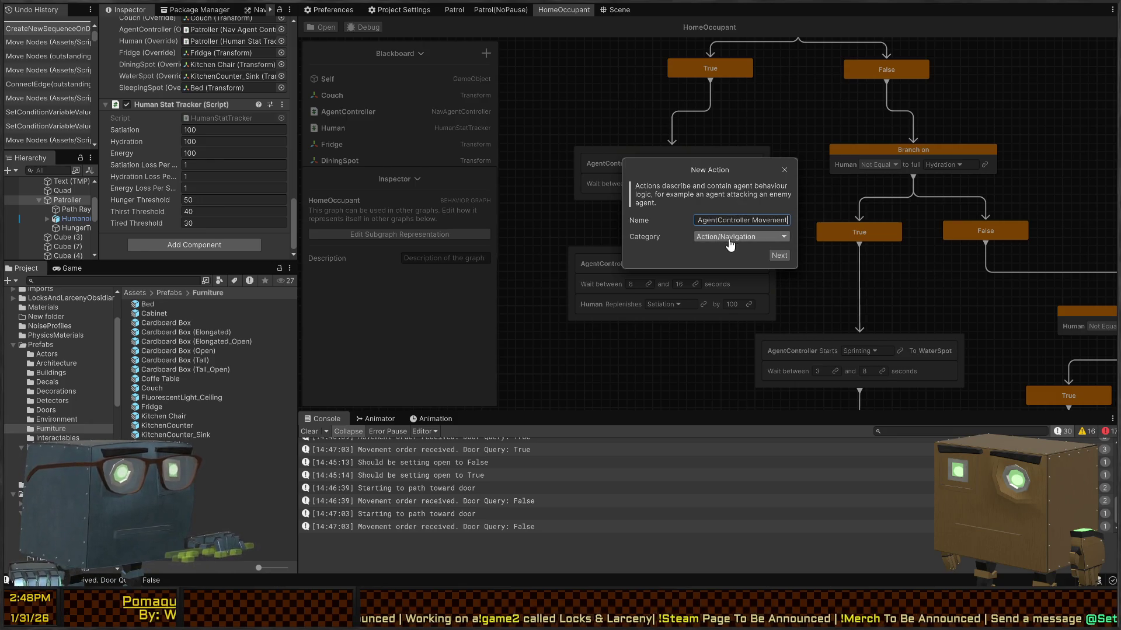
left_click(779, 255)
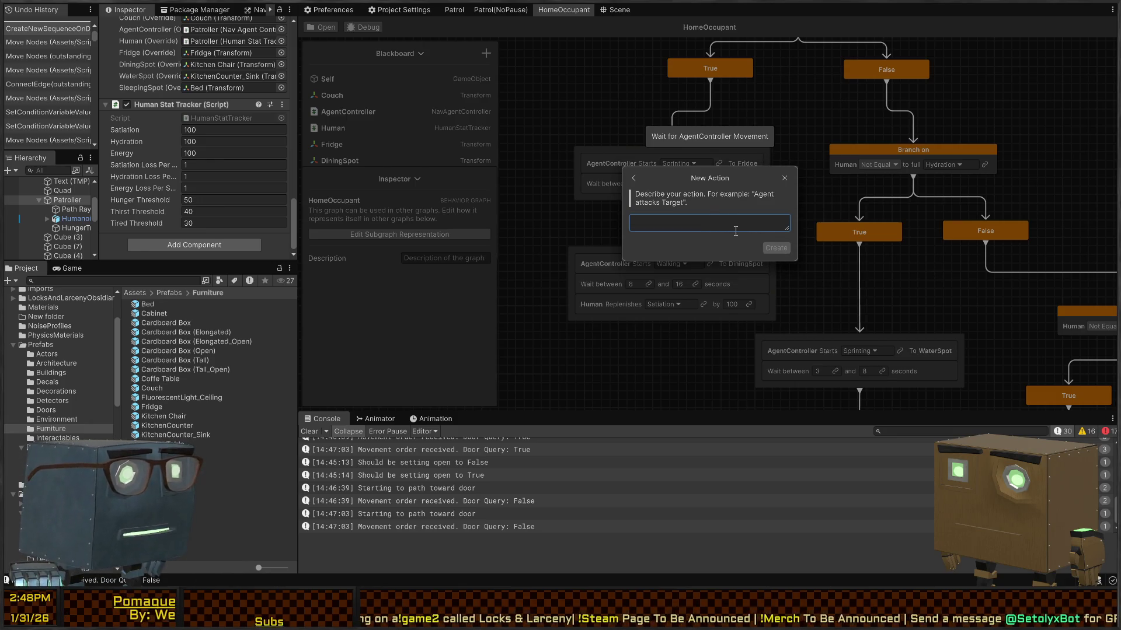
Step: Enter the story 'Wait for AgentController to stop moving or change destinations', make AgentController a Nav Agent Controller, and create it
type("Wait for A")
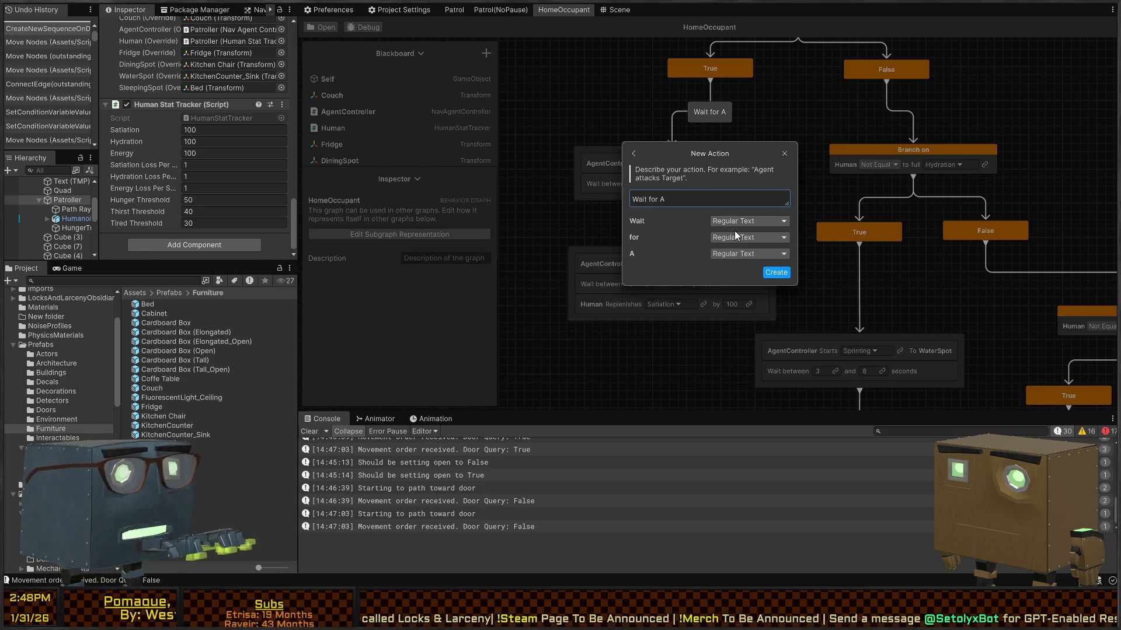
type("gentController to")
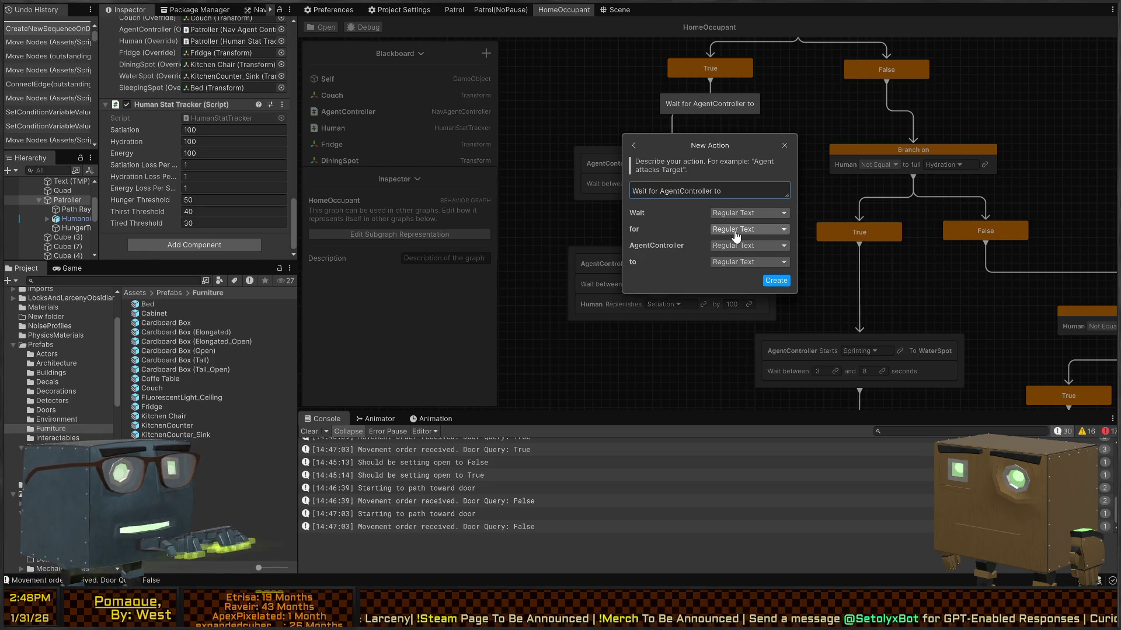
type(" stop moving ")
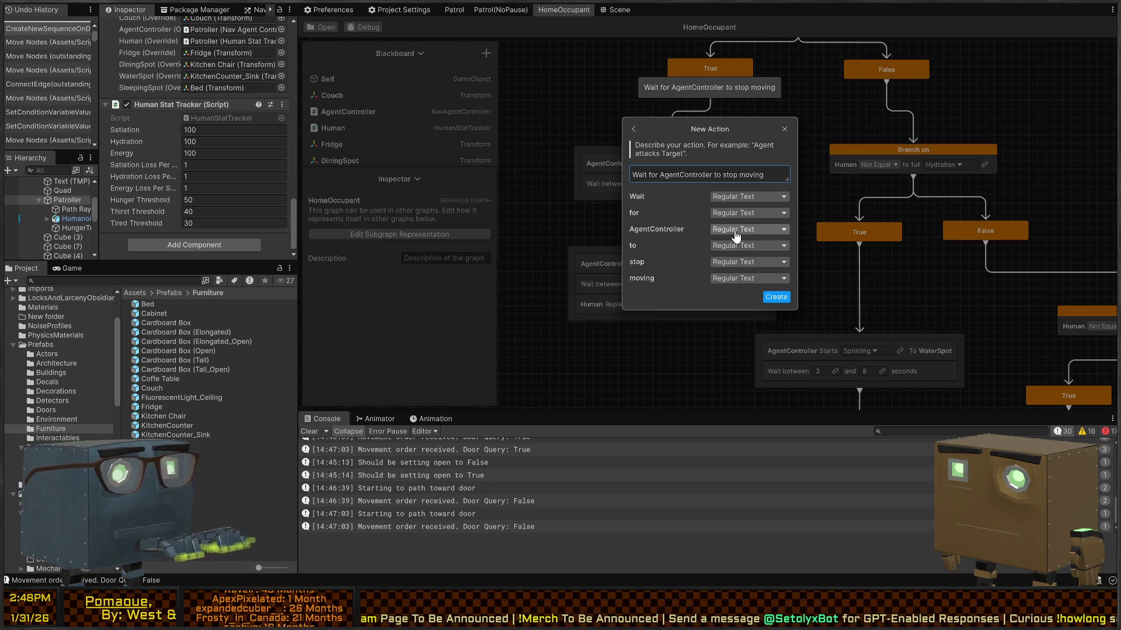
type("or c")
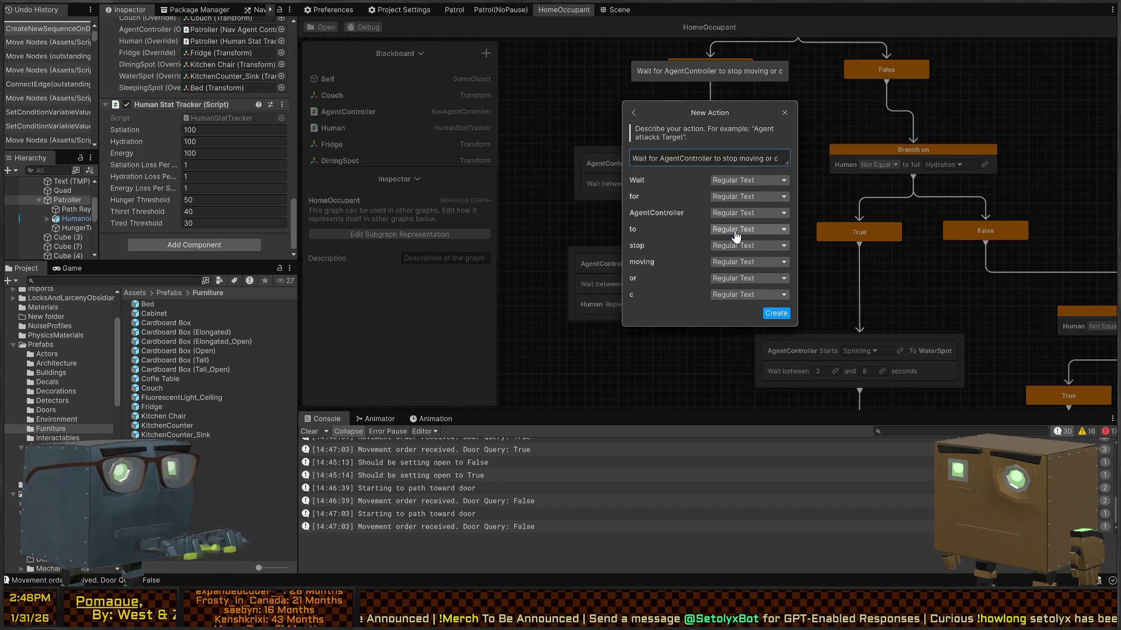
type("hange destinations")
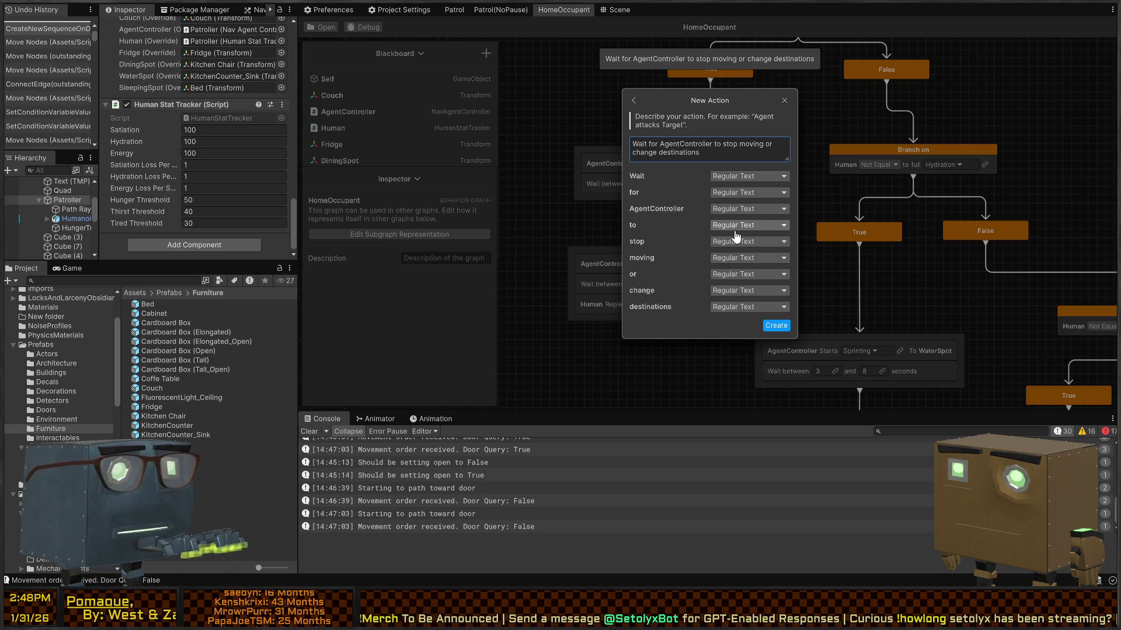
left_click(745, 211)
left_click(671, 206)
left_click(731, 211)
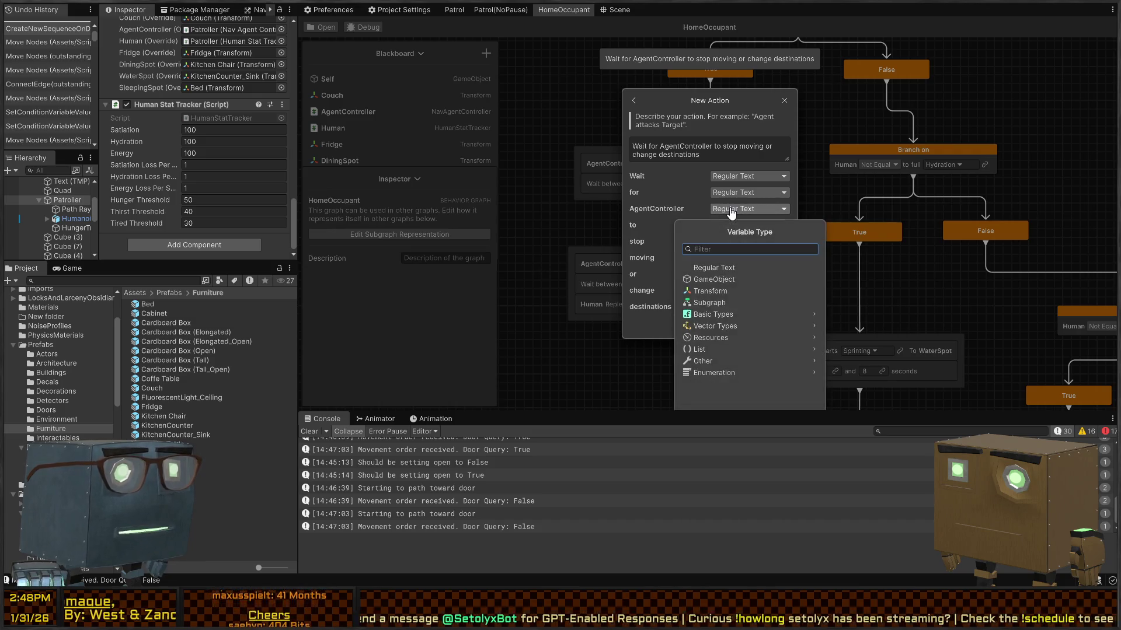
type("AgentControl")
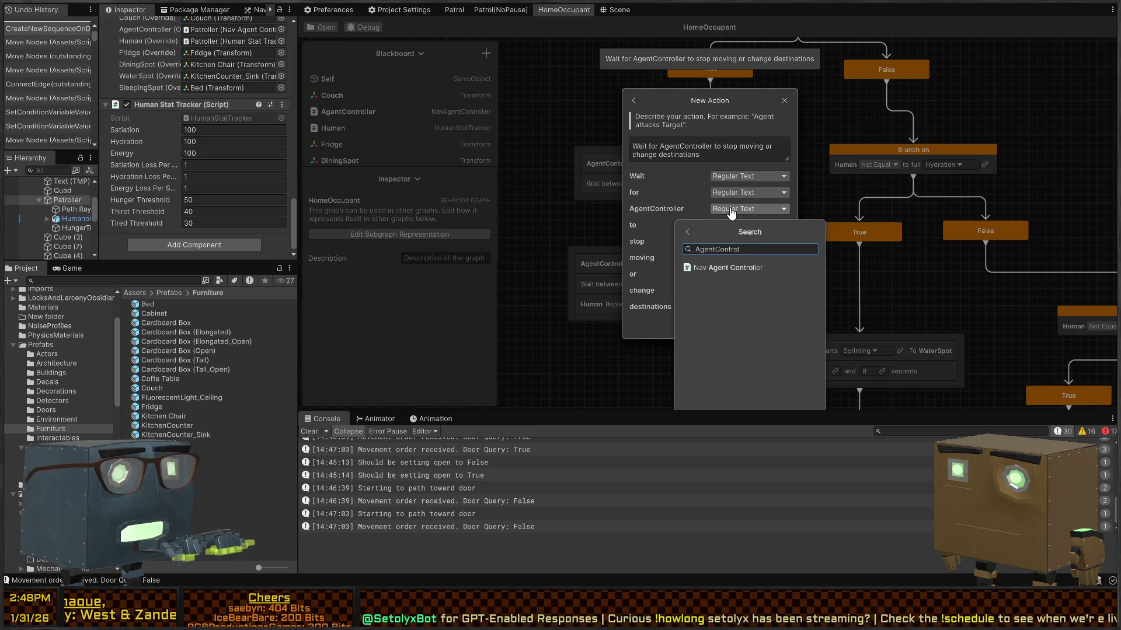
key("Return")
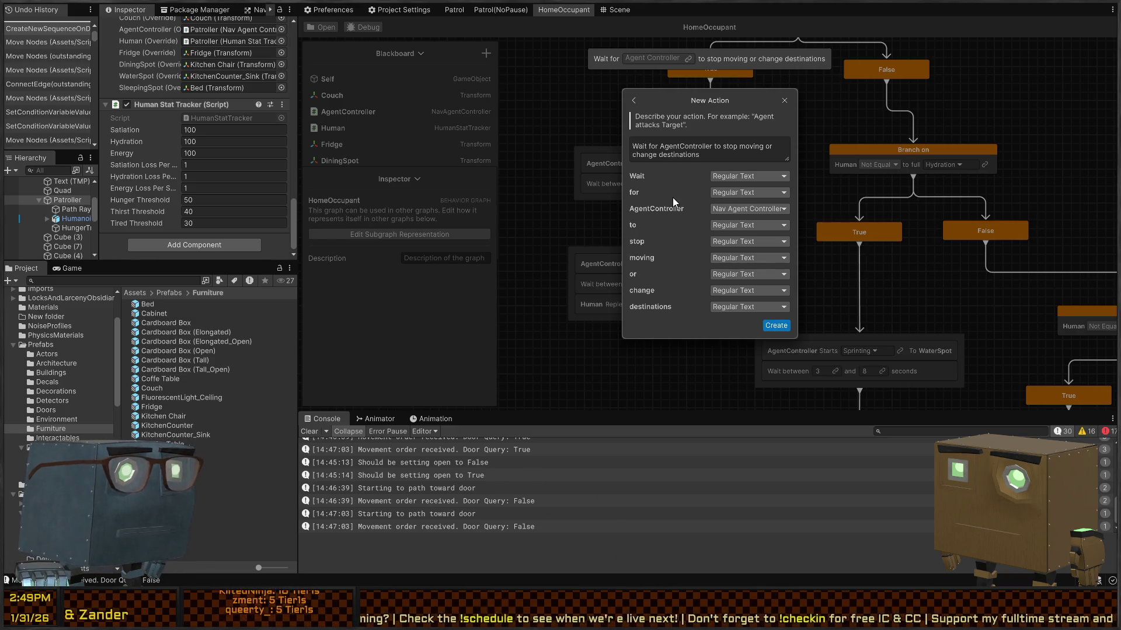
left_click(775, 325)
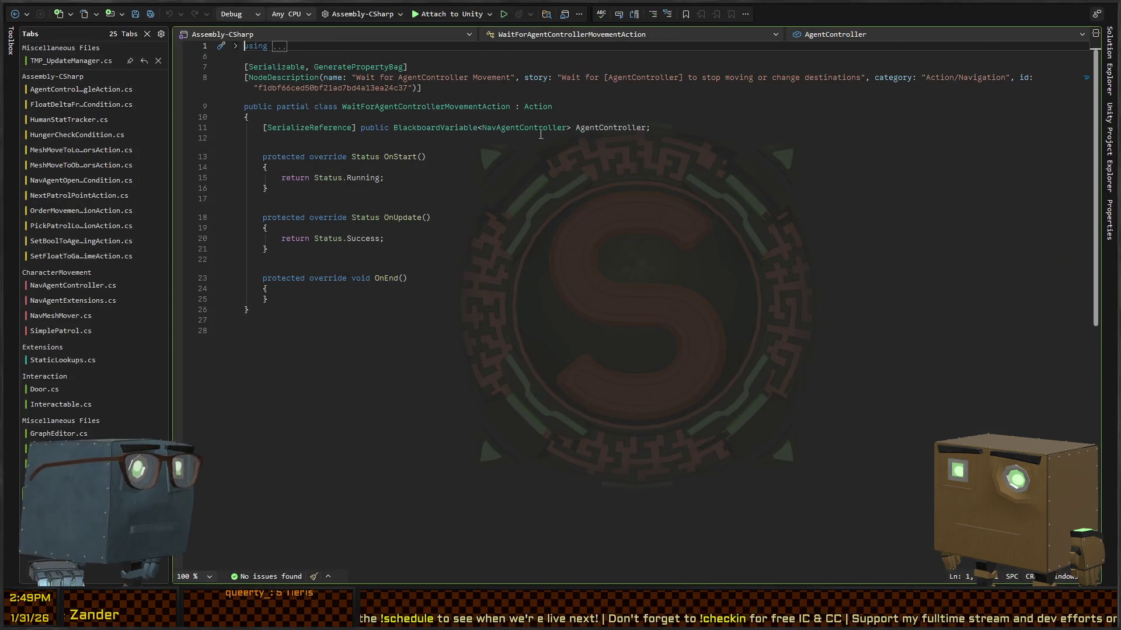
Step: Delete the unneeded OnEnd method from the WaitForAgentControllerMovementAction script
key("Down")
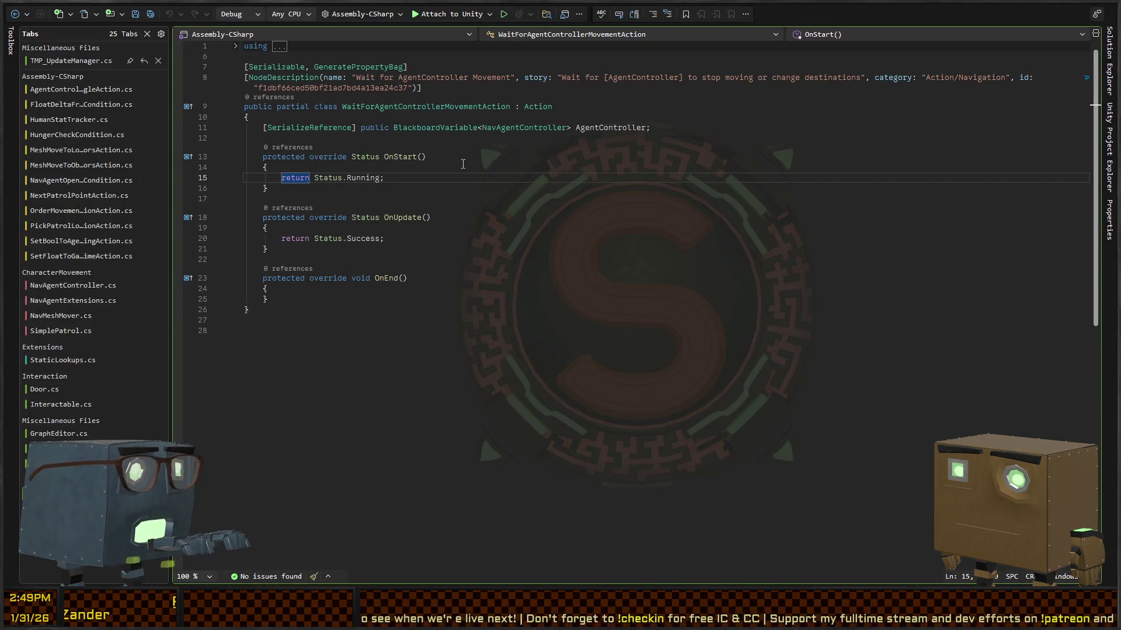
key("ctrl+Return")
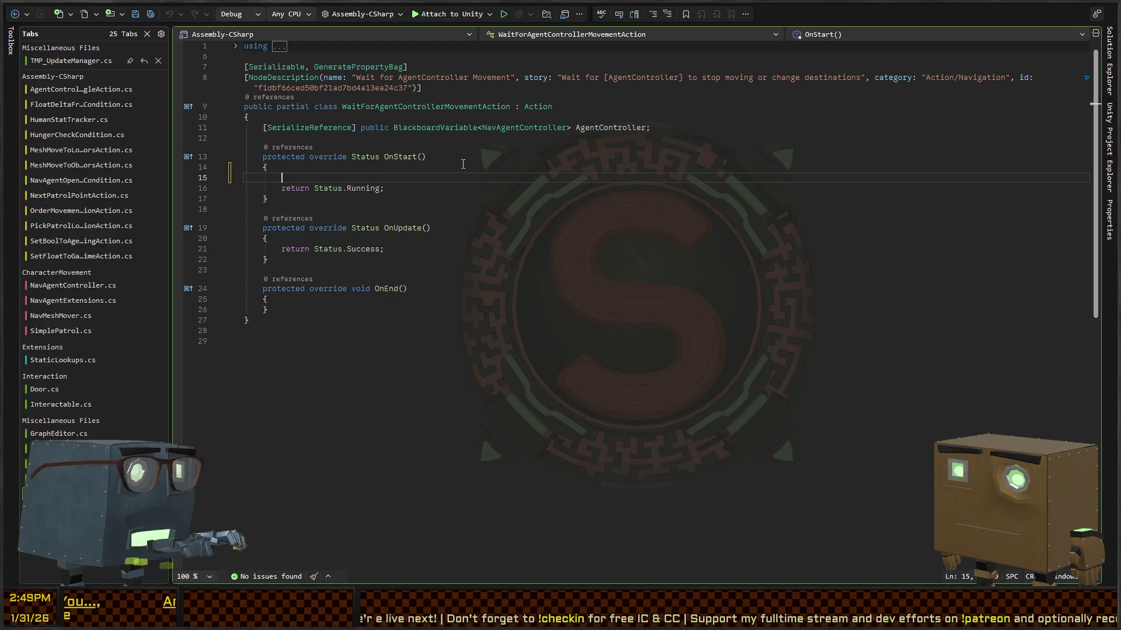
key("BackSpace")
key("Down")
key("Down")
key("Down")
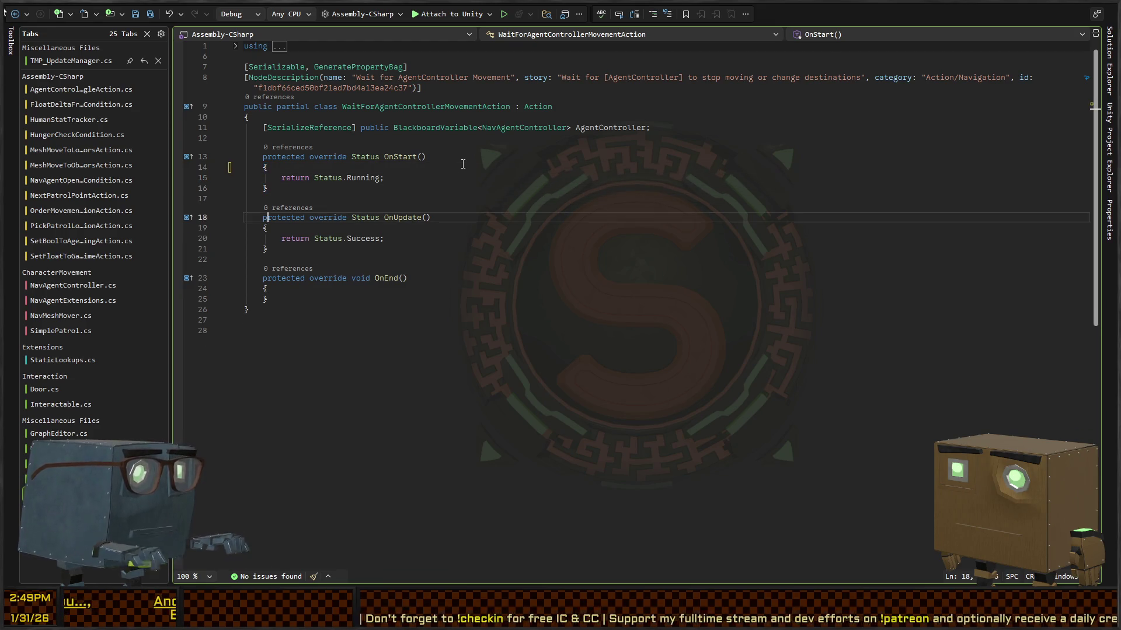
key("Down")
key("Down")
key("Home")
key("shift+End")
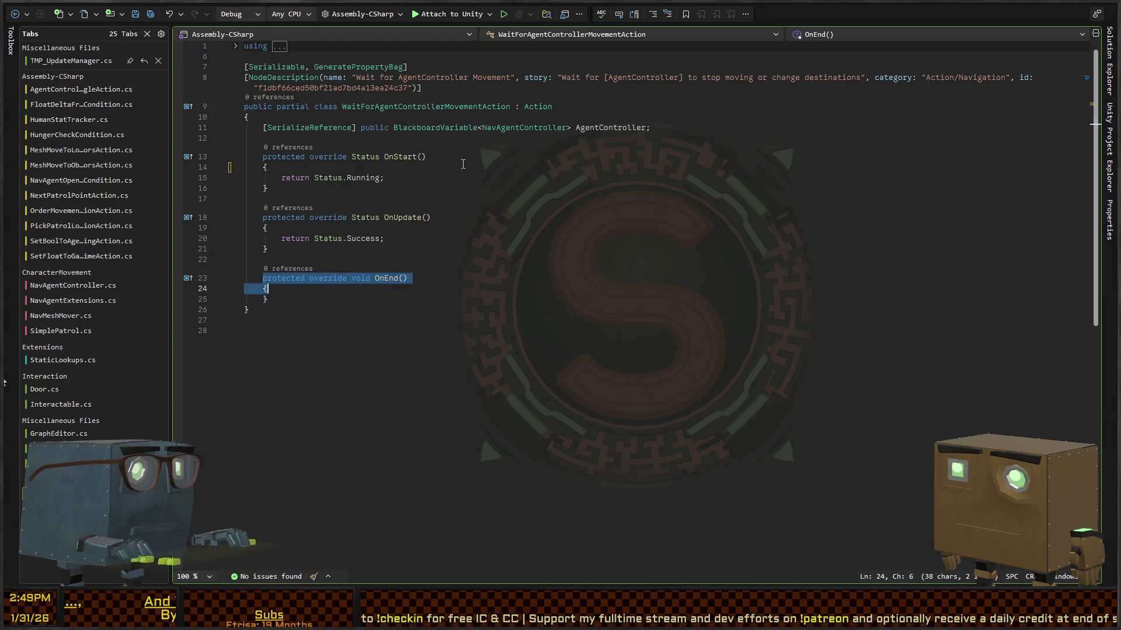
key("shift+Down")
key("shift+Down")
key("BackSpace")
key("BackSpace")
key("BackSpace")
key("Up")
key("Up")
key("Up")
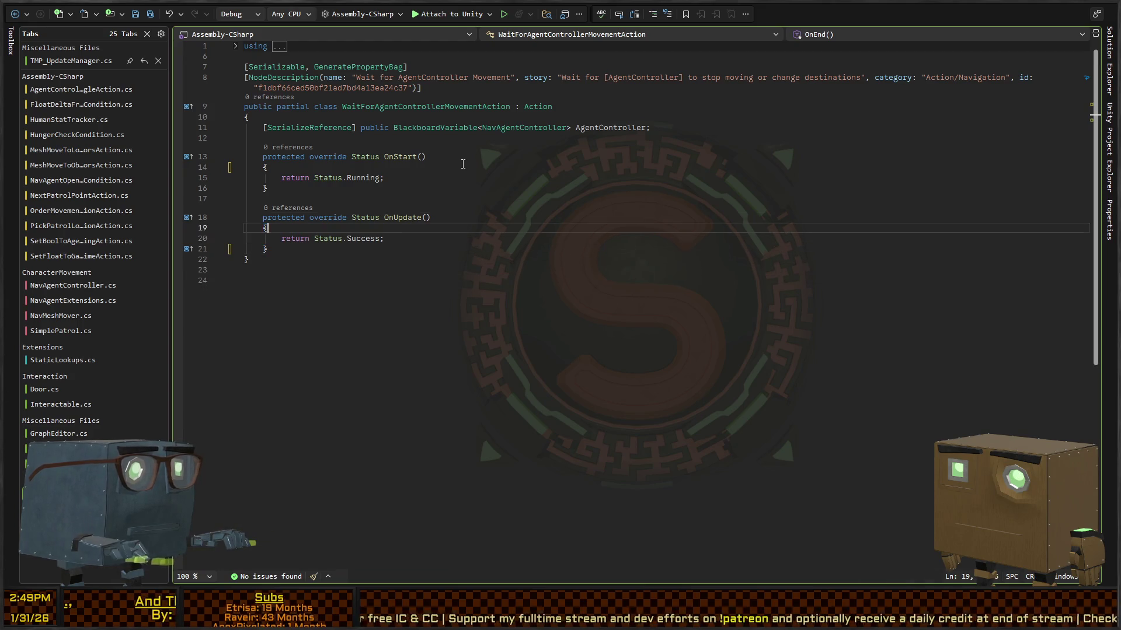
Step: Declare 'MovementOrder _originalPath;' above OnStart and begin an AgentController.Value line in OnStart
key("Up")
key("Up")
key("Up")
key("Return")
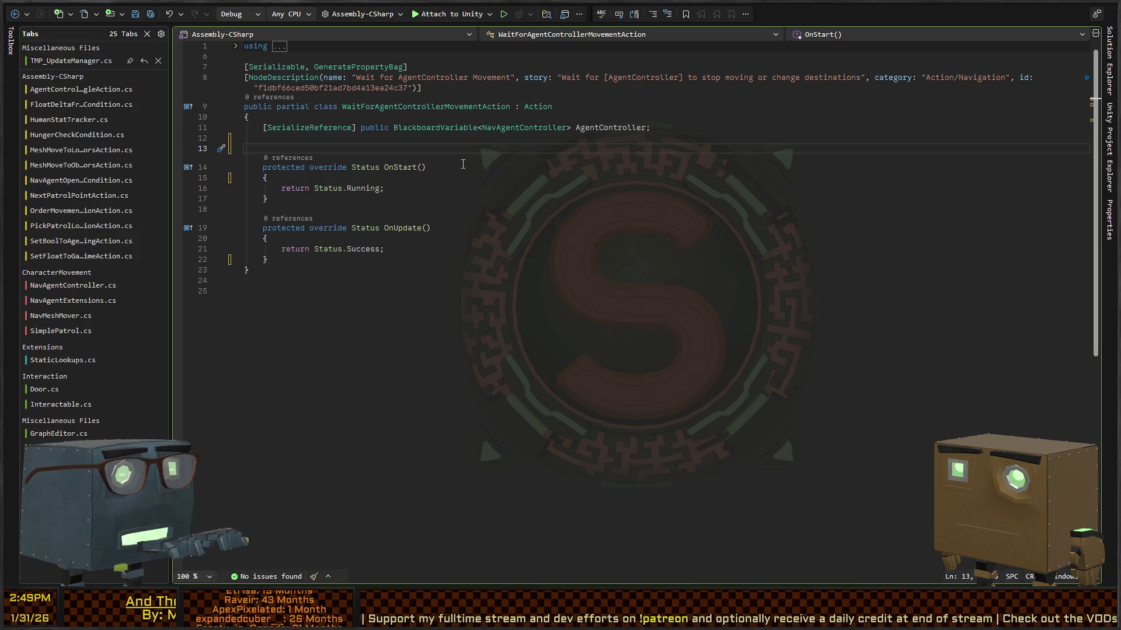
type("BlackboardVariable origin")
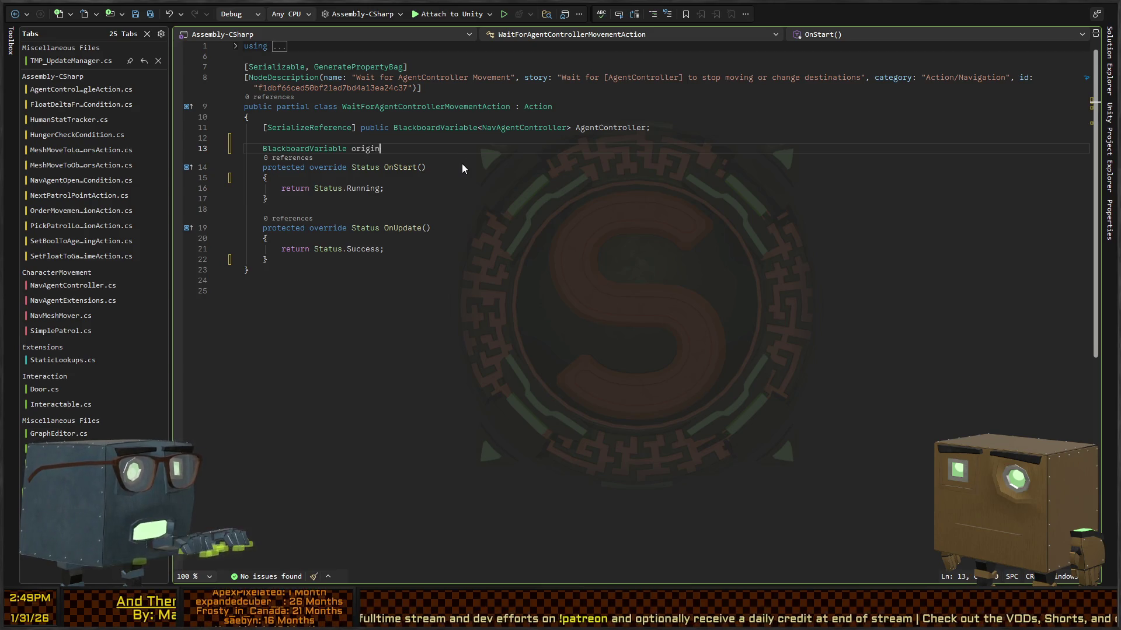
key("BackSpace")
key("BackSpace")
key("BackSpace")
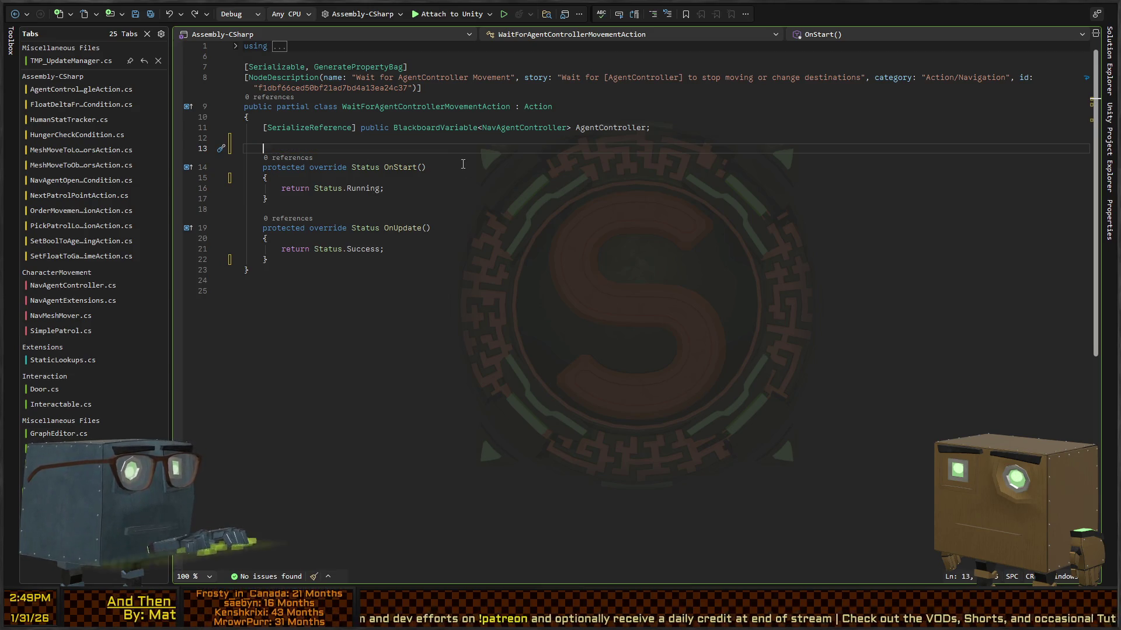
type("MovementOrder ")
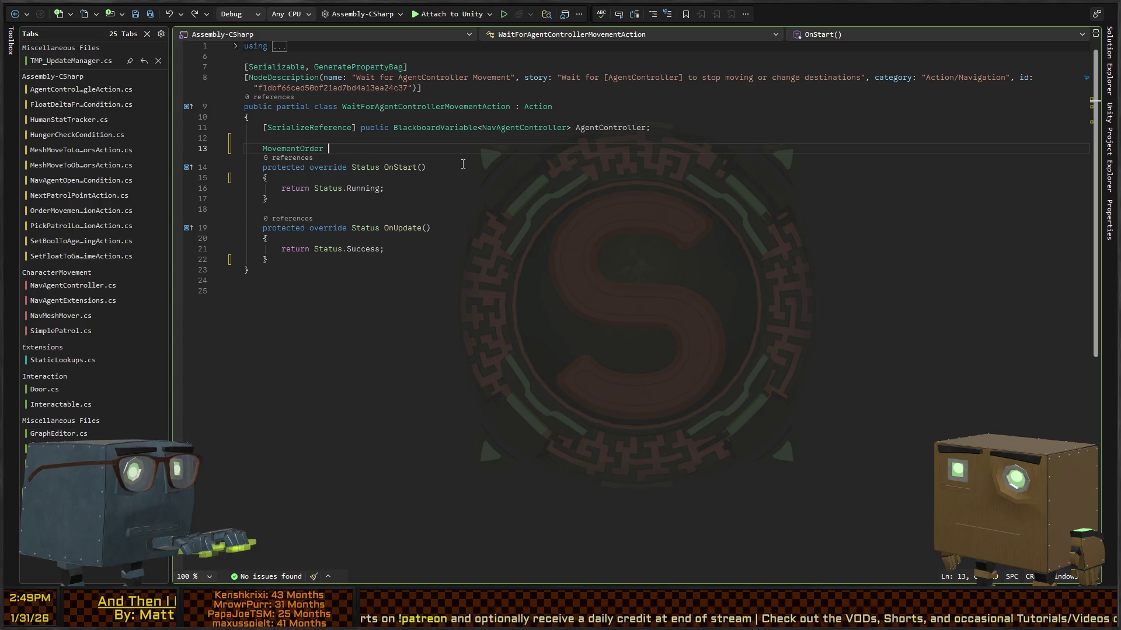
type("_original")
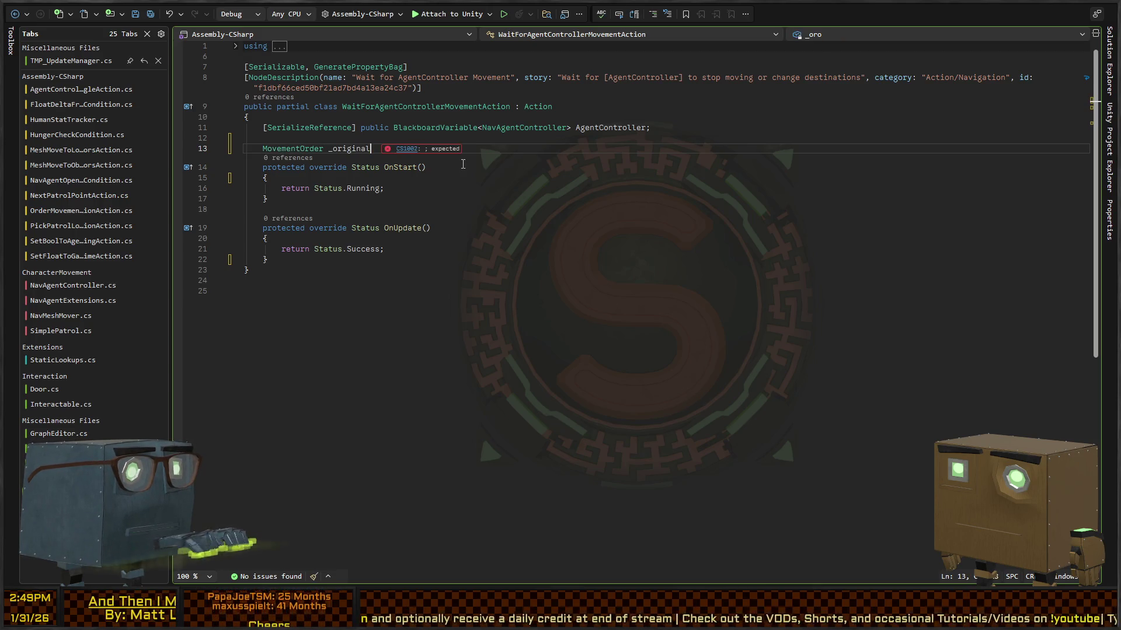
type("Path;")
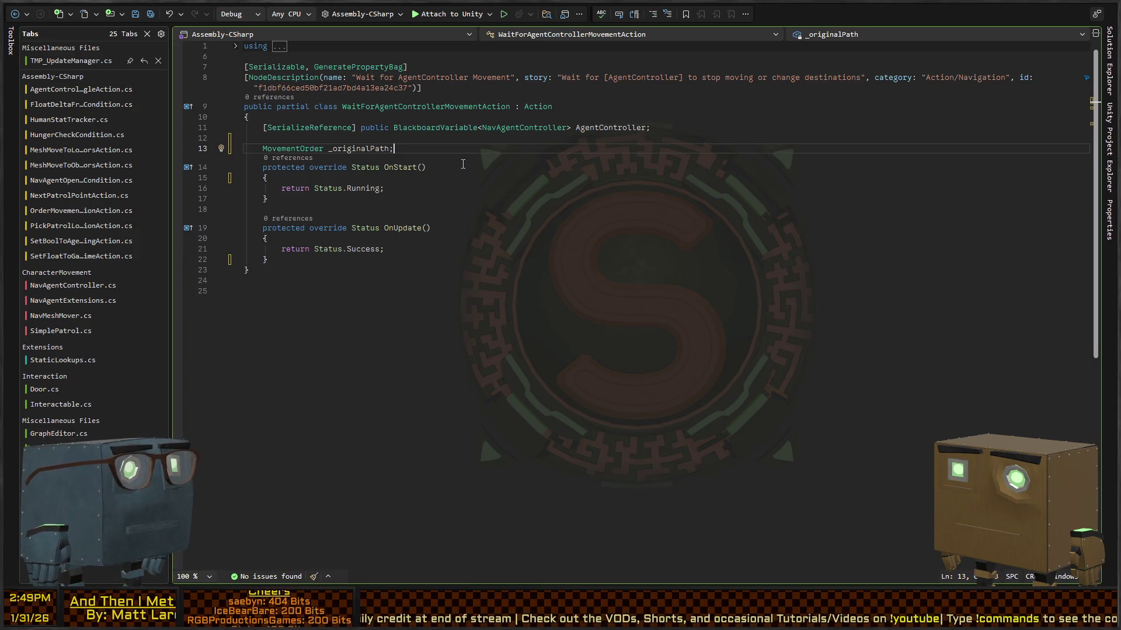
key("Down")
key("Down")
key("Return")
type("AgentContro")
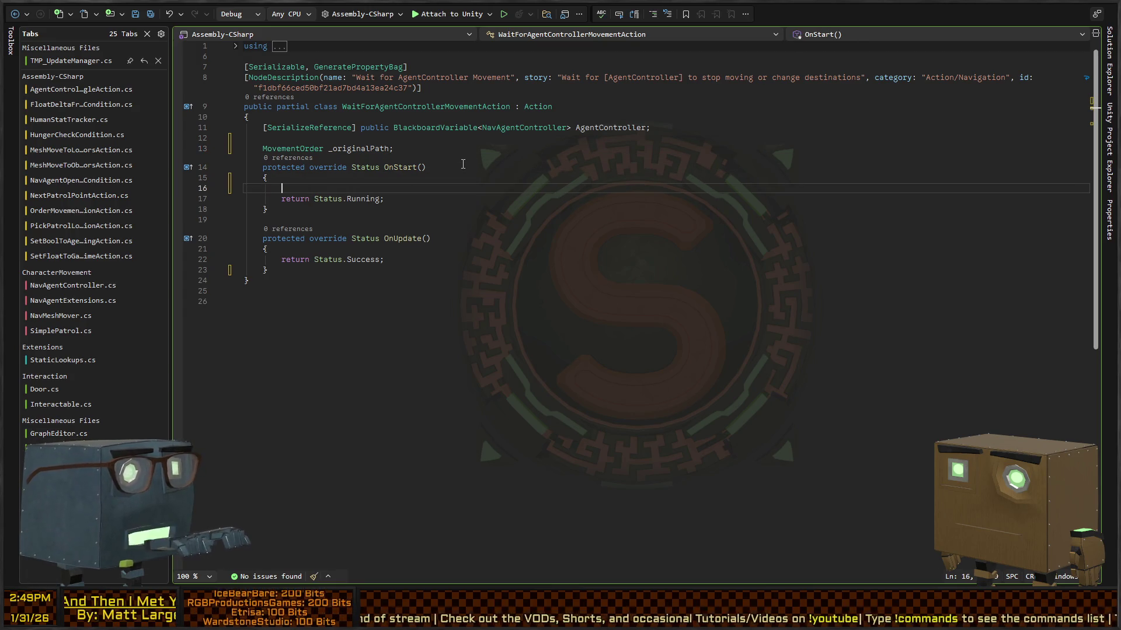
type("ller")
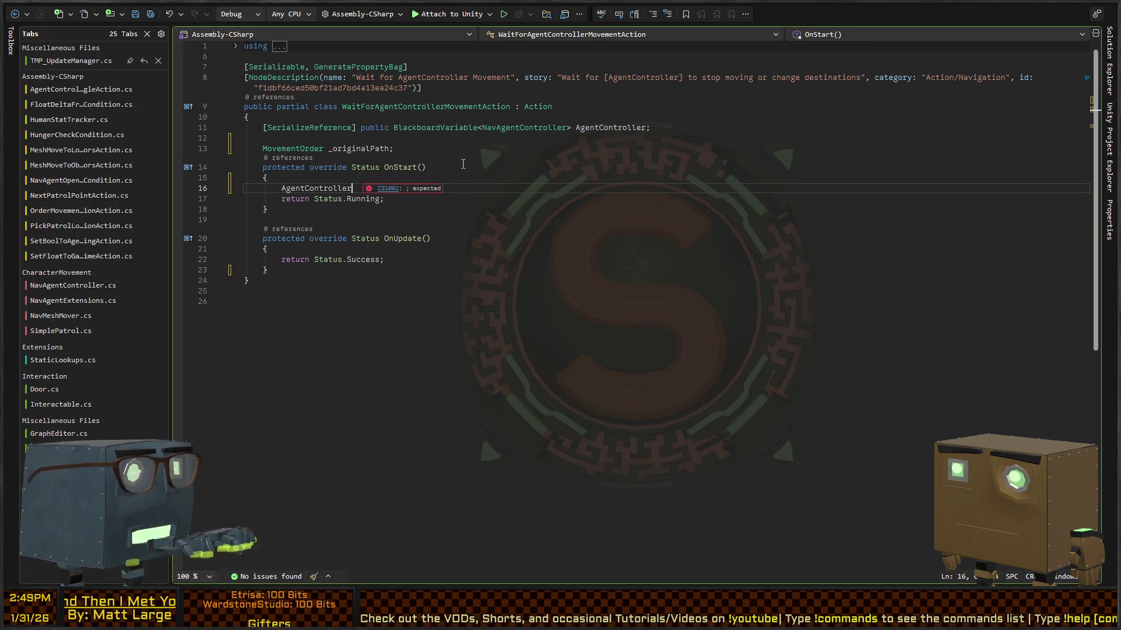
type(".Value.")
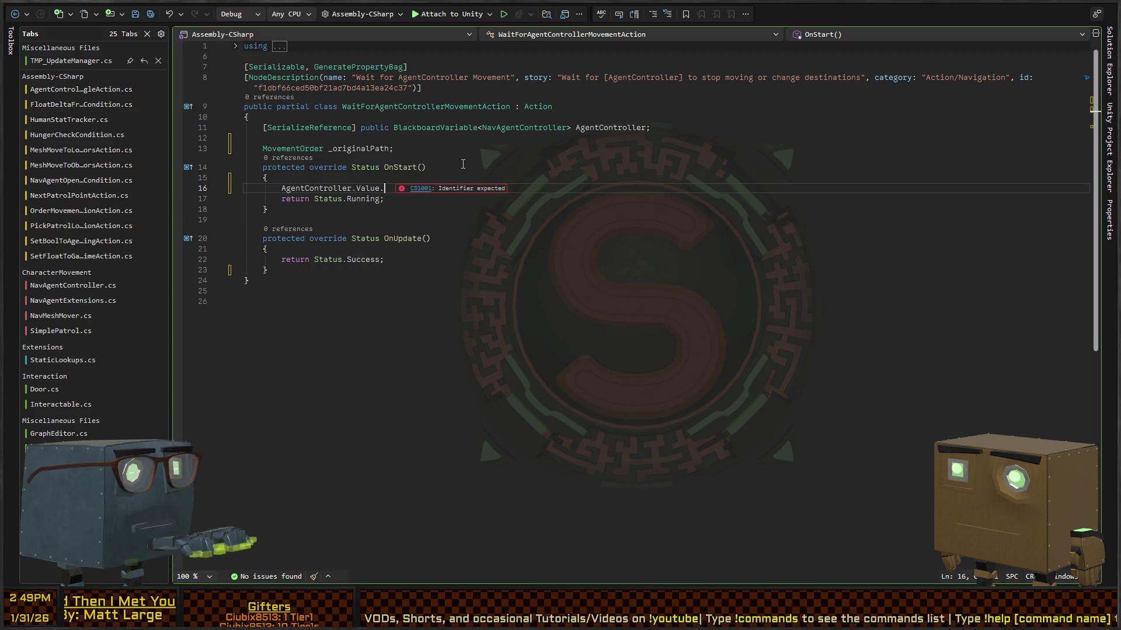
Step: In OnStart, assign AgentController.Value.ActiveMovementOrder to _originalPath
type("p")
key("BackSpace")
type("Order")
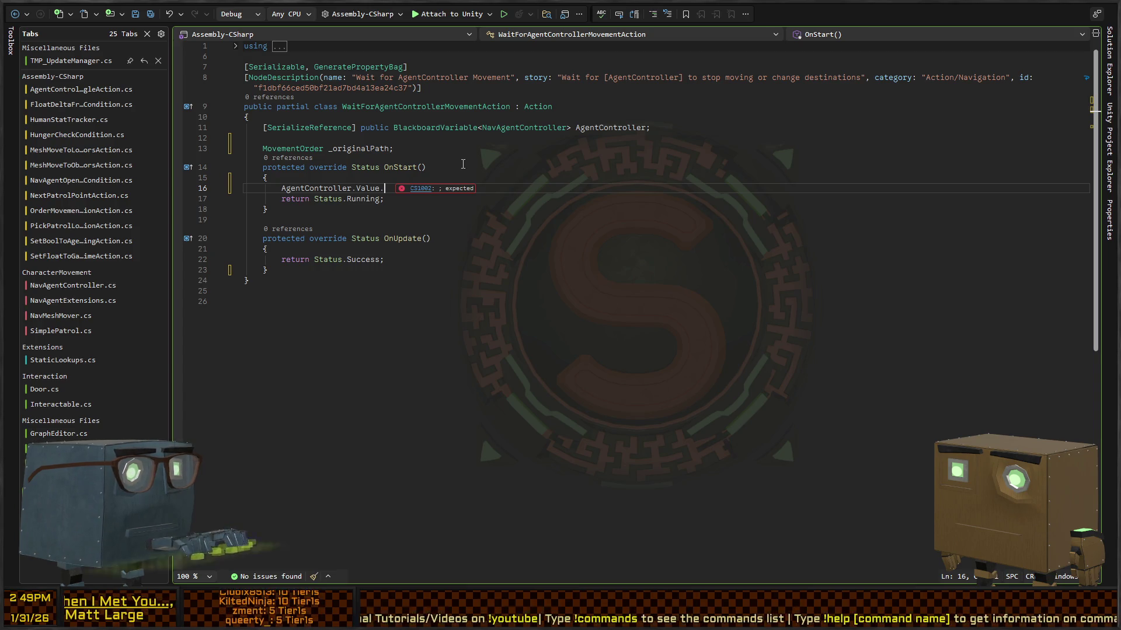
key("Tab")
key("Home")
type("_ori")
key("Tab")
type("=")
Step: Rename the field to _originalOrder everywhere and close the assignment with a semicolon
key("Up")
key("Up")
key("Up")
key("alt+shift+semicolon")
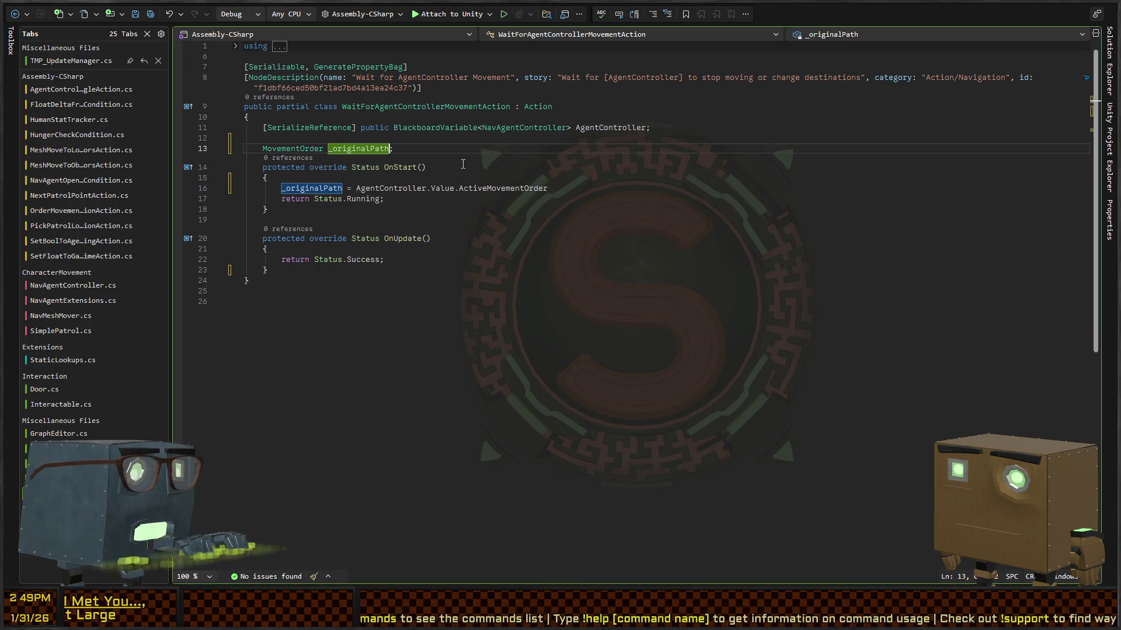
type("_originalOrder")
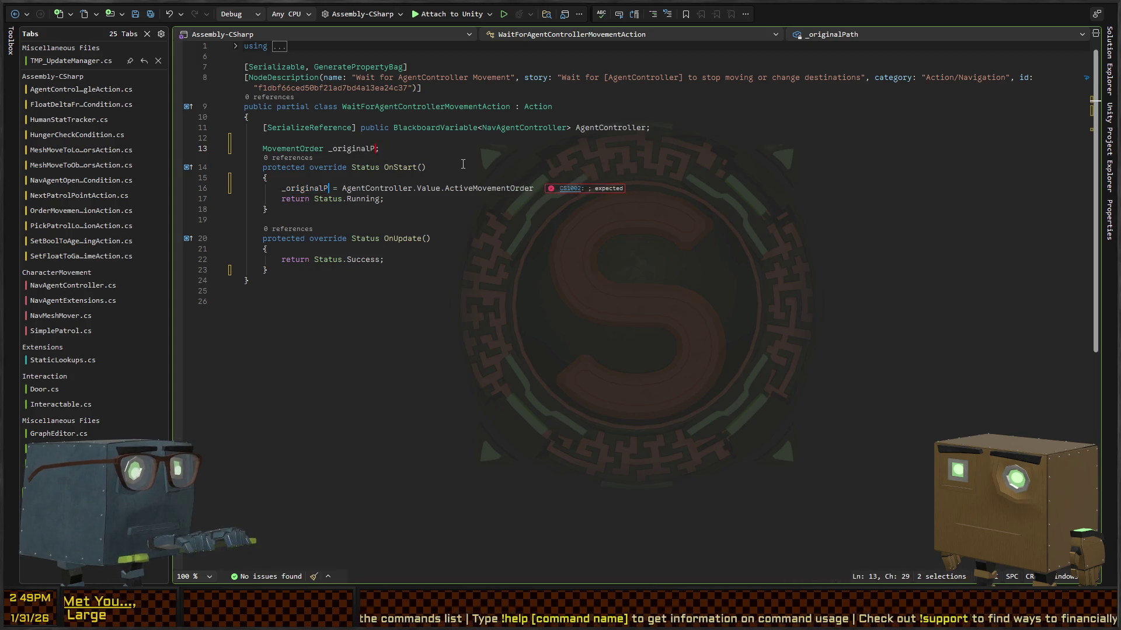
key("Escape")
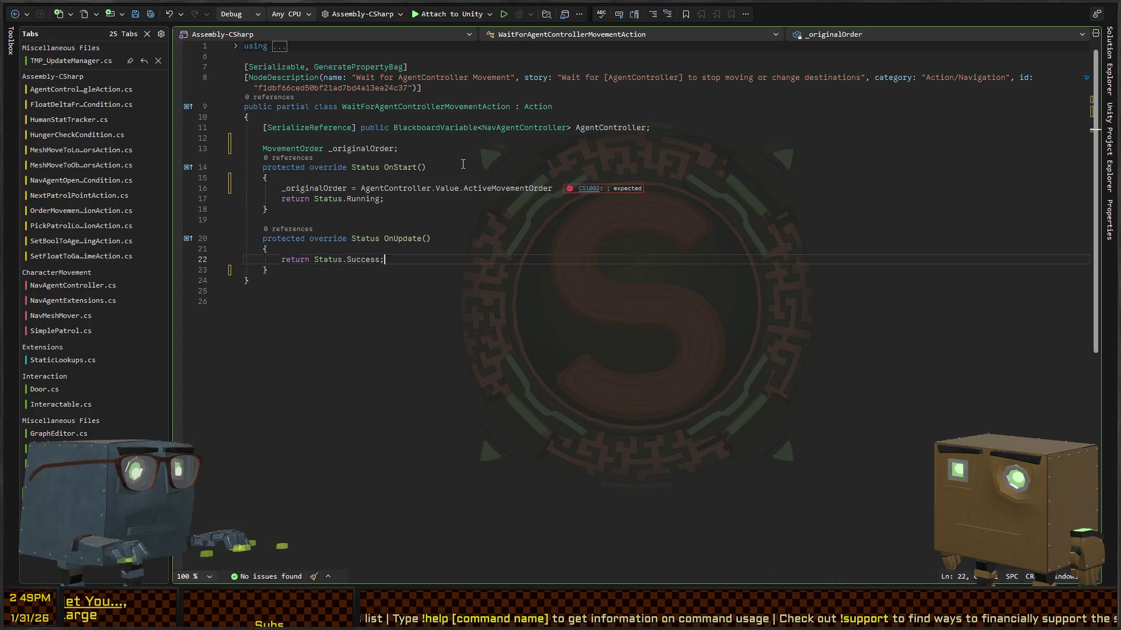
key("Down")
key("Down")
key("Down")
key("End")
type(";")
Step: Start an OnUpdate condition checking AgentController.Value.Moving
key("Down")
key("Down")
key("Down")
key("Down")
key("Return")
type("entController.Mov")
key("BackSpace")
key("BackSpace")
key("BackSpace")
type("Value.moving")
key("ctrl+Left")
Step: Write the condition '!AgentController.Value.Moving||AgentController.Value.' and inspect the AgentController declaration
type("!AgentController.Value.Moving||Ag")
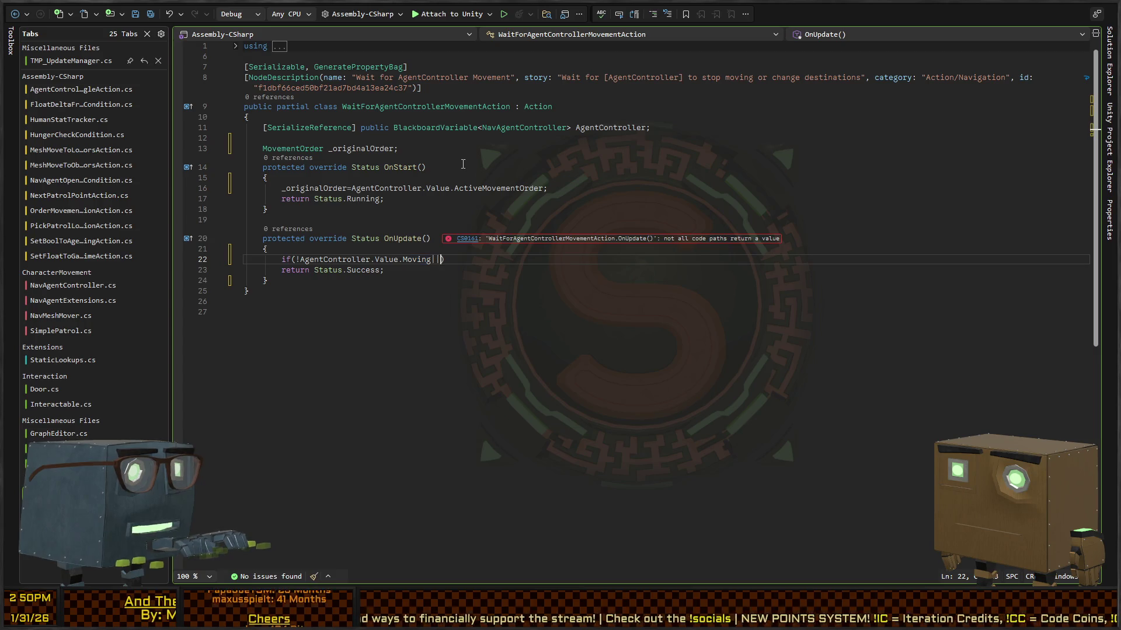
type("entController.")
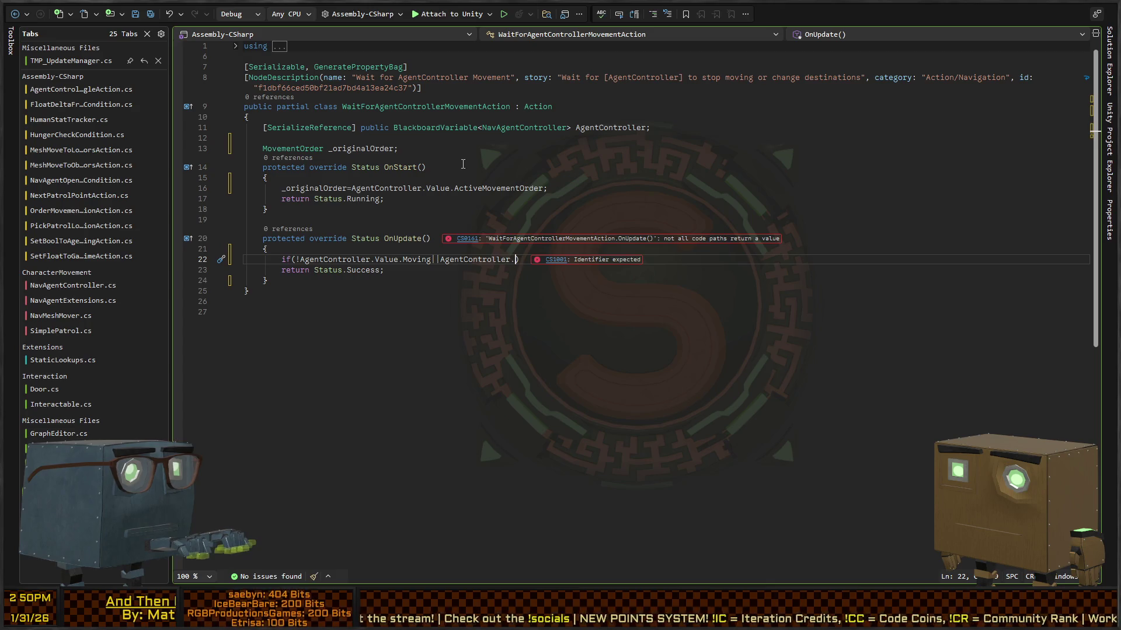
type("Value.navag")
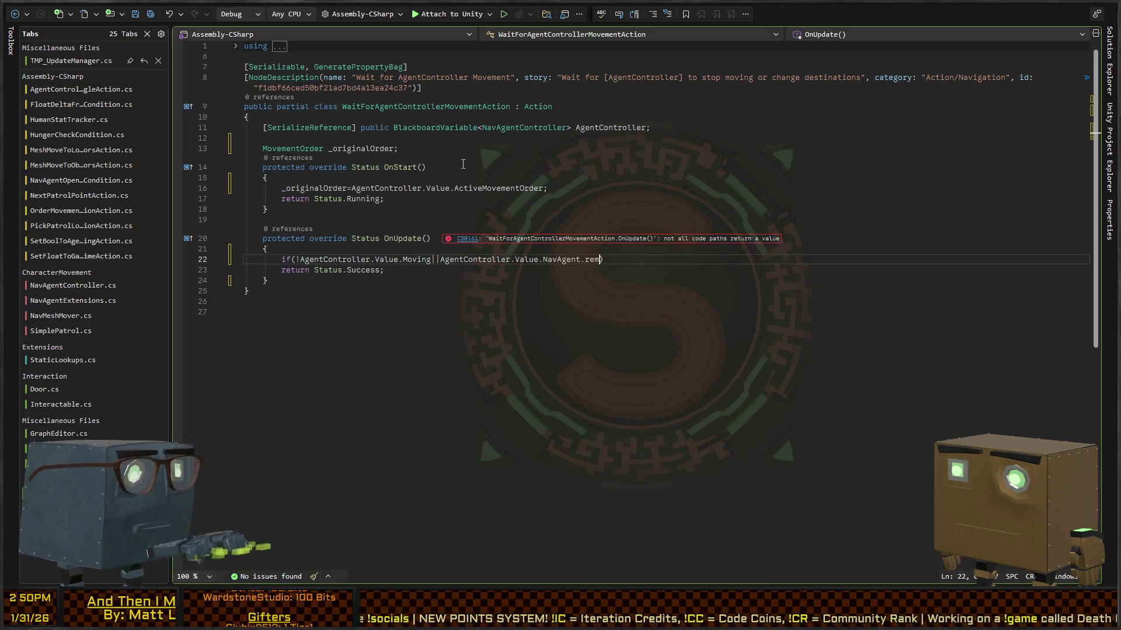
key("ctrl+BackSpace")
key("ctrl+BackSpace")
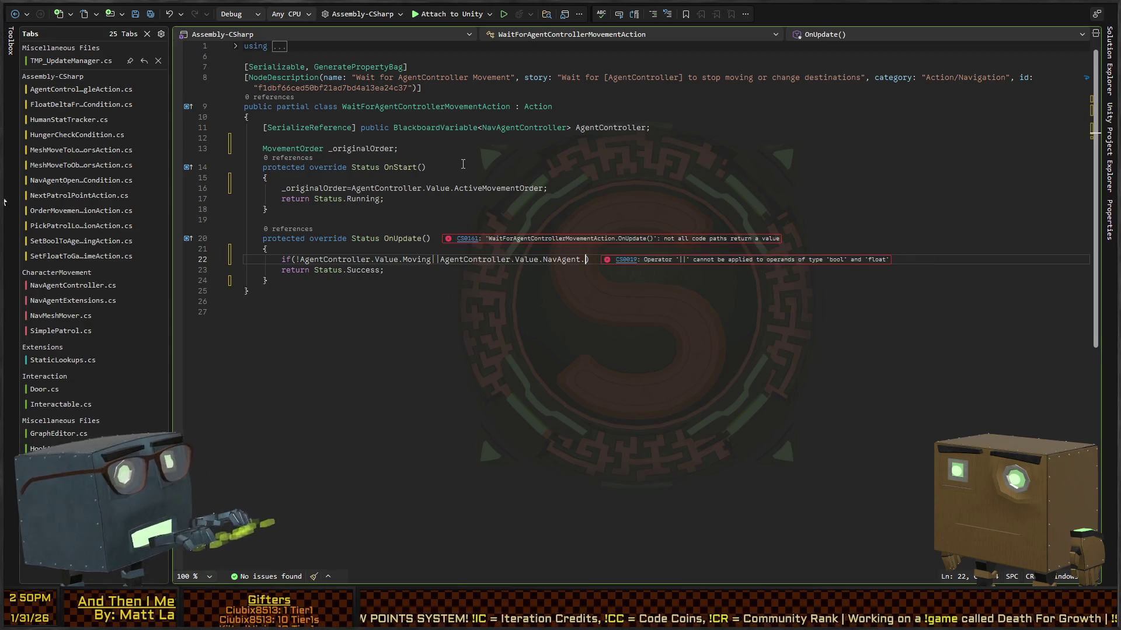
key("ctrl+BackSpace")
key("ctrl+BackSpace")
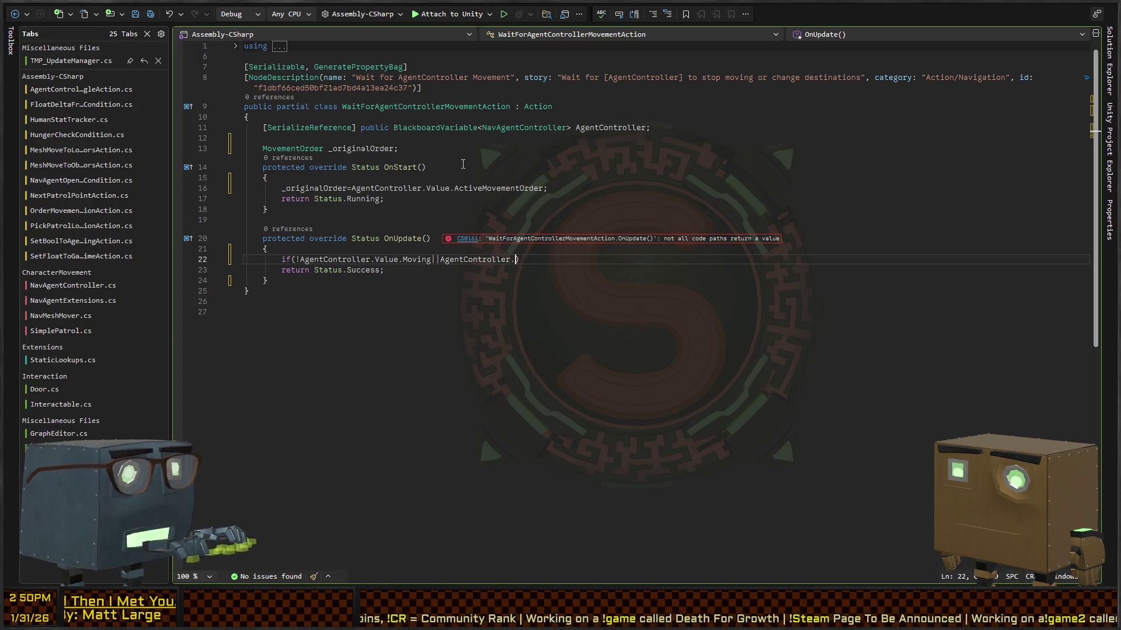
type("Value.Change")
key("BackSpace")
key("BackSpace")
key("BackSpace")
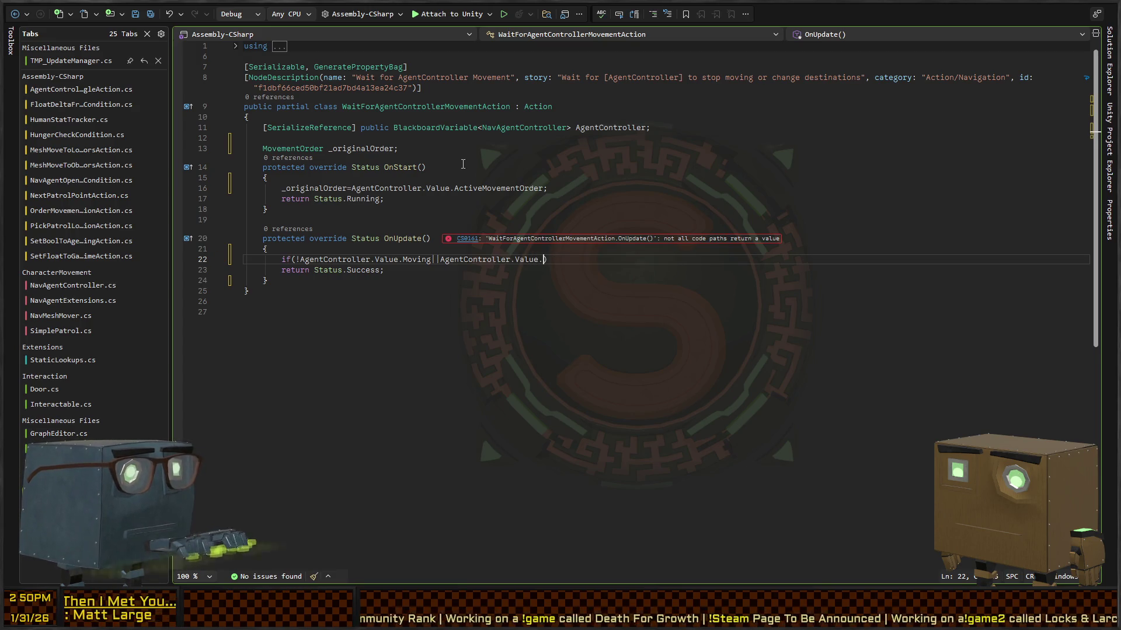
key("BackSpace")
key("BackSpace")
key("BackSpace")
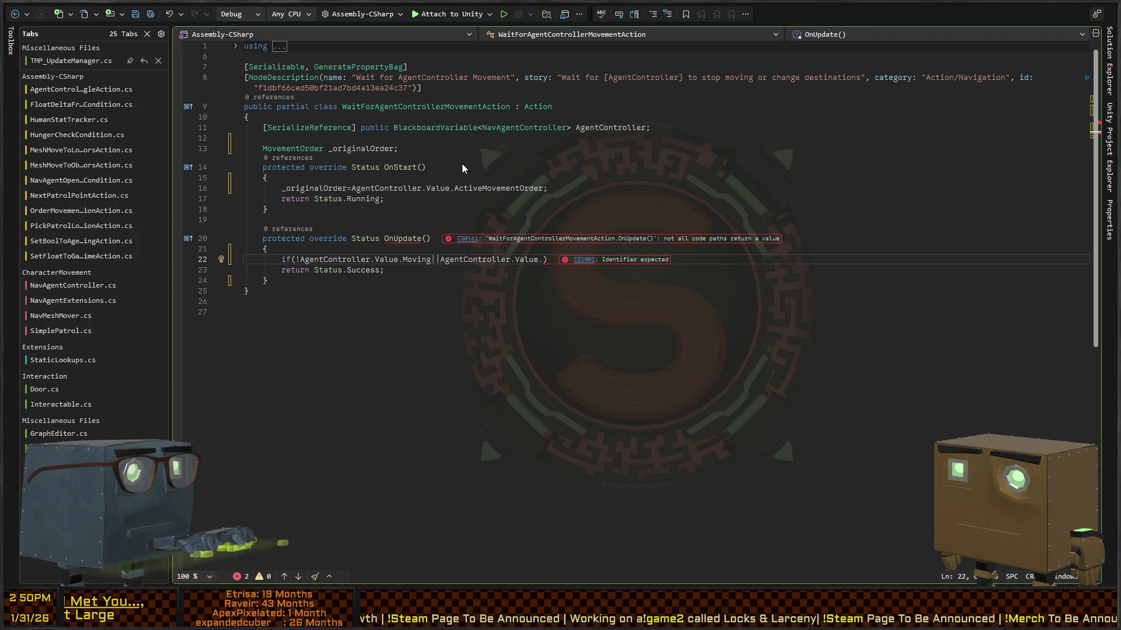
key("F12")
key("Escape")
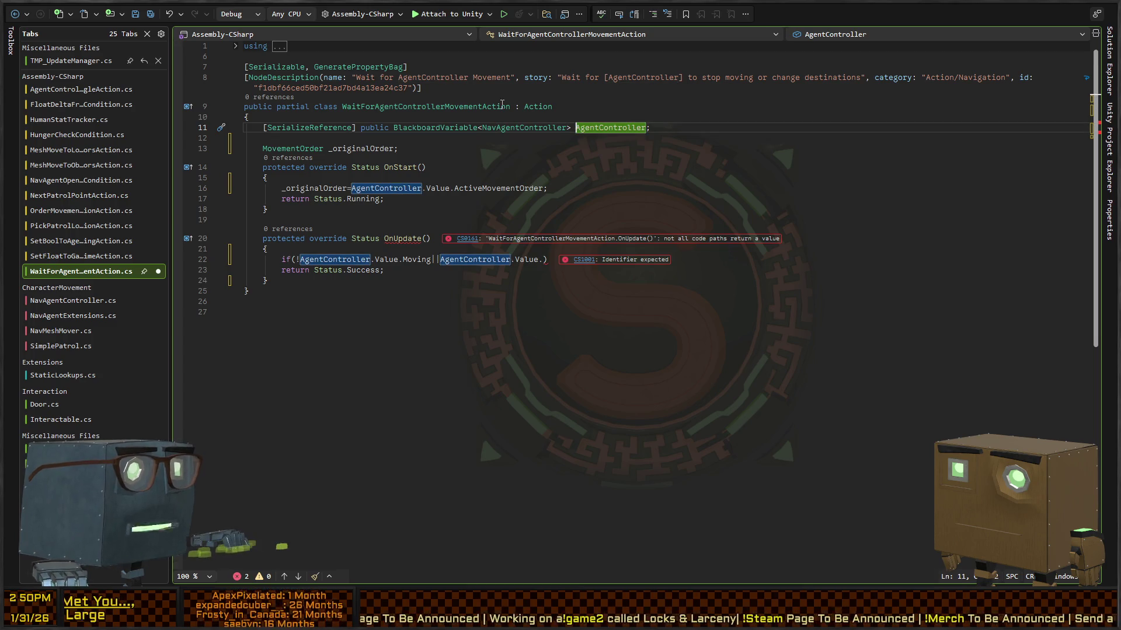
Step: Review NavAgentController's members, then append ActiveMovementOrder to the condition's second operand
left_click(550, 130, "ctrl")
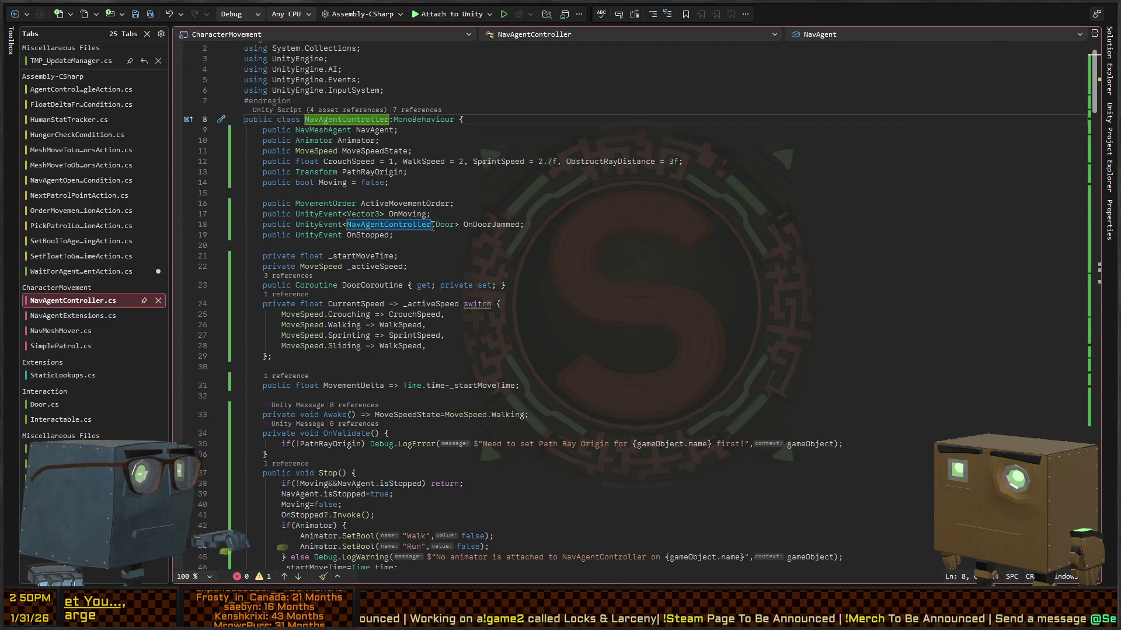
scroll(469, 232, "down", 10)
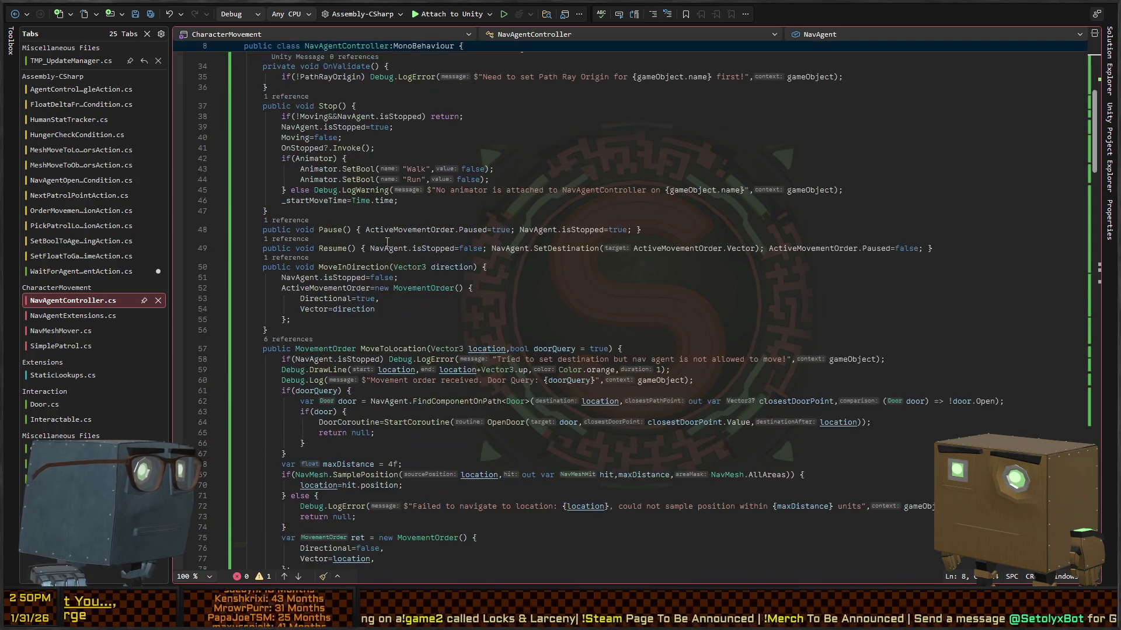
scroll(417, 308, "down", 10)
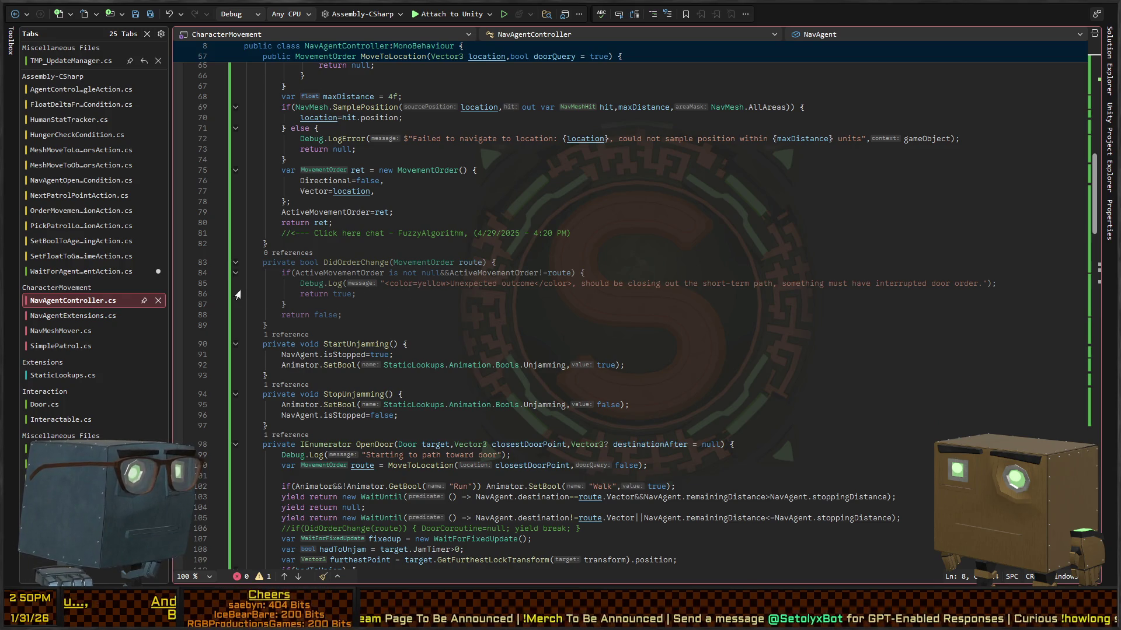
key("ctrl+minus")
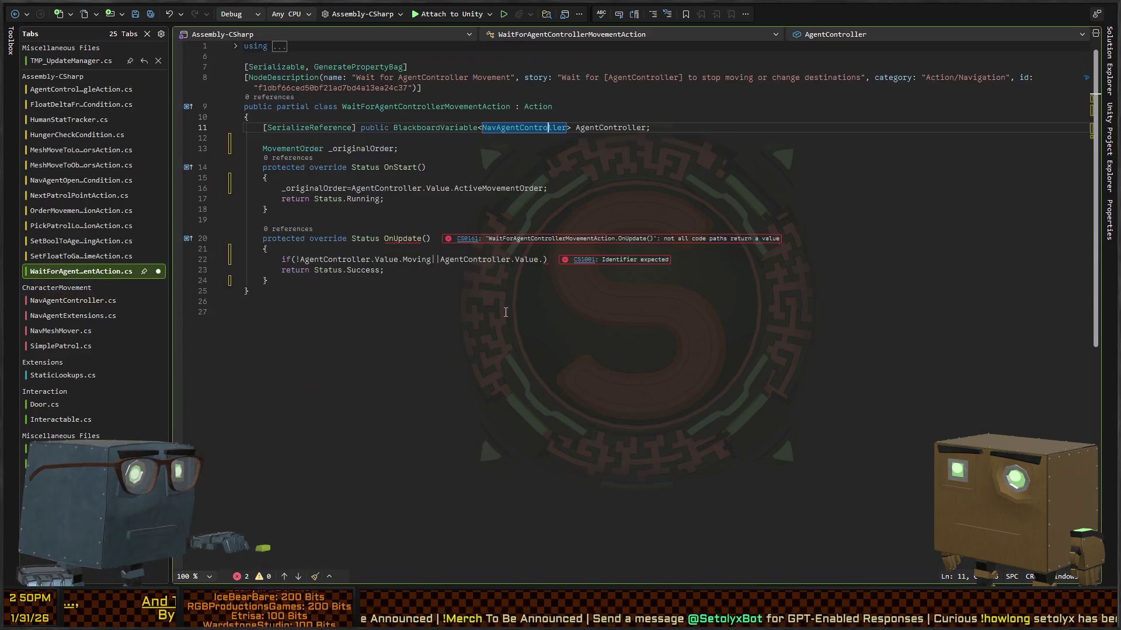
left_click(542, 264)
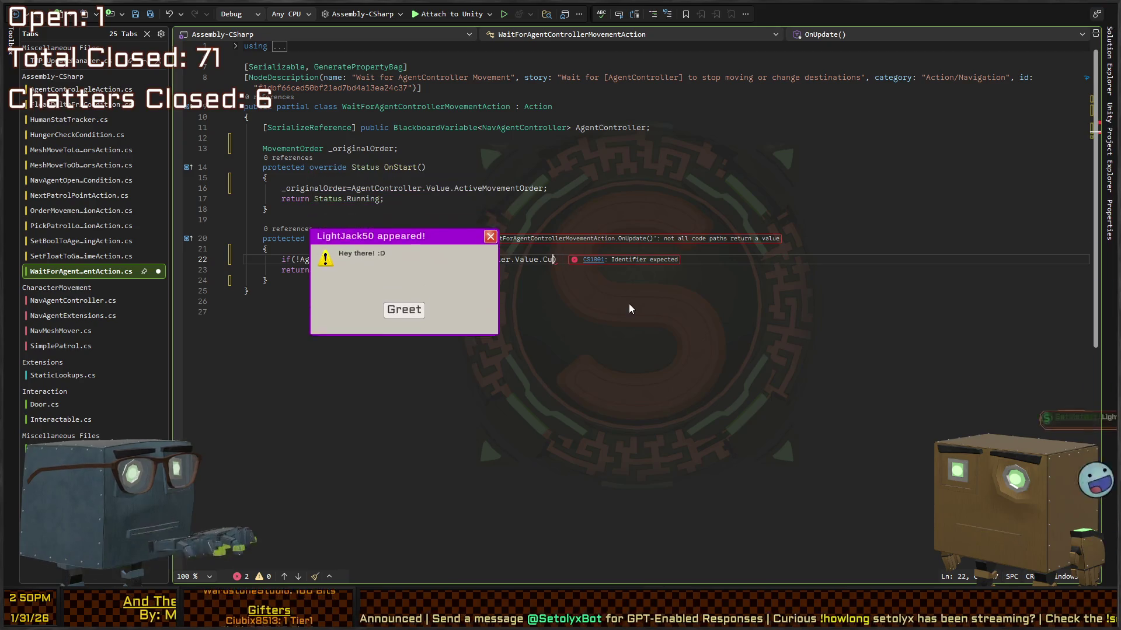
type("ActiveMovementOrder")
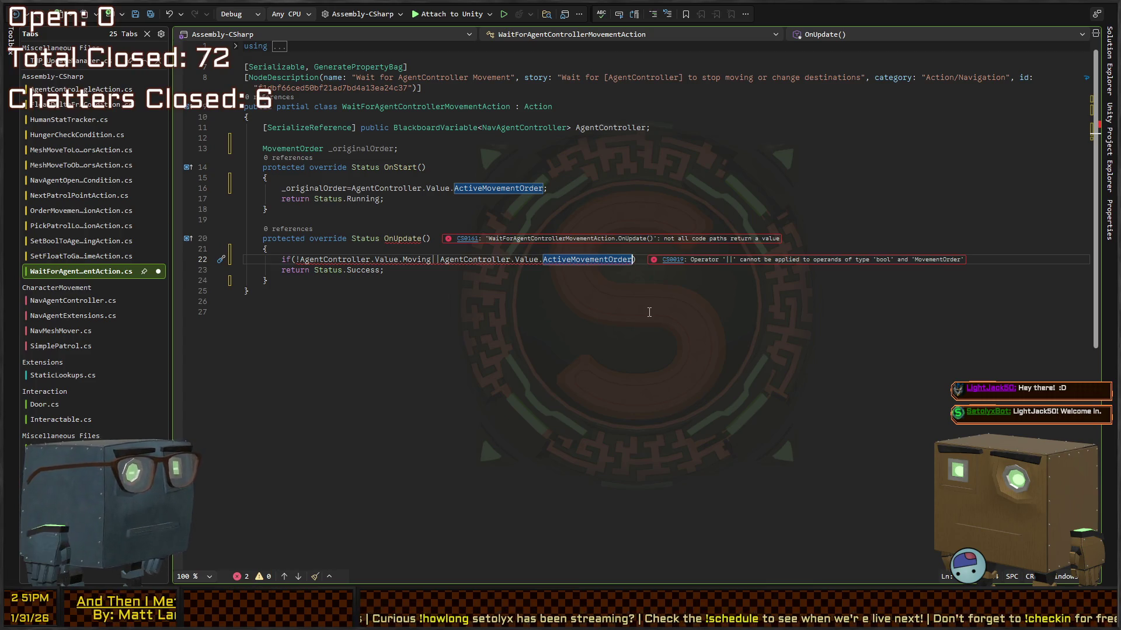
Step: Compare ActiveMovementOrder against _originalOrder and adjust the condition's logical and comparison operators
type("==_original")
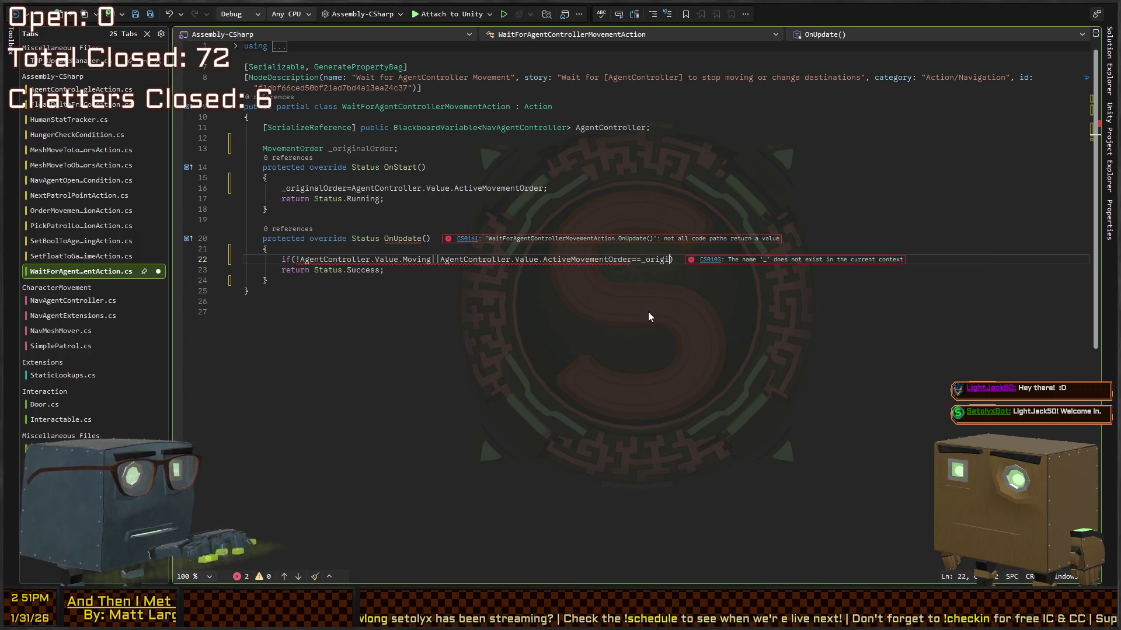
type("Order")
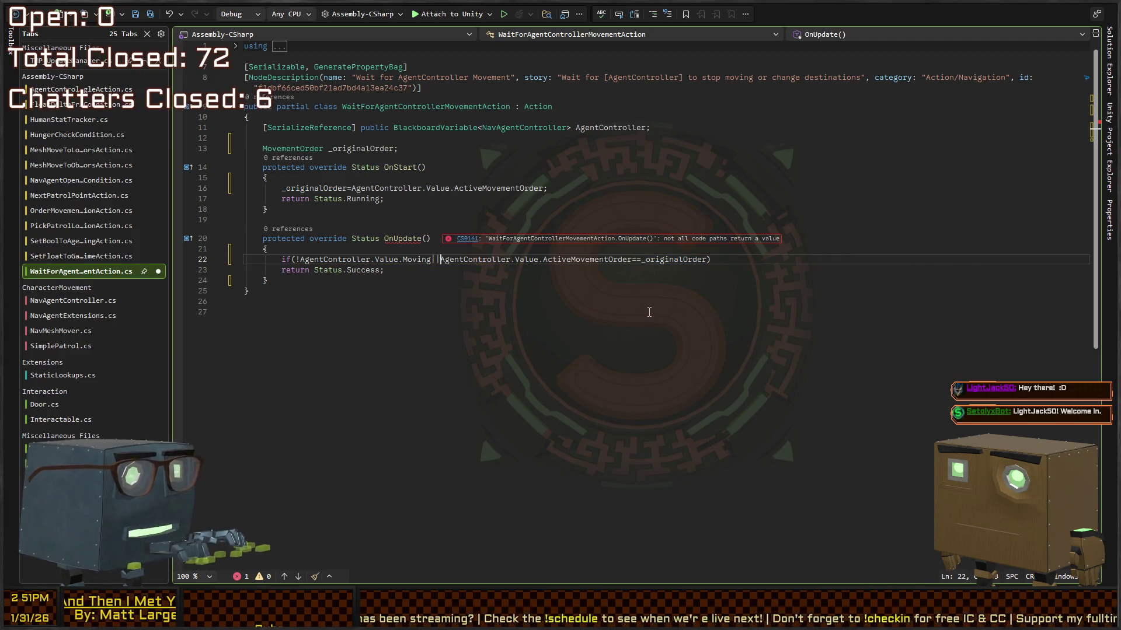
type("|")
key("ctrl+Right")
key("ctrl+Right")
key("ctrl+Right")
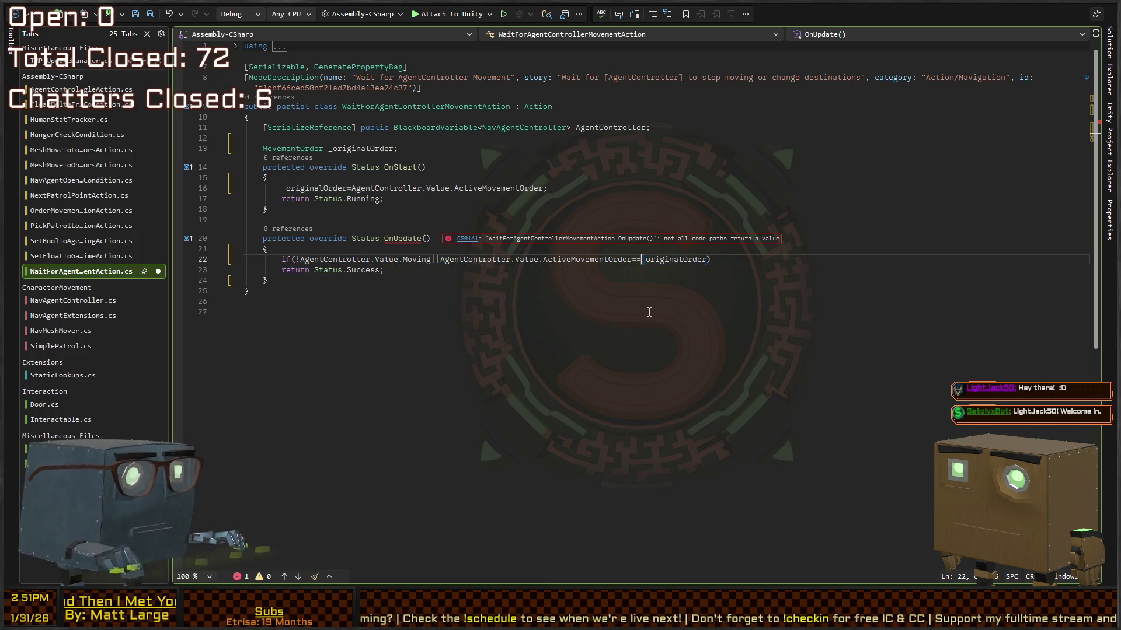
key("shift+Right")
type("&&")
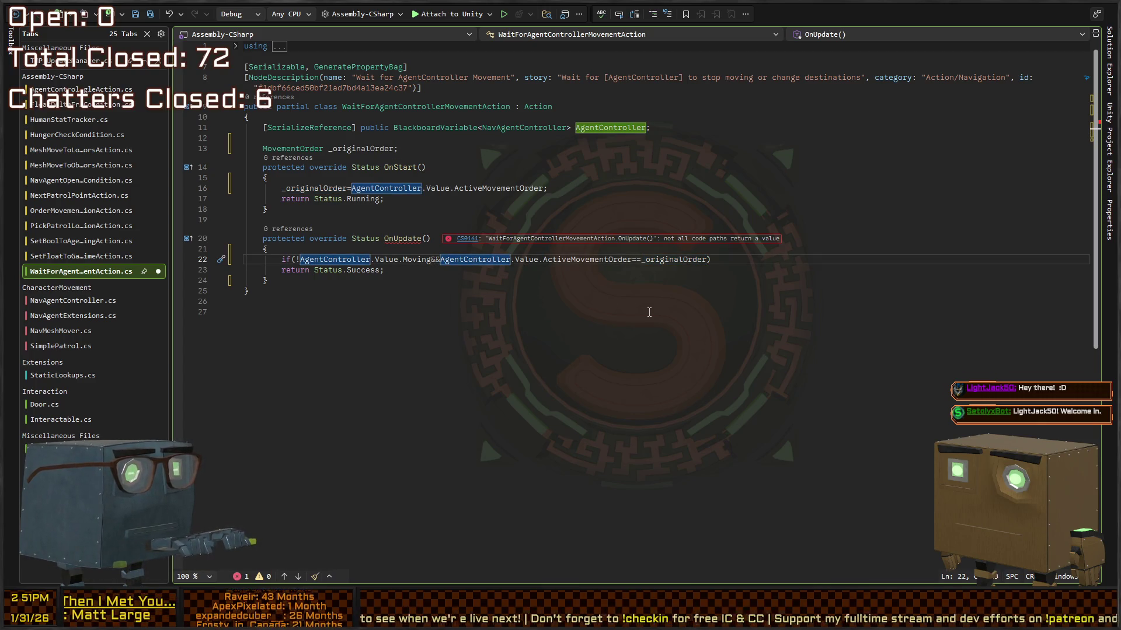
key("BackSpace")
key("BackSpace")
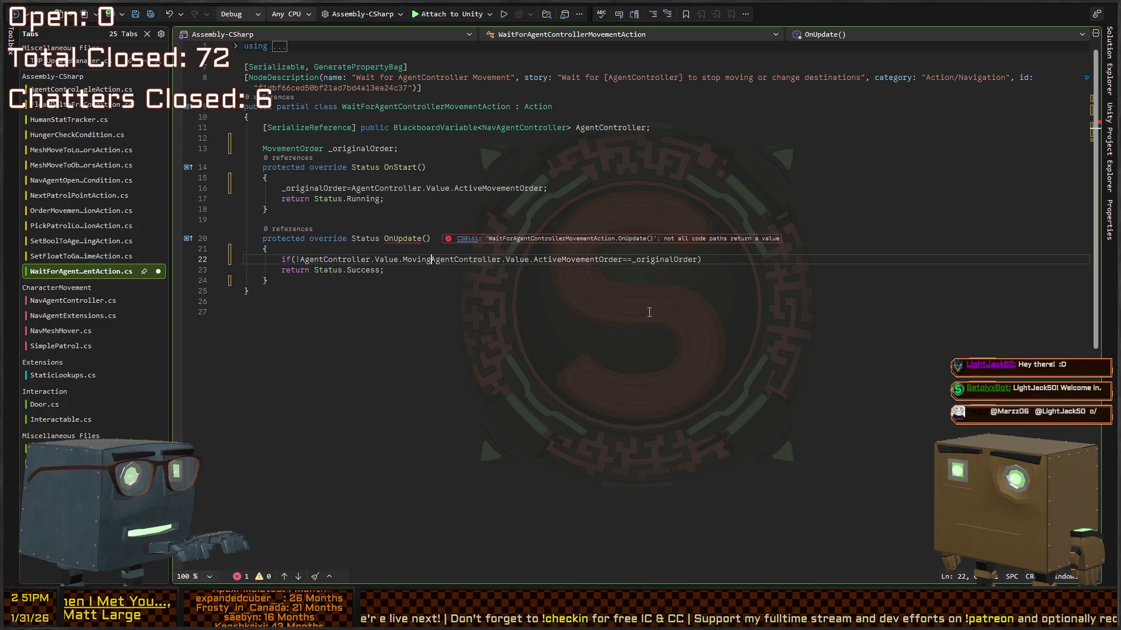
type("||")
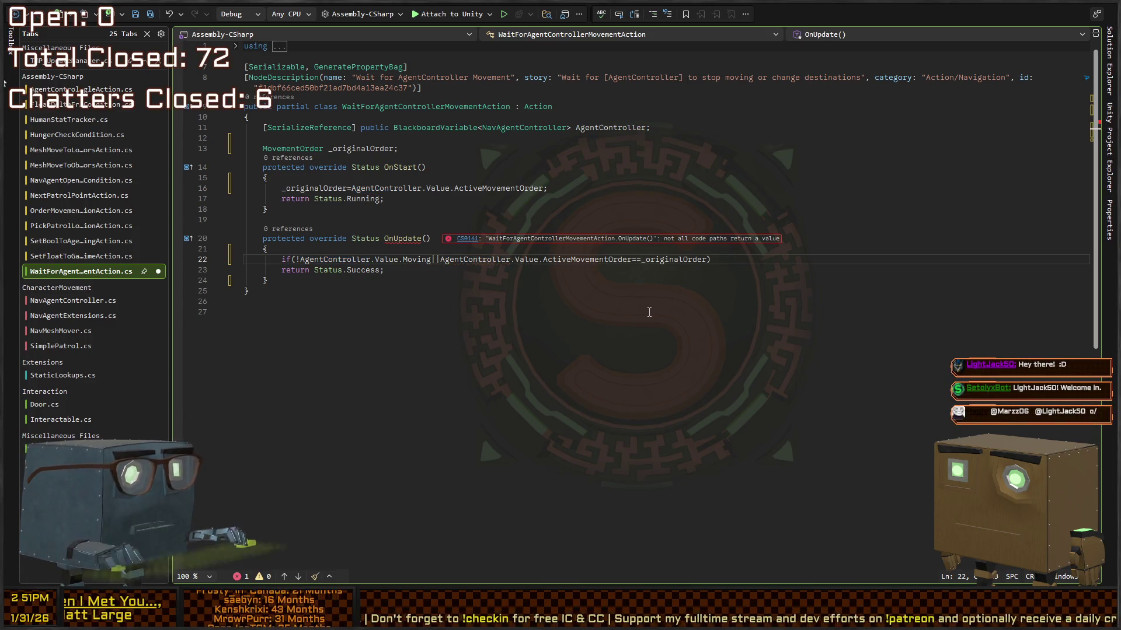
key("Left")
key("BackSpace")
type("!")
key("Down")
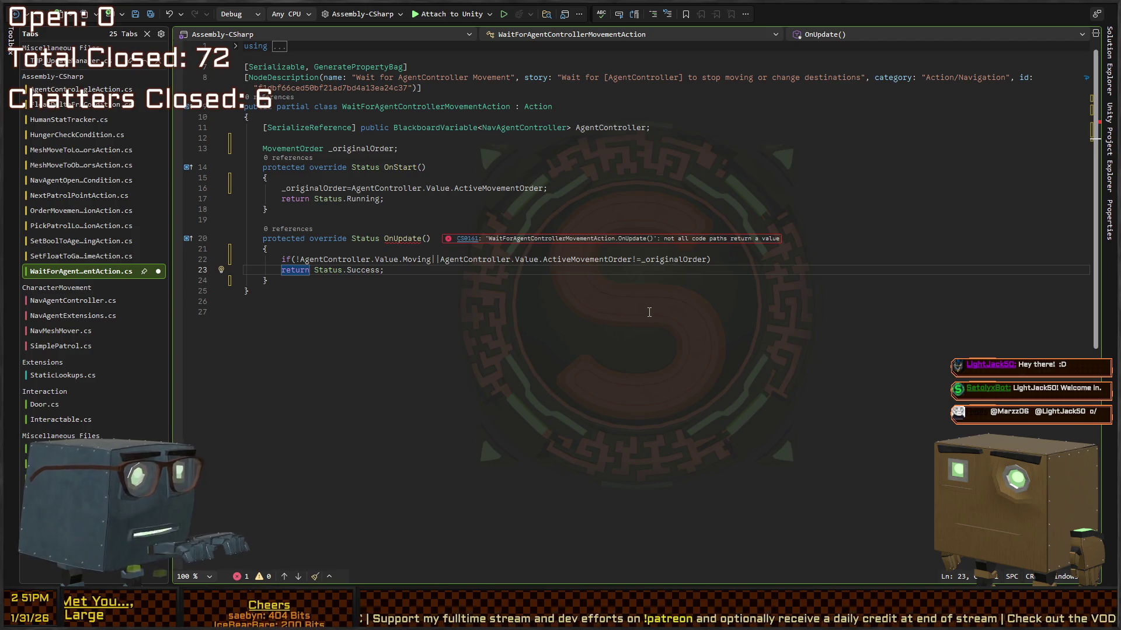
key("Up")
key("Down")
key("Up")
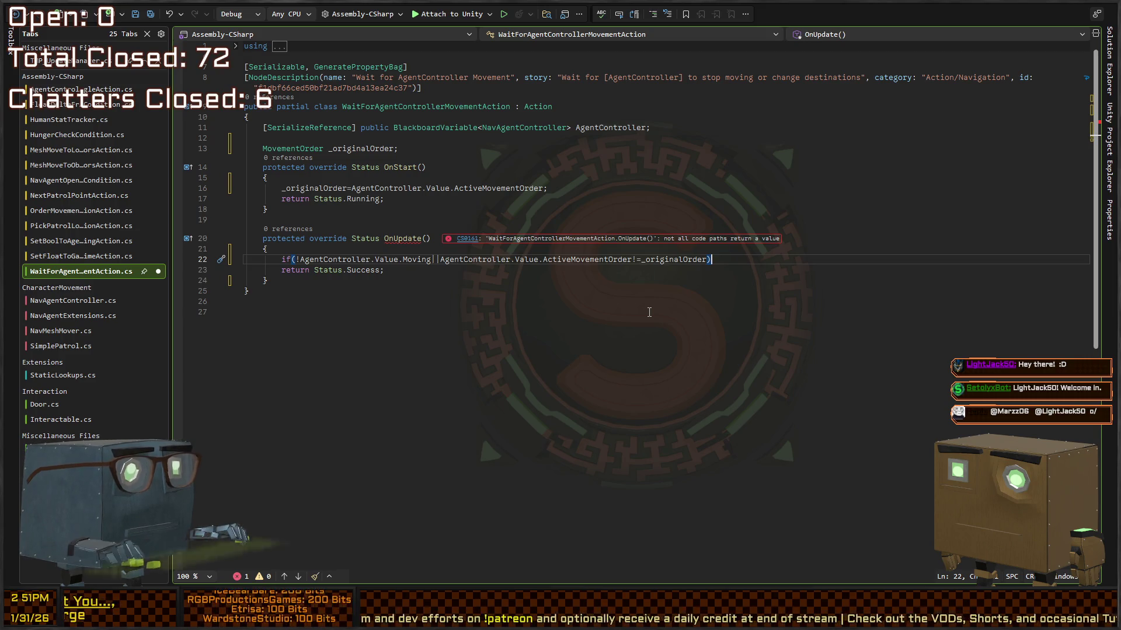
Step: Rework the condition to Moving && the order check, complete 'return Status.Running;', and save
key("Delete")
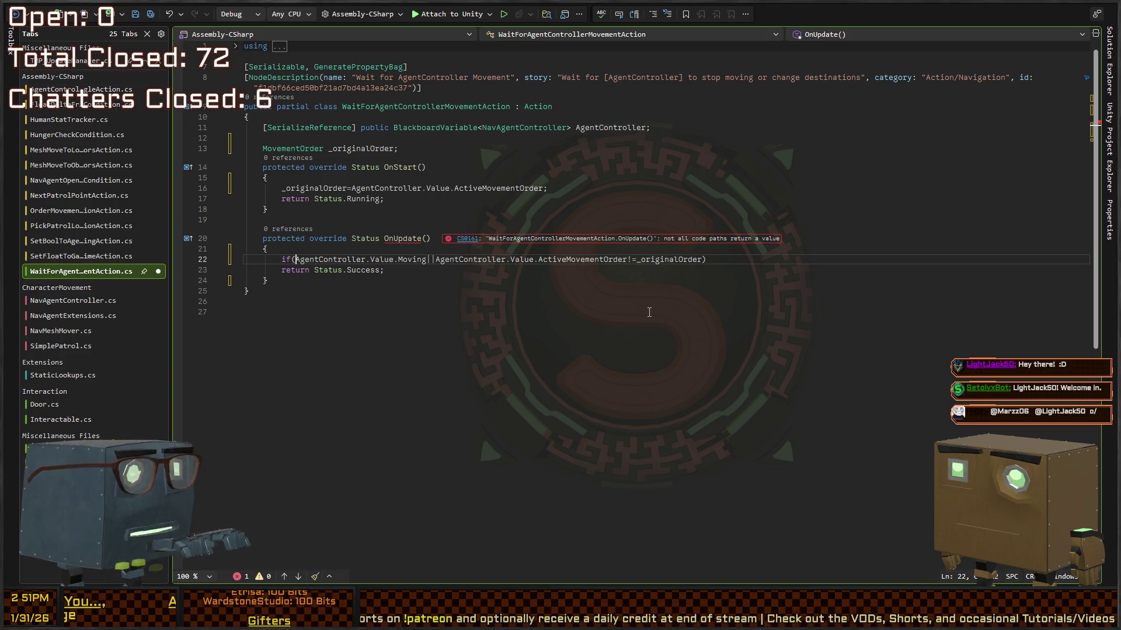
key("ctrl+Right")
key("ctrl+Right")
key("ctrl+Right")
key("ctrl+shift+Right")
key("Right")
key("ctrl+shift+Right")
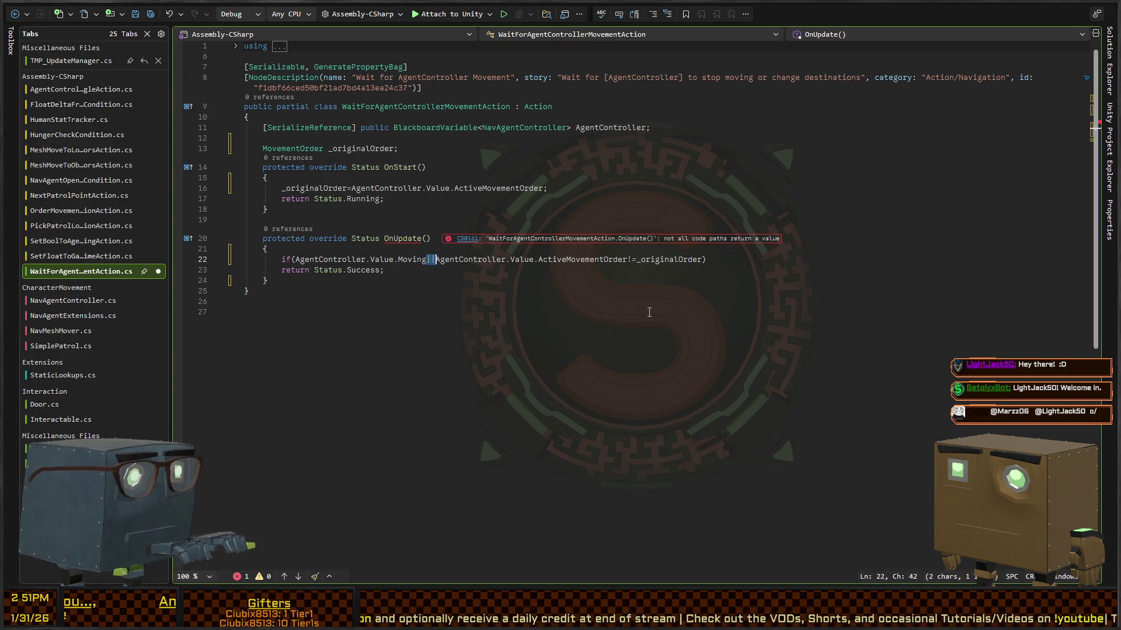
type("&&")
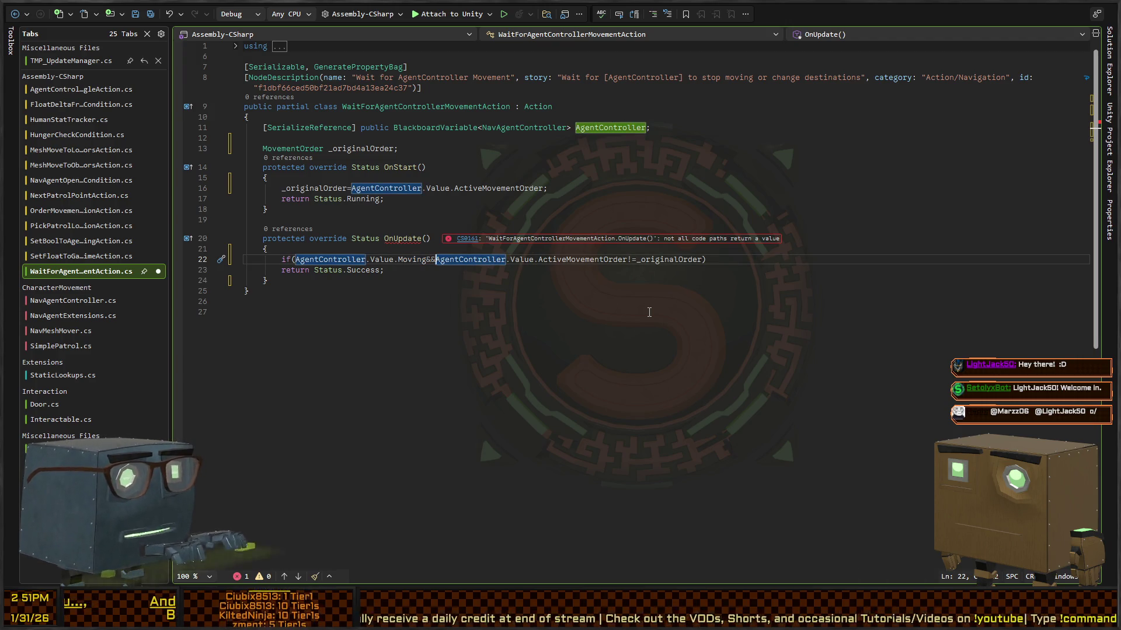
key("End")
key("Left")
key("ctrl+Left")
key("ctrl+Left")
key("shift+Right")
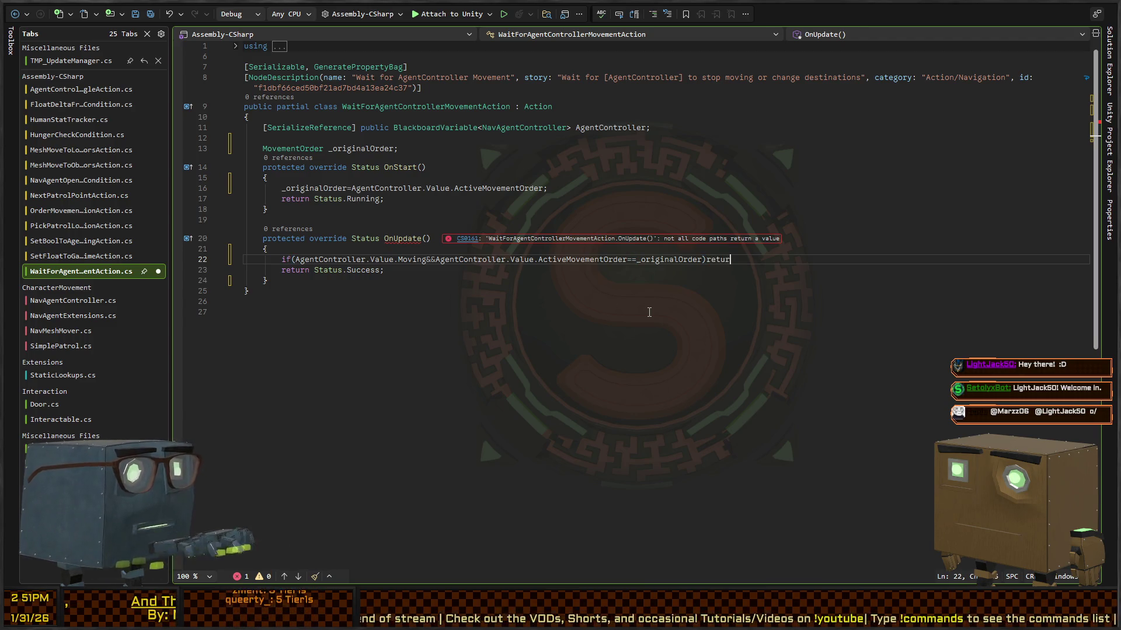
type("ning;")
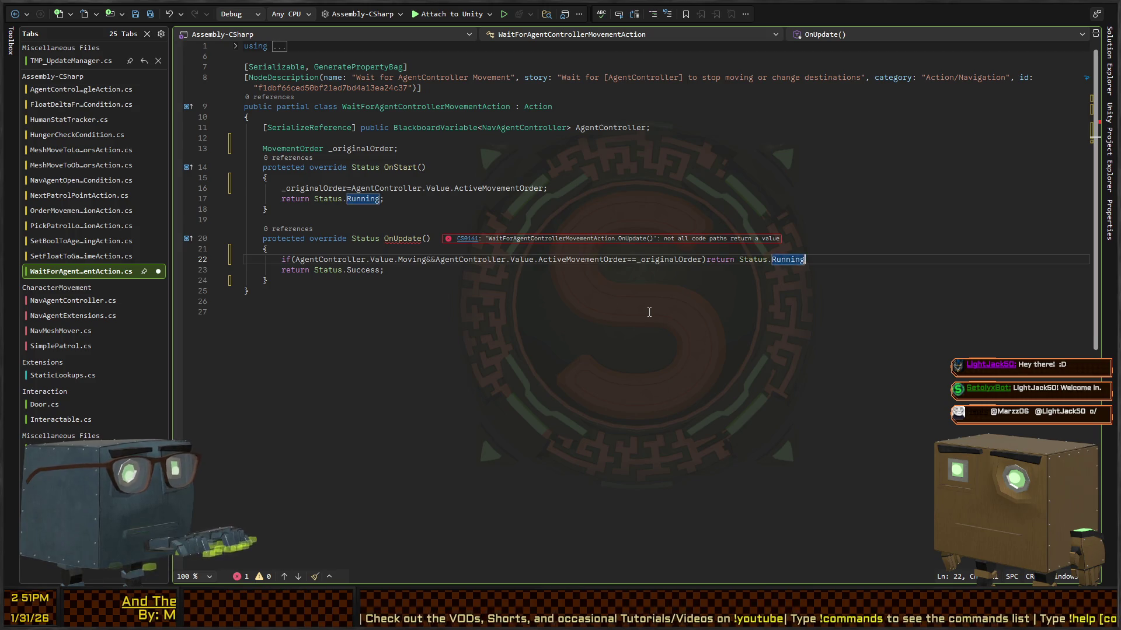
key("ctrl+s")
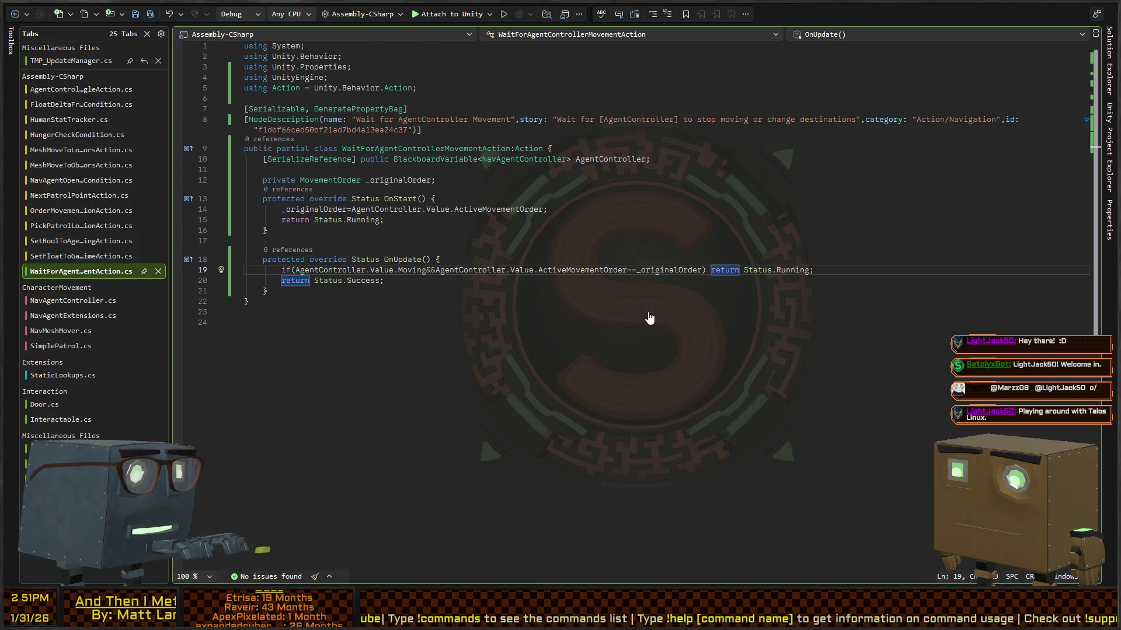
Step: Glance at NavAgentController.cs, return to the action script, then switch to Unity
key("ctrl+Tab")
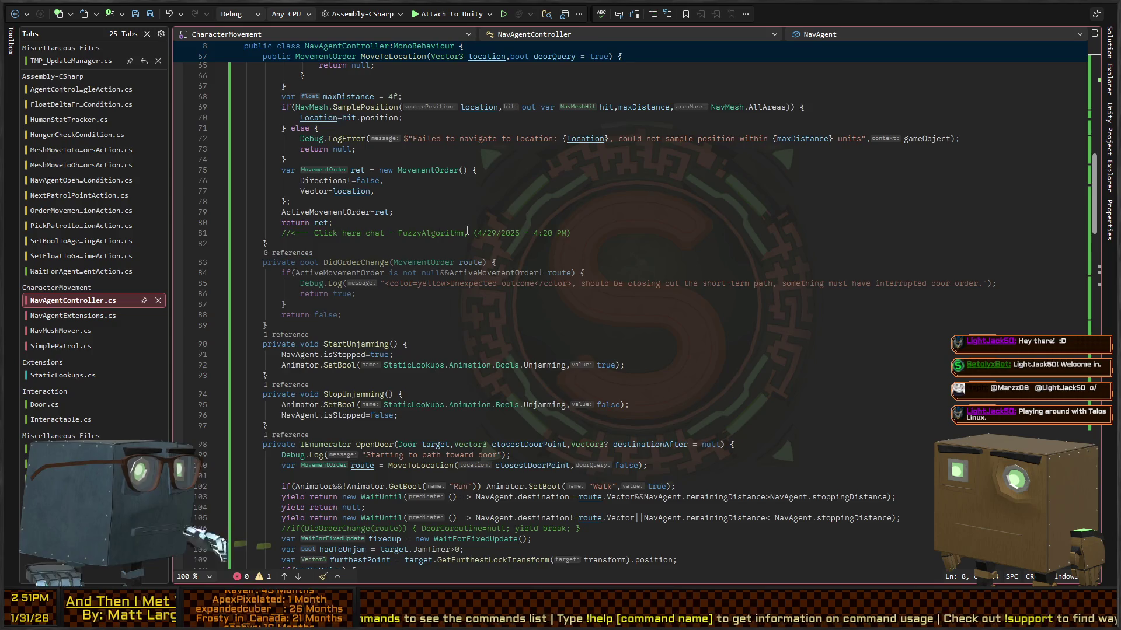
key("ctrl+Tab")
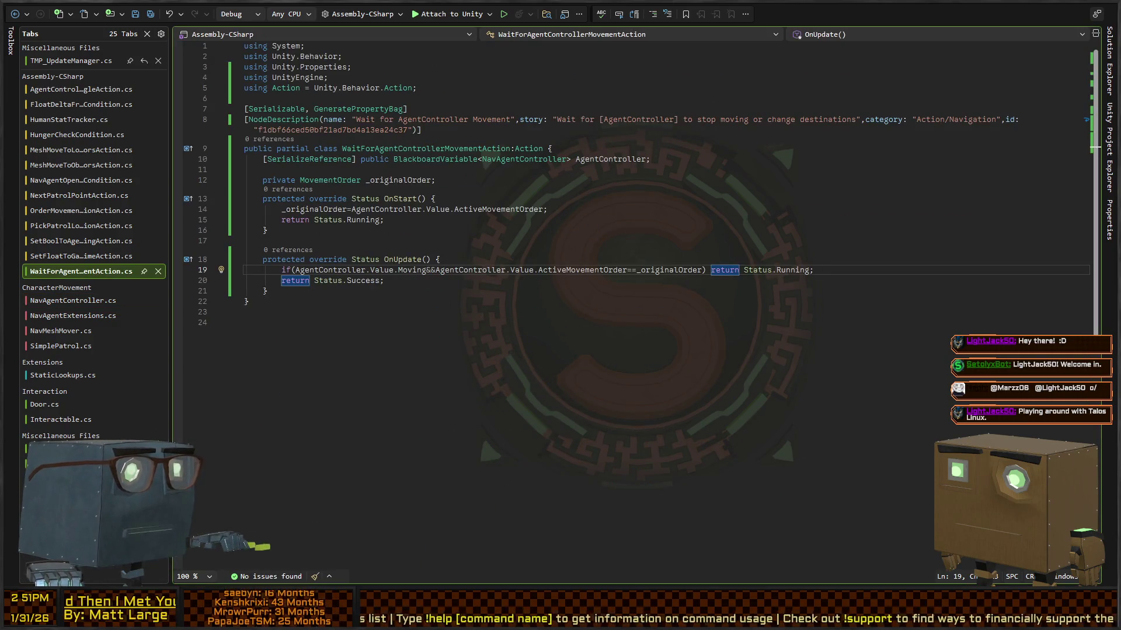
key("alt+Tab")
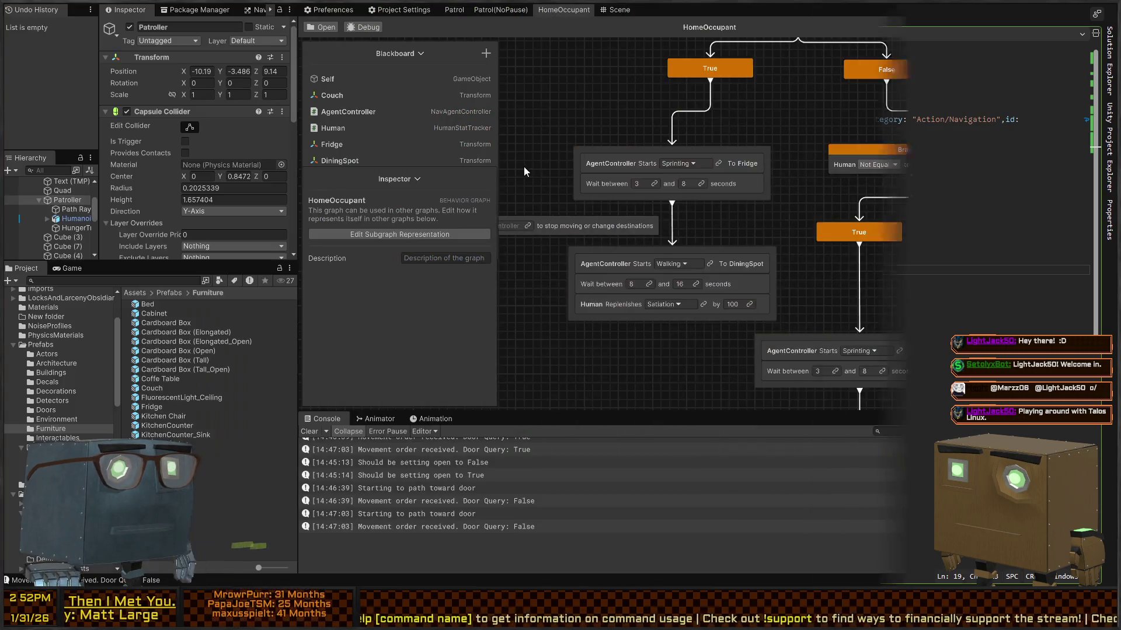
Step: Place the Wait for AgentController Movement node in the Fridge sequence and link it to AgentController
mouse_move(633, 223)
left_mouse_down()
mouse_move(702, 218)
mouse_move(719, 175)
left_mouse_up()
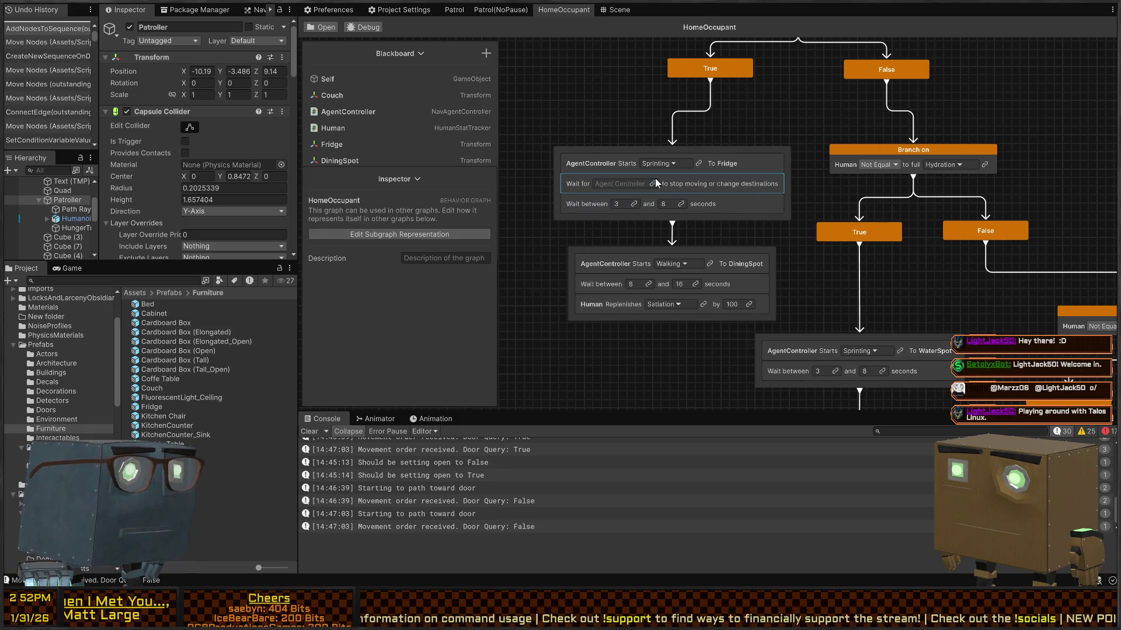
left_click(653, 184)
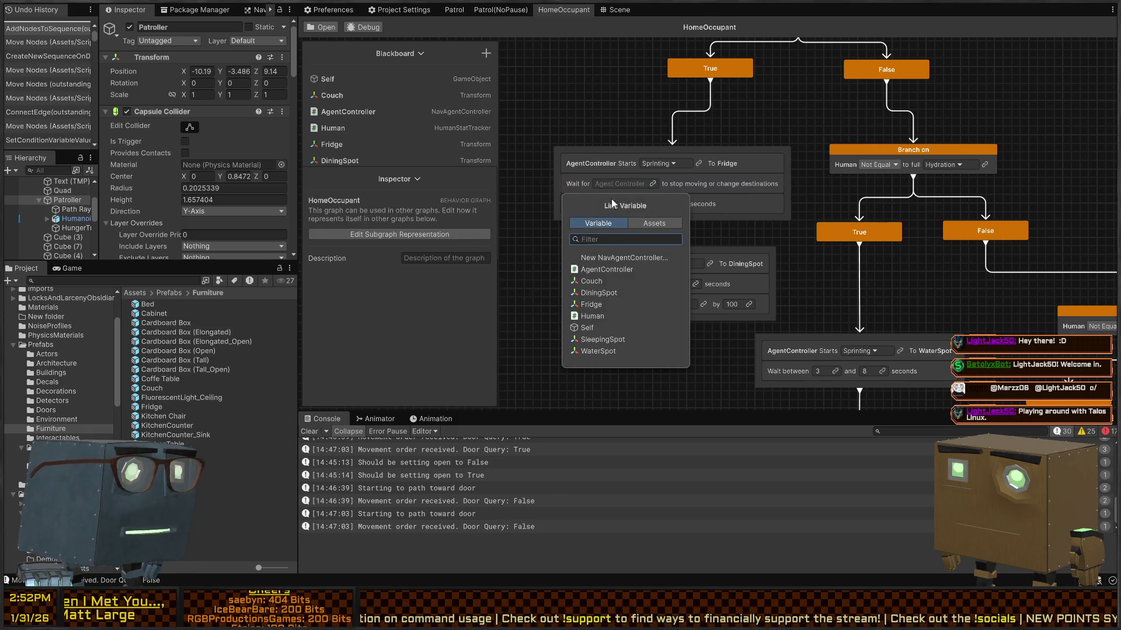
left_click(610, 268)
Step: Duplicate the linked wait step into the WaterSpot and SleepingSpot sequences
left_click(711, 186)
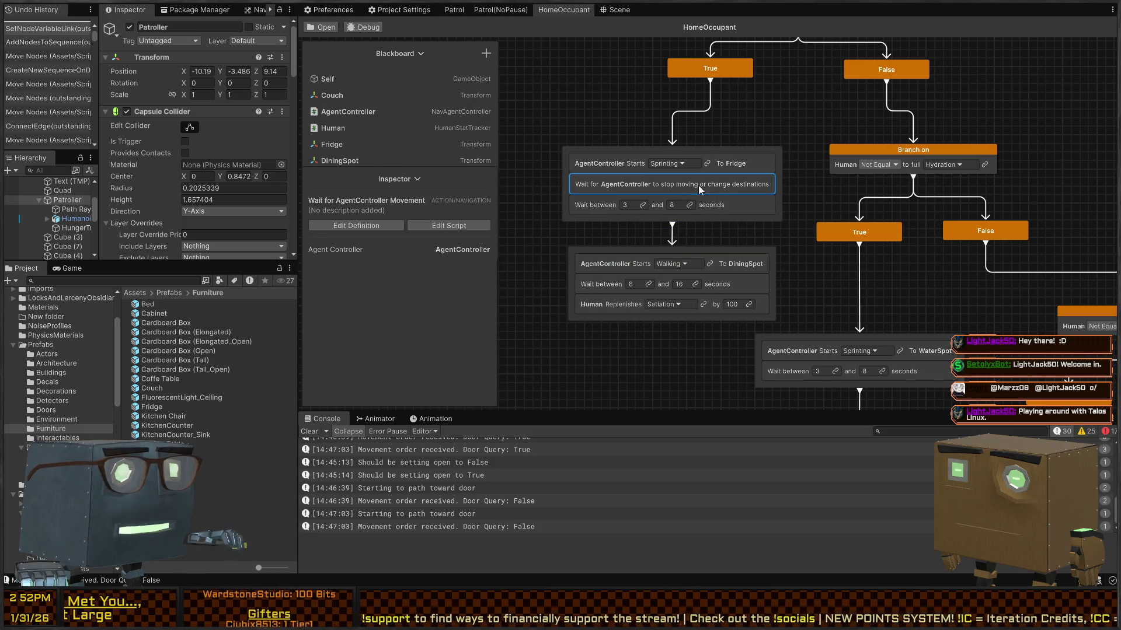
key("ctrl+d")
mouse_move(775, 132)
left_mouse_down()
mouse_move(801, 138)
mouse_move(870, 361)
mouse_move(884, 361)
left_mouse_up()
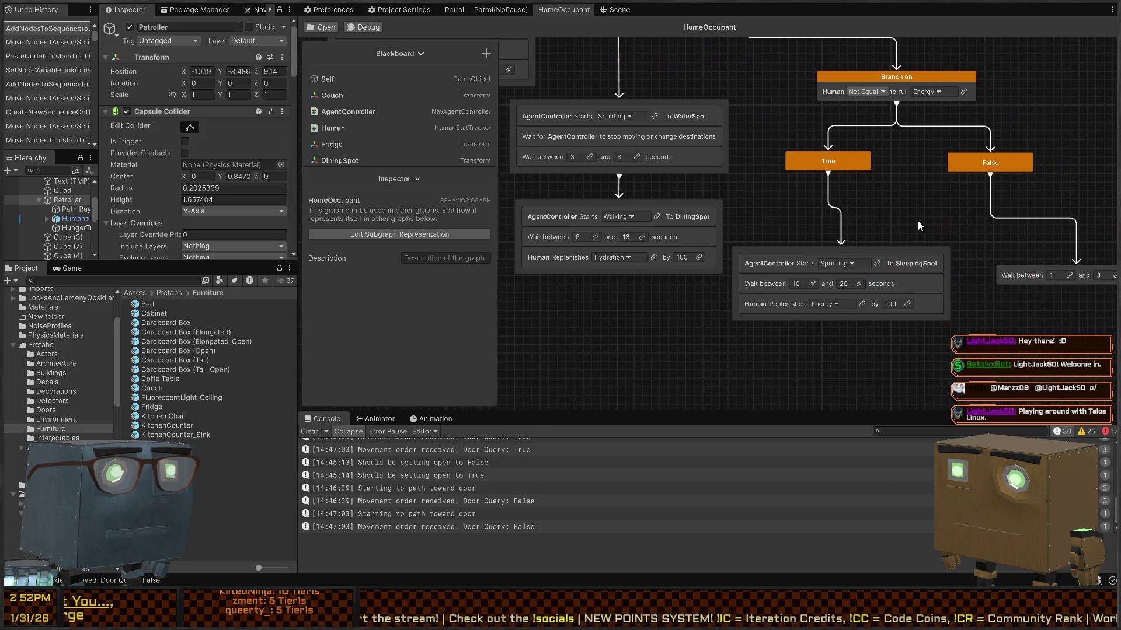
key("ctrl+v")
mouse_move(899, 223)
left_mouse_down()
mouse_move(907, 242)
mouse_move(867, 274)
left_mouse_up()
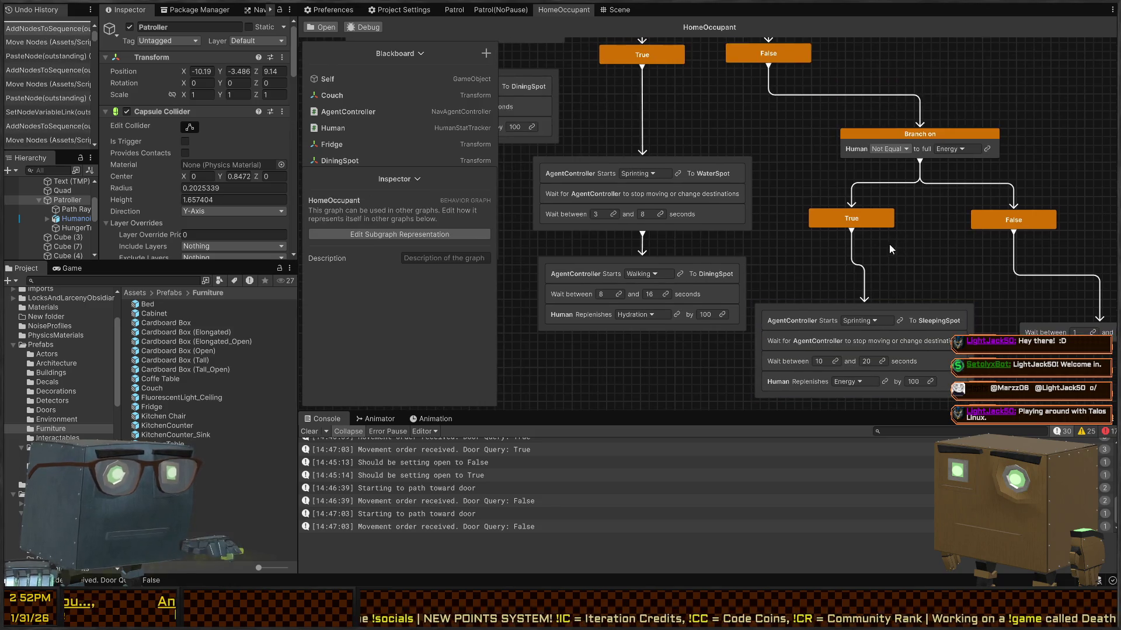
scroll(720, 195, "down", 10)
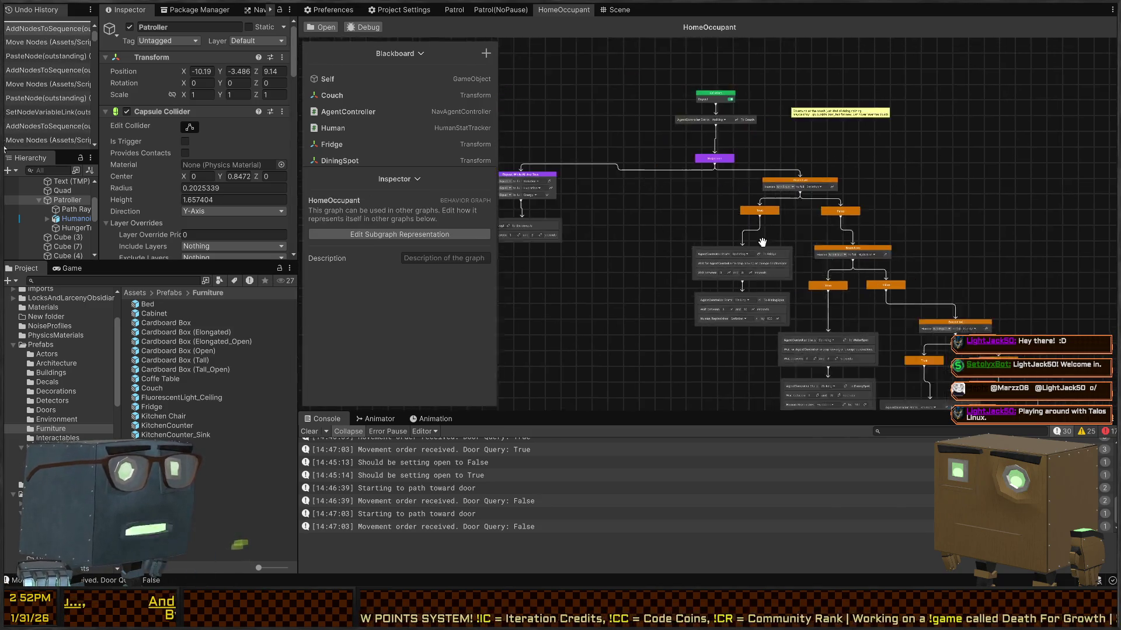
scroll(791, 255, "up", 5)
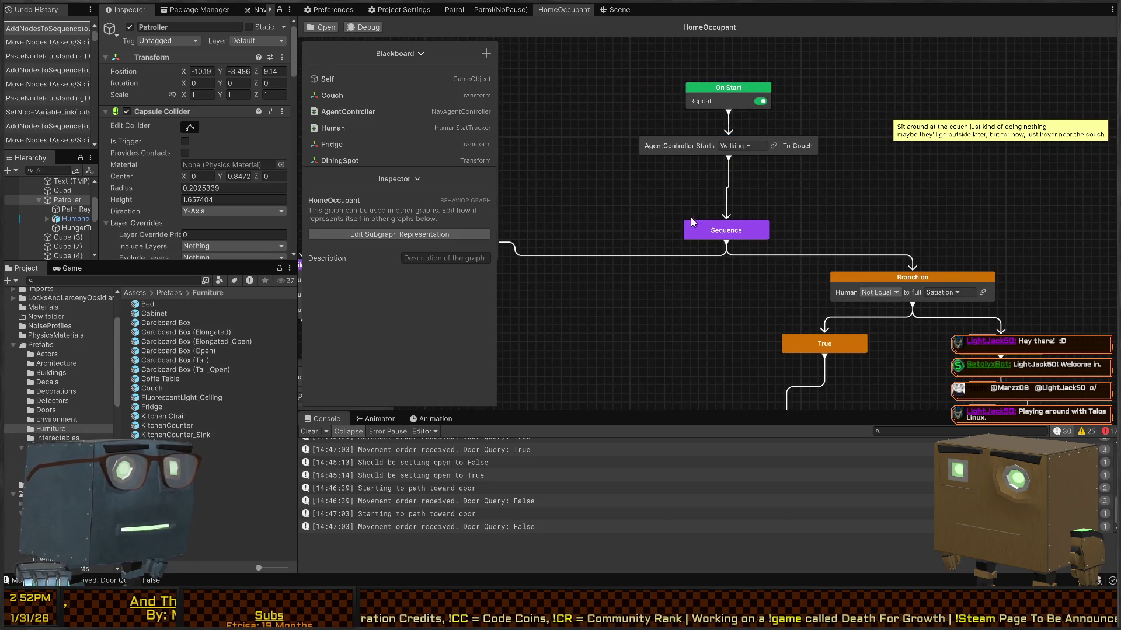
mouse_move(708, 244)
left_mouse_down()
mouse_move(830, 202)
mouse_move(641, 197)
left_mouse_up()
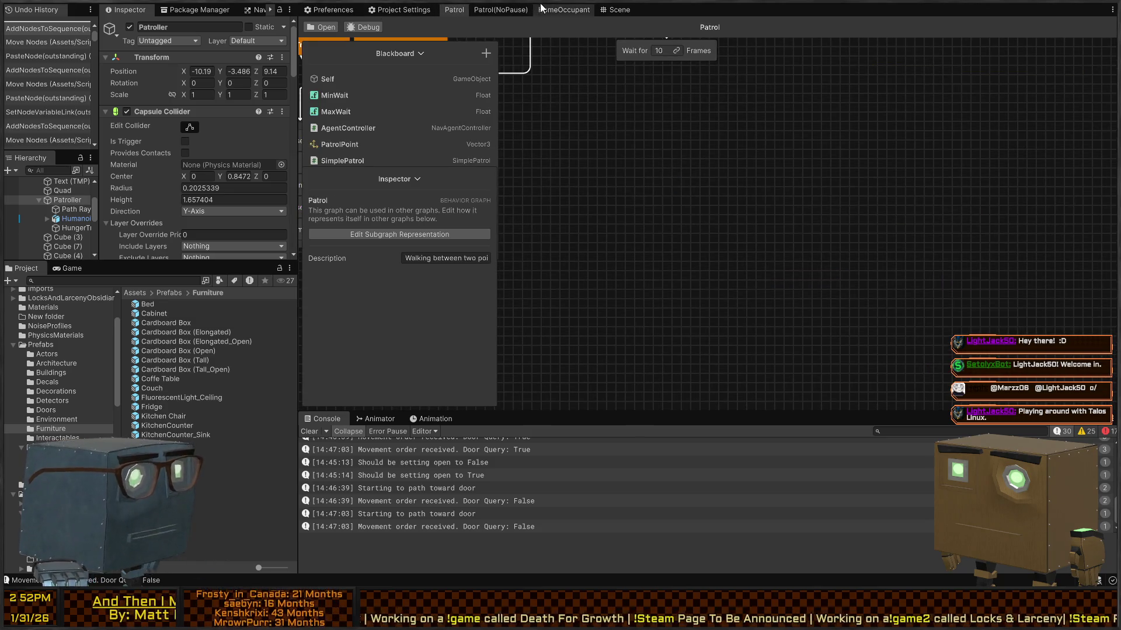
Step: Show the Scene view, enter Play mode, and scroll the Inspector to the Patroller's Human Stat Tracker
left_click(619, 10)
mouse_move(660, 214)
left_mouse_down()
mouse_move(708, 215)
mouse_move(523, 220)
mouse_move(595, 222)
left_mouse_up()
key("ctrl+p")
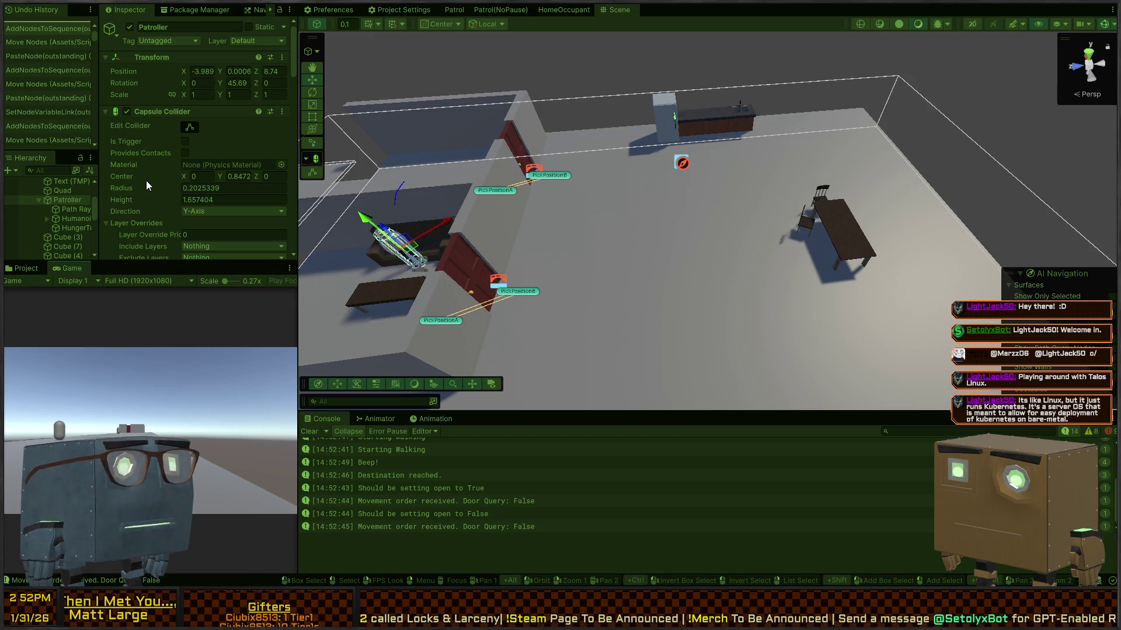
scroll(173, 138, "down", 15)
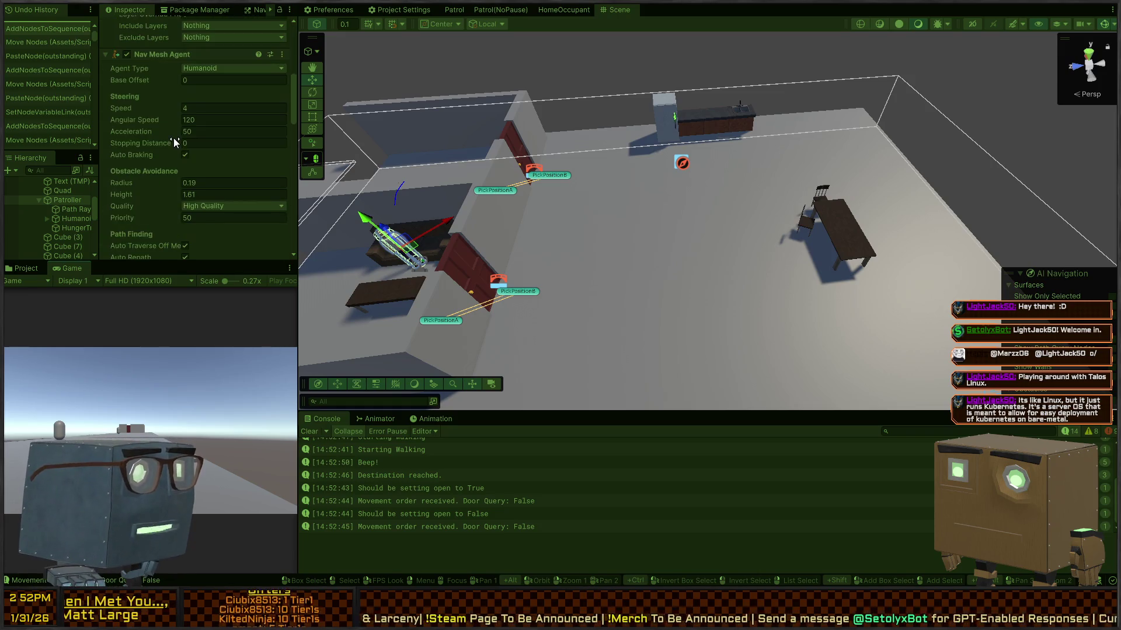
scroll(127, 125, "down", 4)
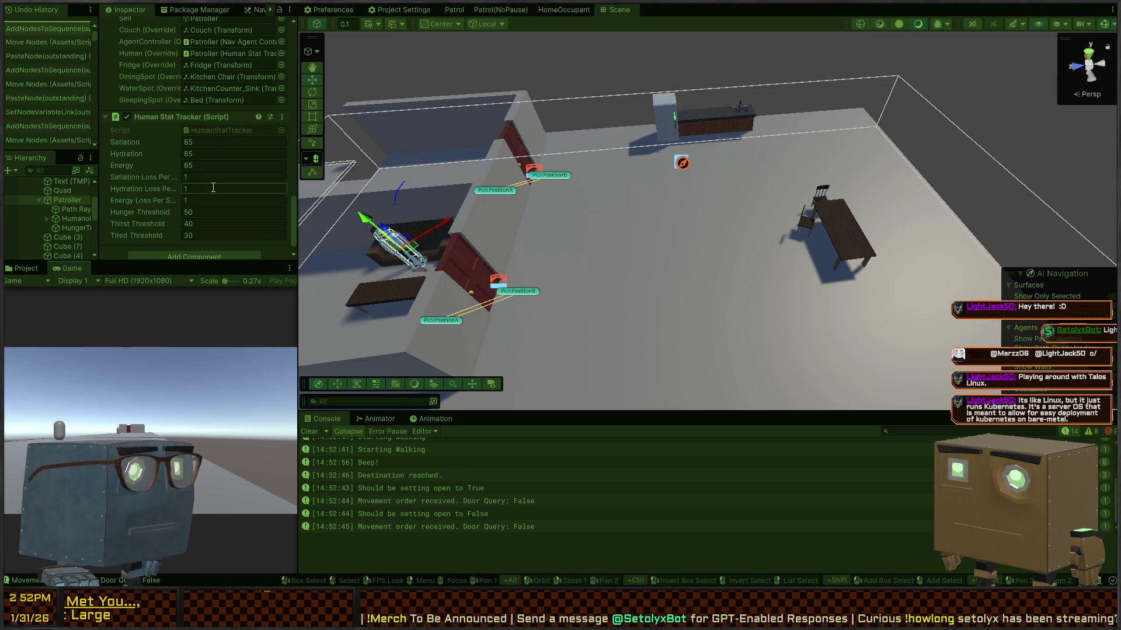
Step: Set the Patroller's Satiation, Hydration and Energy to 60 in the Human Stat Tracker
left_click(245, 142)
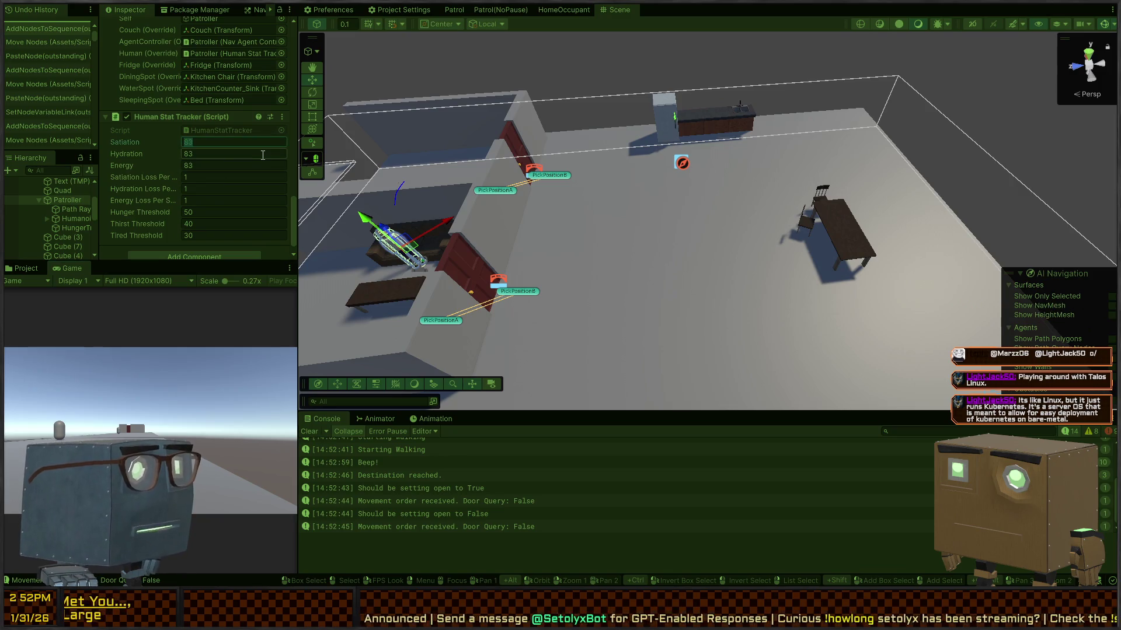
type("60")
key("Tab")
type("60")
key("Tab")
type("60")
key("Return")
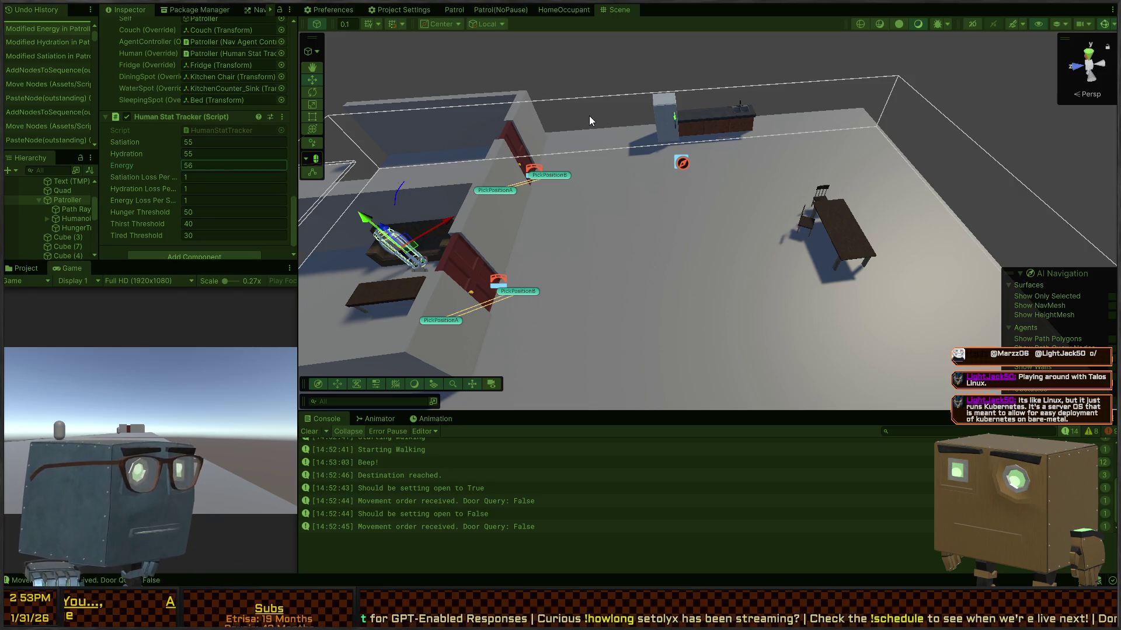
Step: Fly the Scene camera toward the fridge and table to watch the agent eat
key("w")
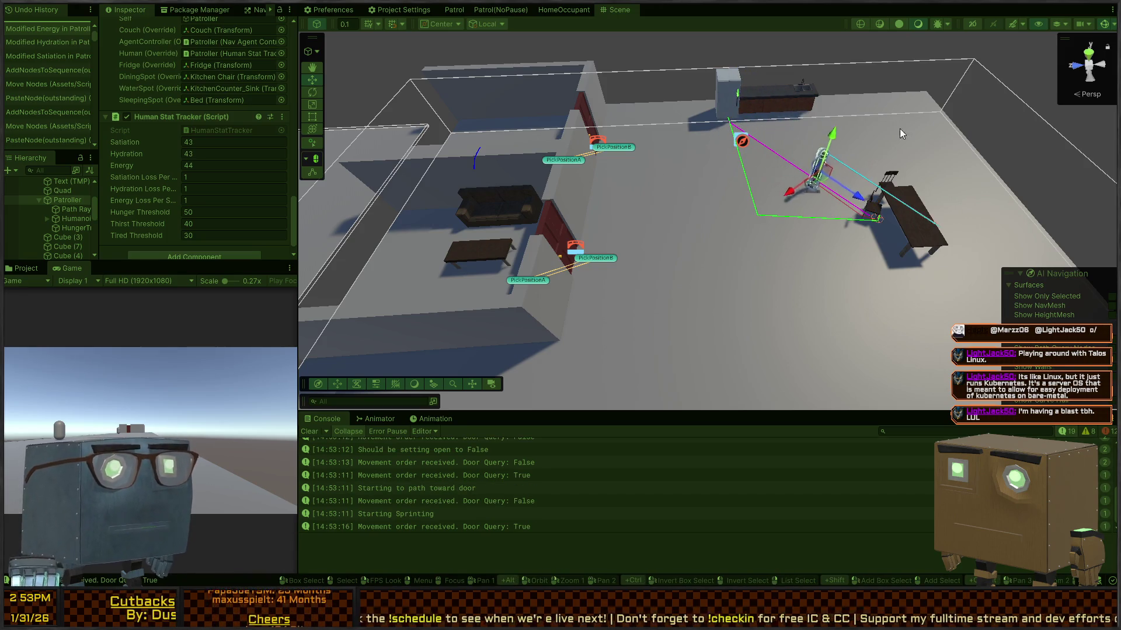
mouse_move(886, 183)
left_mouse_down()
mouse_move(860, 170)
mouse_move(849, 196)
left_mouse_up()
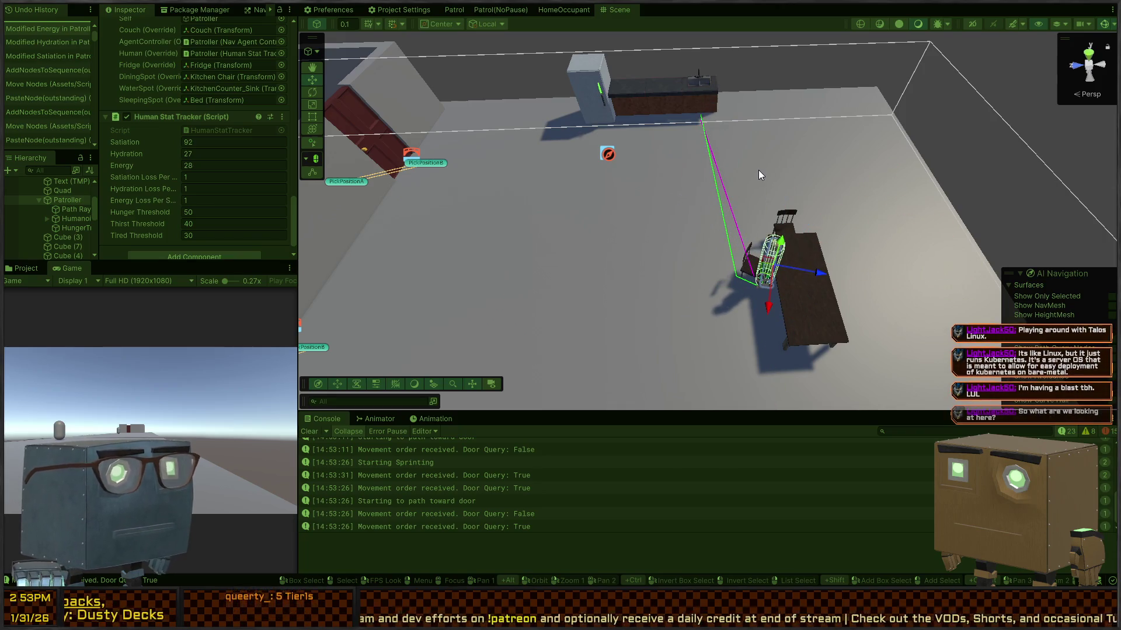
key("s")
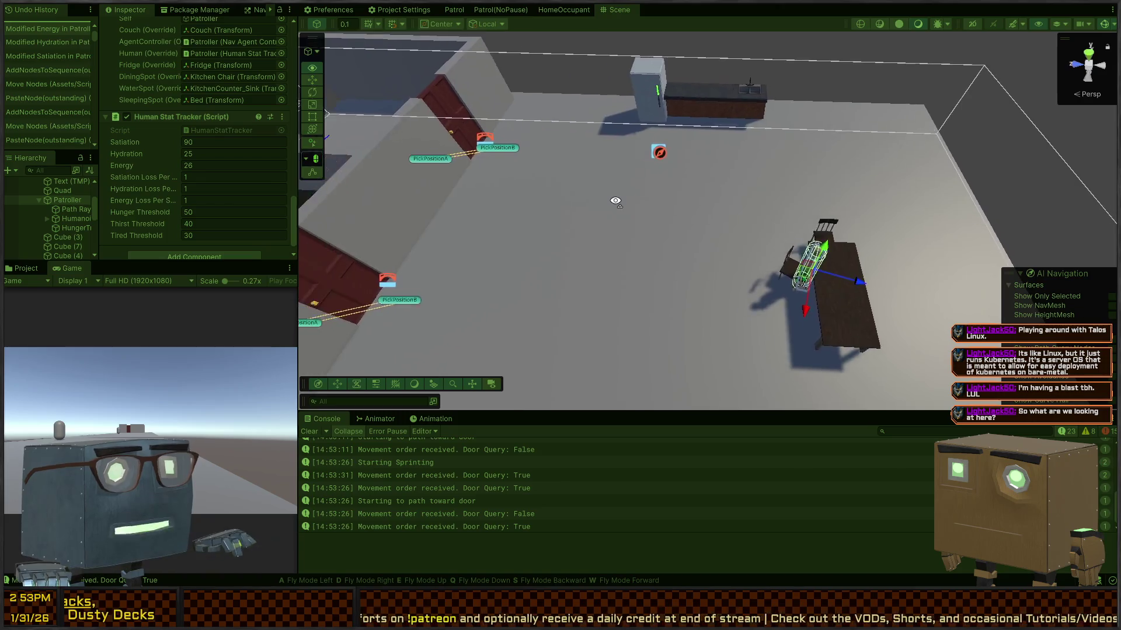
key("s")
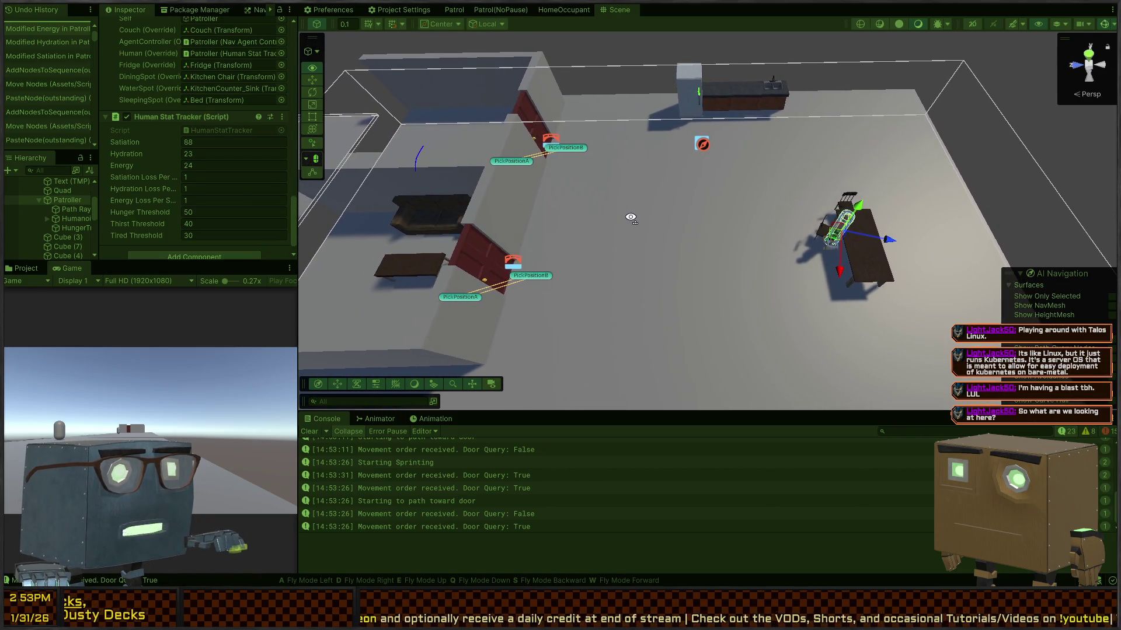
left_click(787, 56)
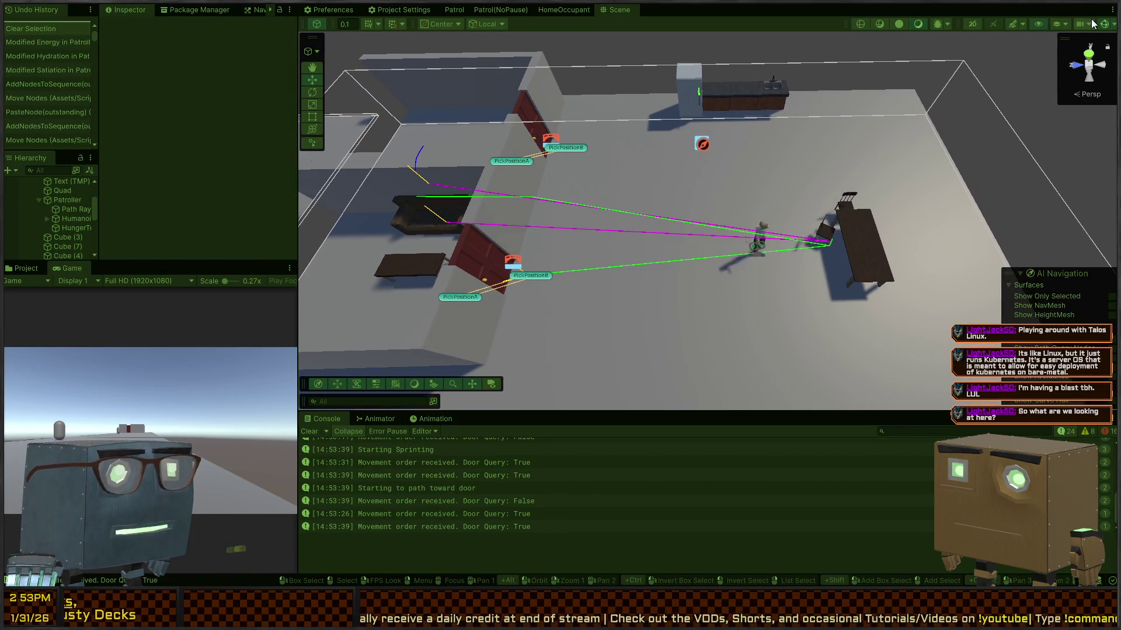
left_click(1102, 25)
key("w")
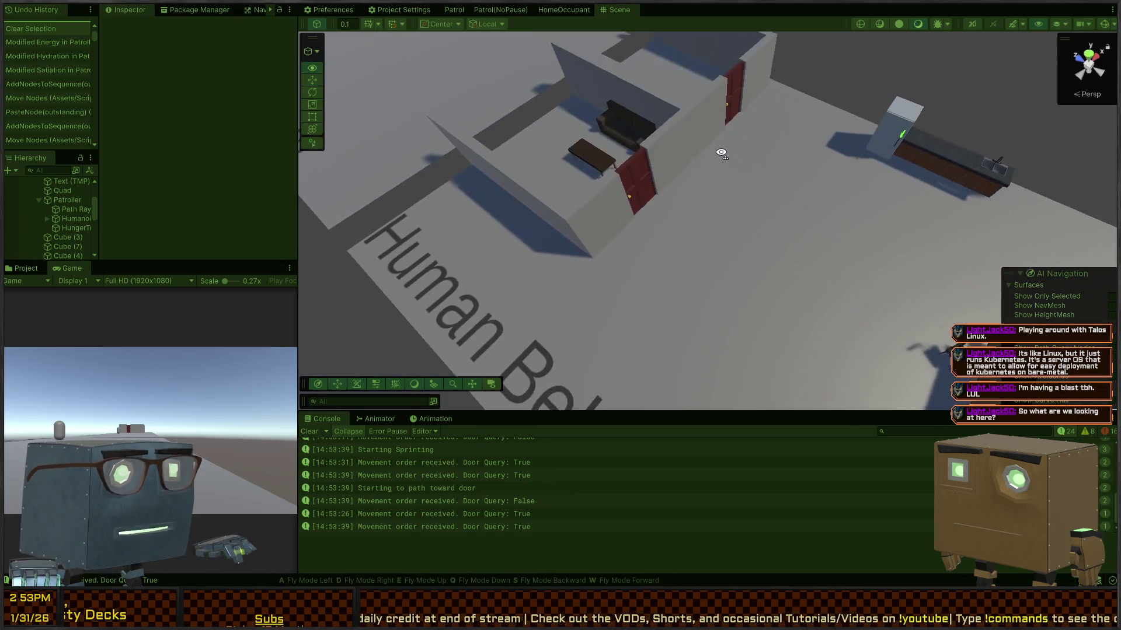
key("s")
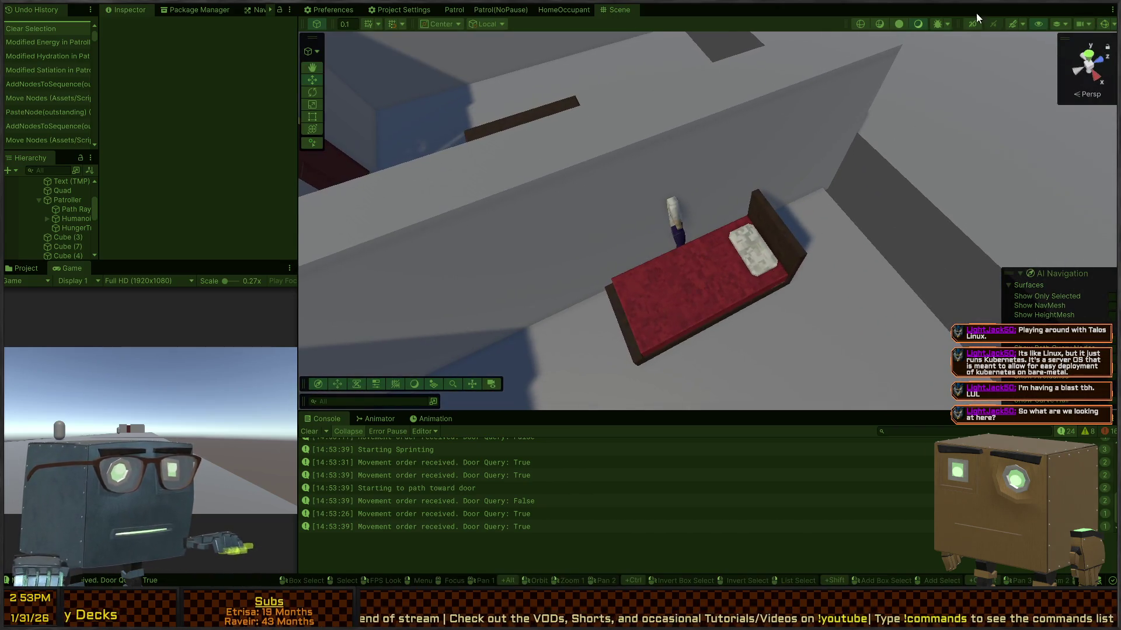
left_click(1103, 25)
key("s")
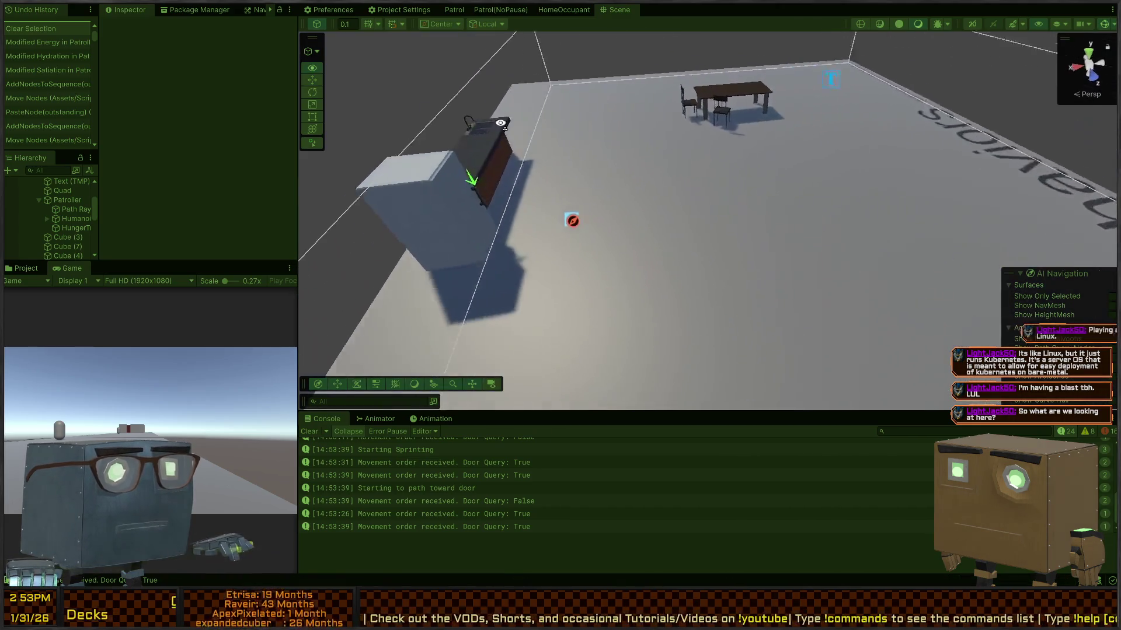
mouse_move(405, 120)
left_mouse_down()
mouse_move(144, 110)
mouse_move(158, 146)
left_mouse_up()
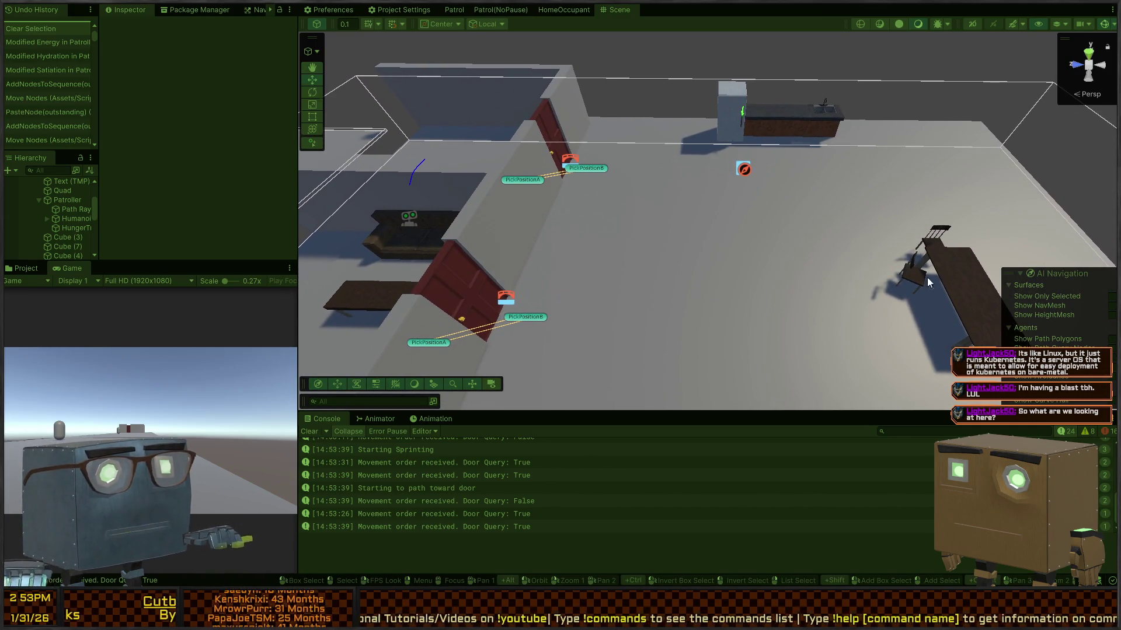
mouse_move(693, 214)
left_mouse_down()
mouse_move(670, 205)
mouse_move(555, 221)
mouse_move(492, 240)
mouse_move(533, 253)
mouse_move(498, 256)
mouse_move(663, 160)
left_mouse_up()
Step: Select Patroller in the Hierarchy, scroll to Human Stat Tracker, and orbit to view the couch area
left_click(663, 161)
scroll(182, 175, "down", 10)
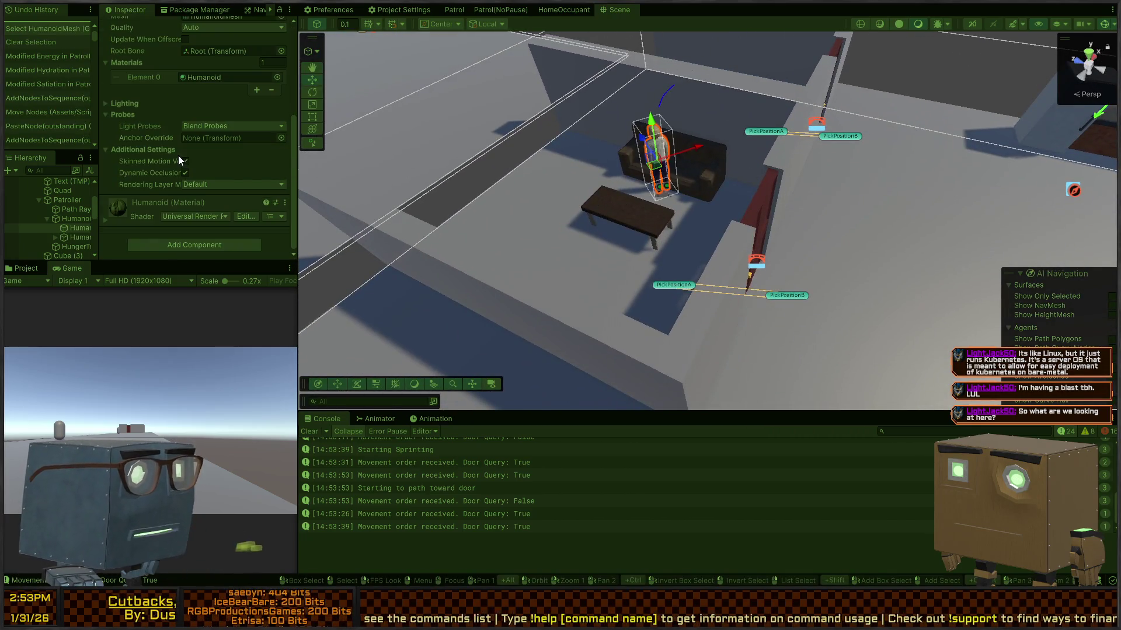
left_click(65, 201)
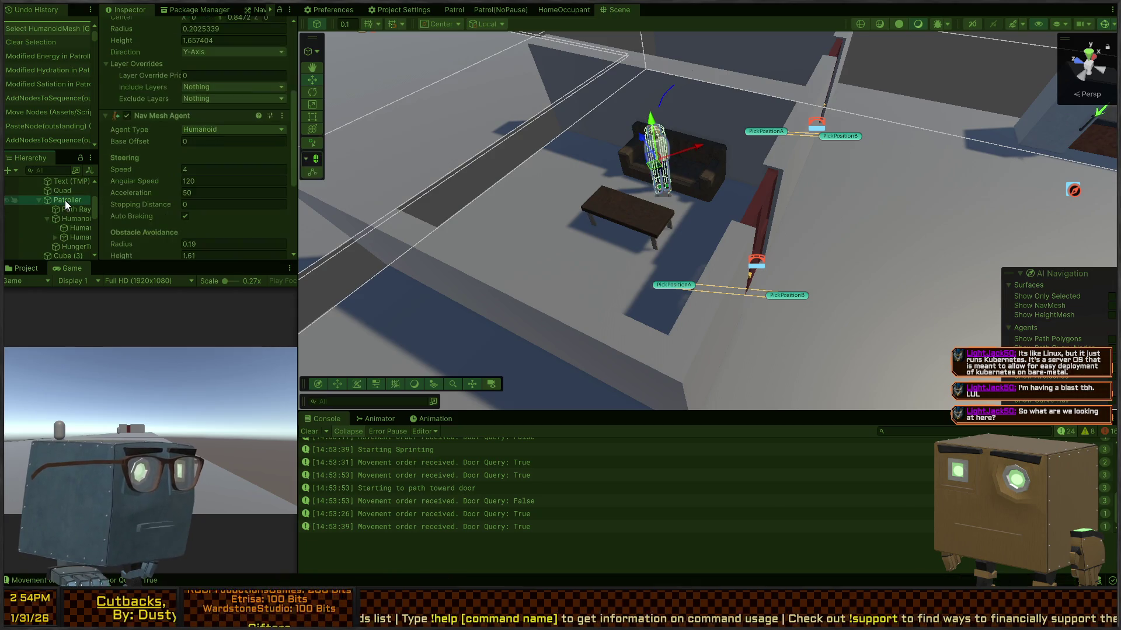
scroll(165, 169, "down", 10)
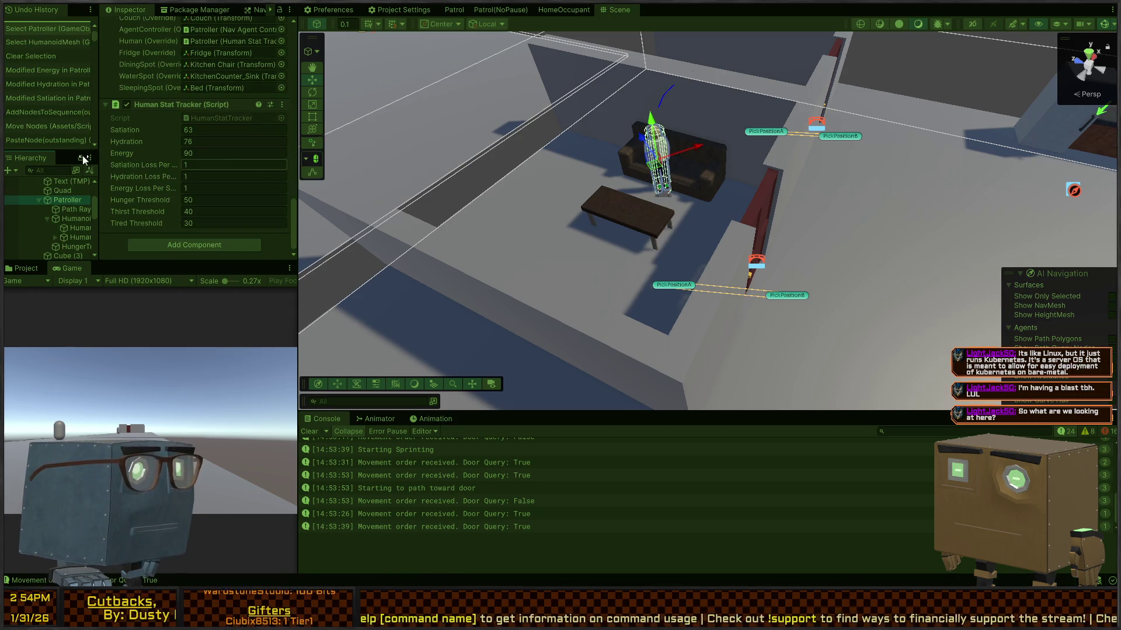
mouse_move(671, 193)
left_mouse_down()
mouse_move(689, 186)
mouse_move(674, 206)
mouse_move(680, 251)
left_mouse_up()
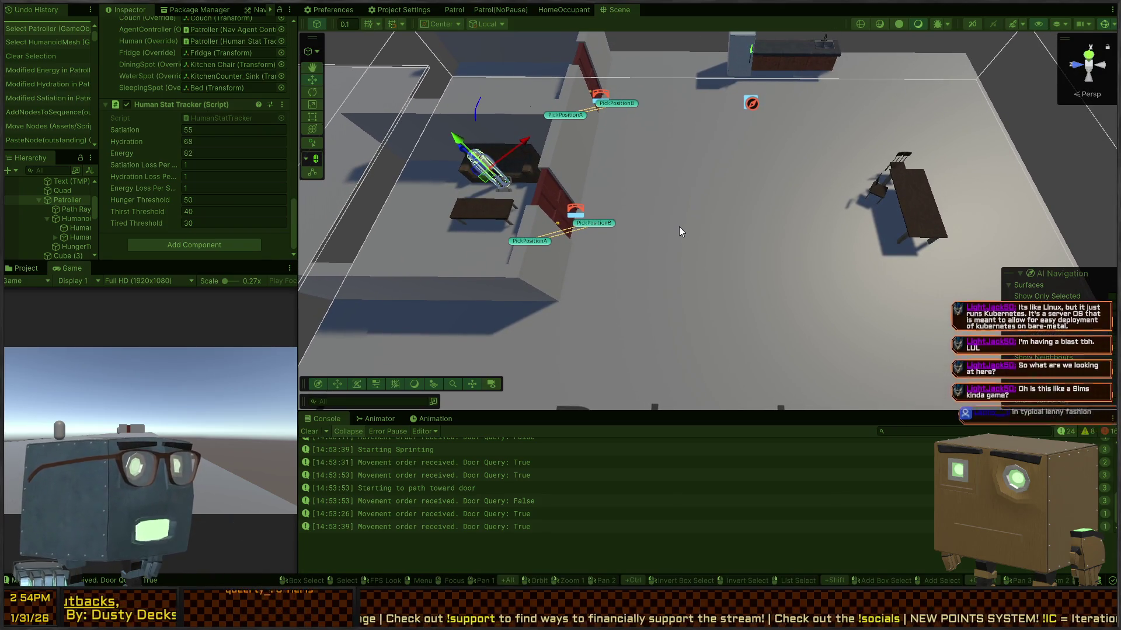
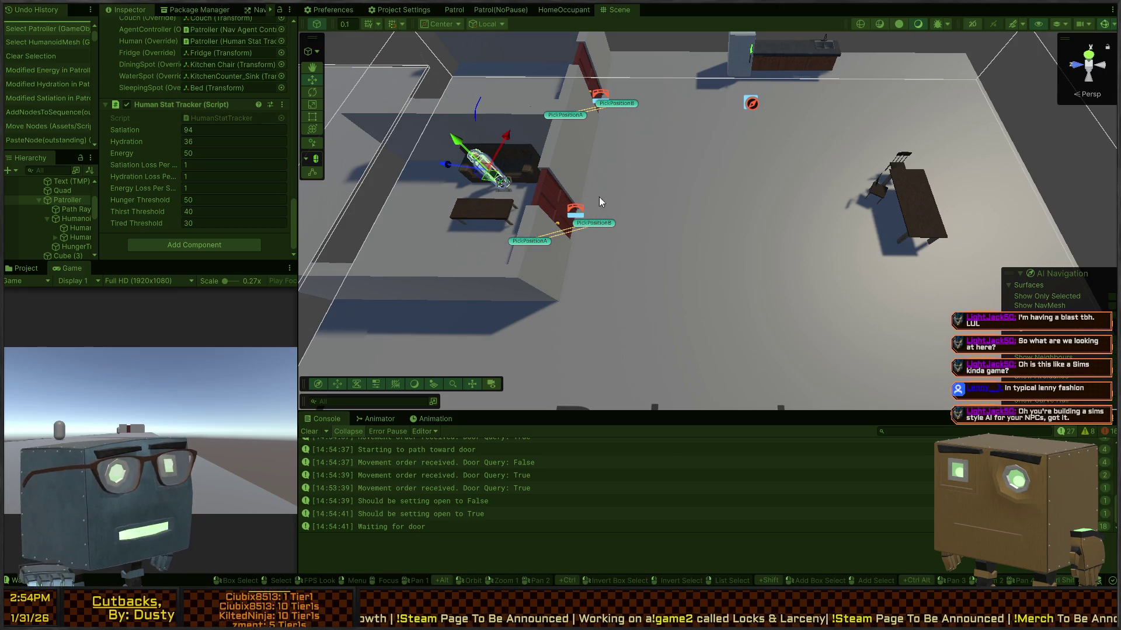
Step: Follow the walking agent, stop the patroller's play-mode test, and switch to Visual Studio
left_click_drag(574, 139, 726, 197)
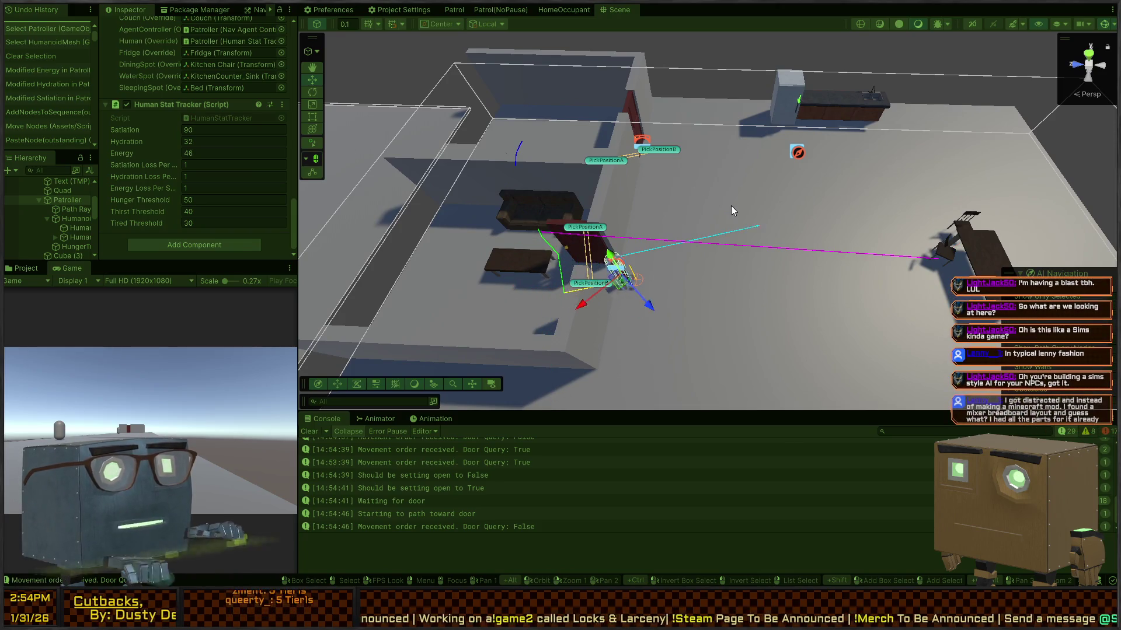
key("ctrl+p")
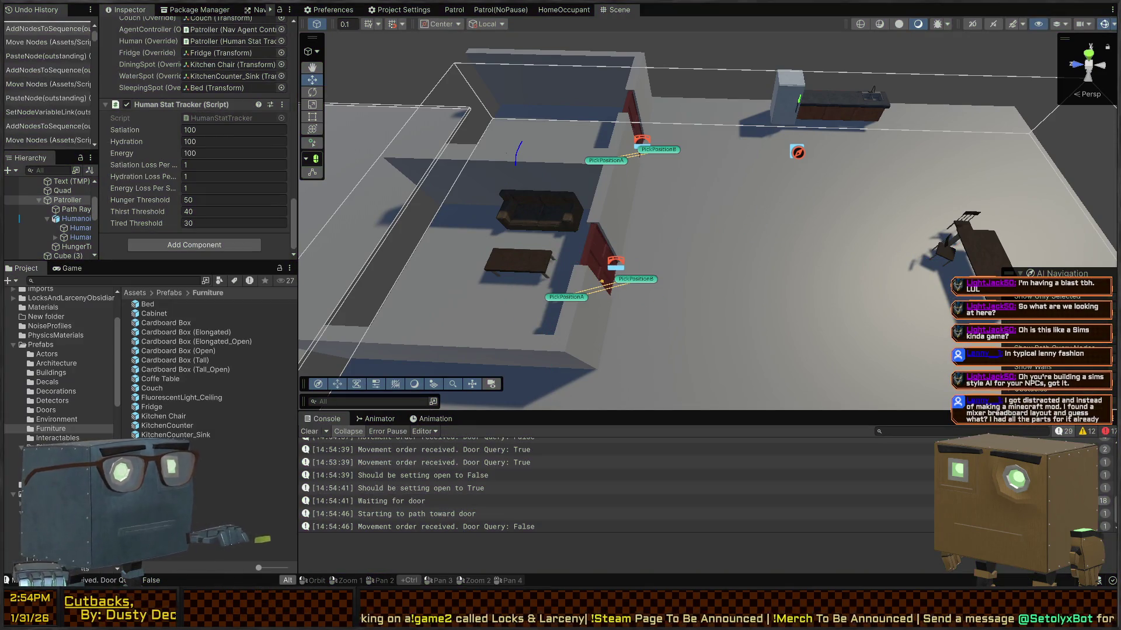
key("alt+Tab")
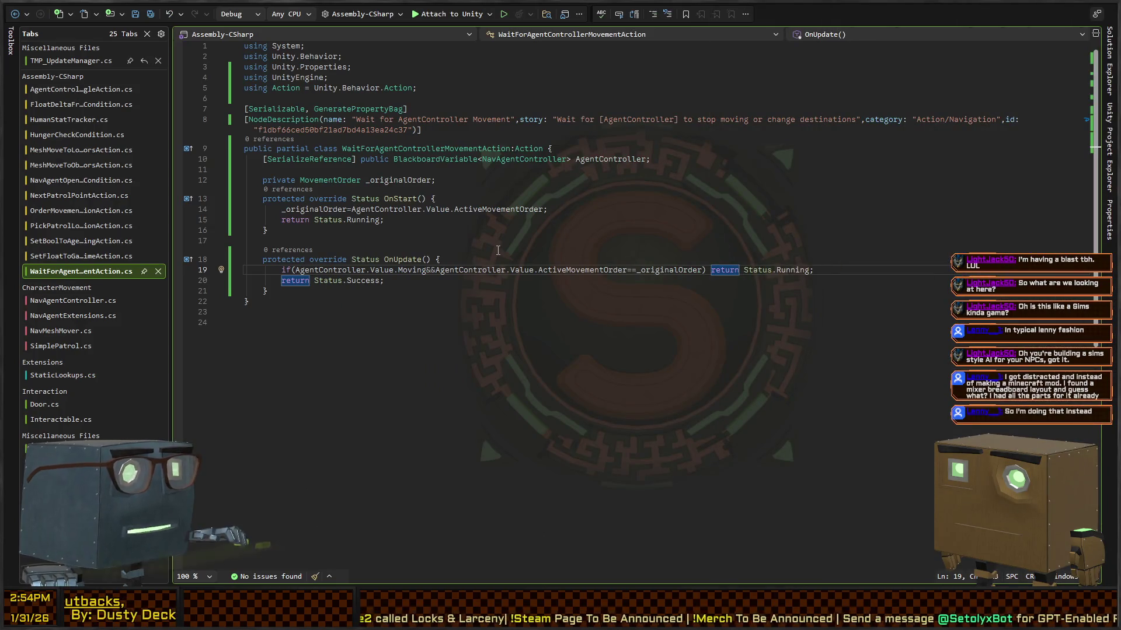
Step: In NavAgentController.cs, jump to the OpenDoor call inside MoveToLocation's if(door) check
key("ctrl+Tab")
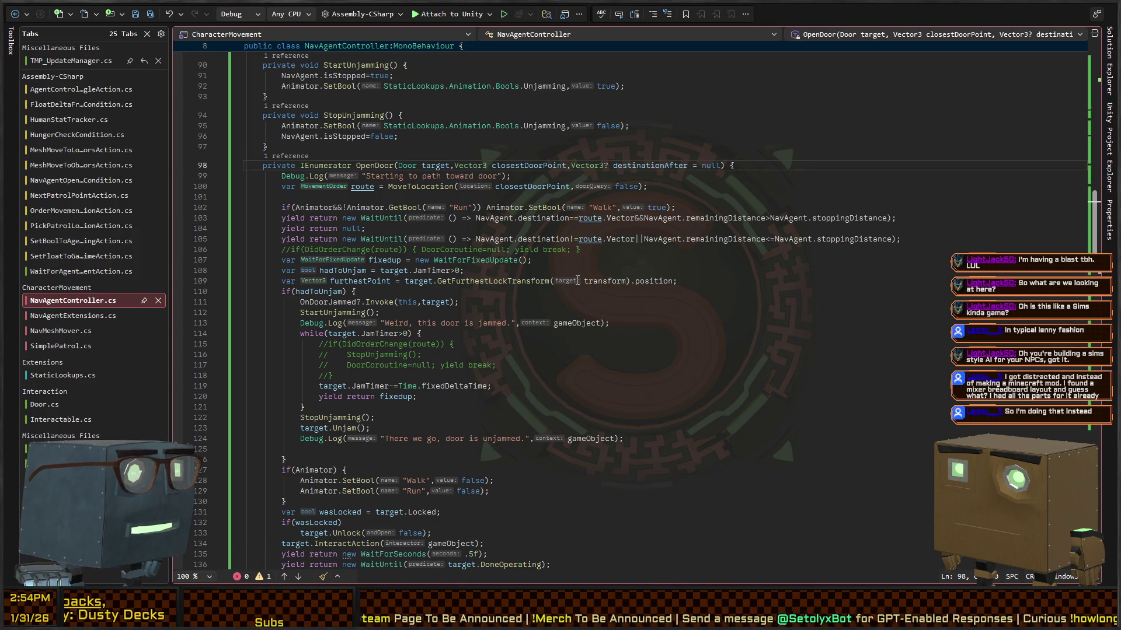
key("F12")
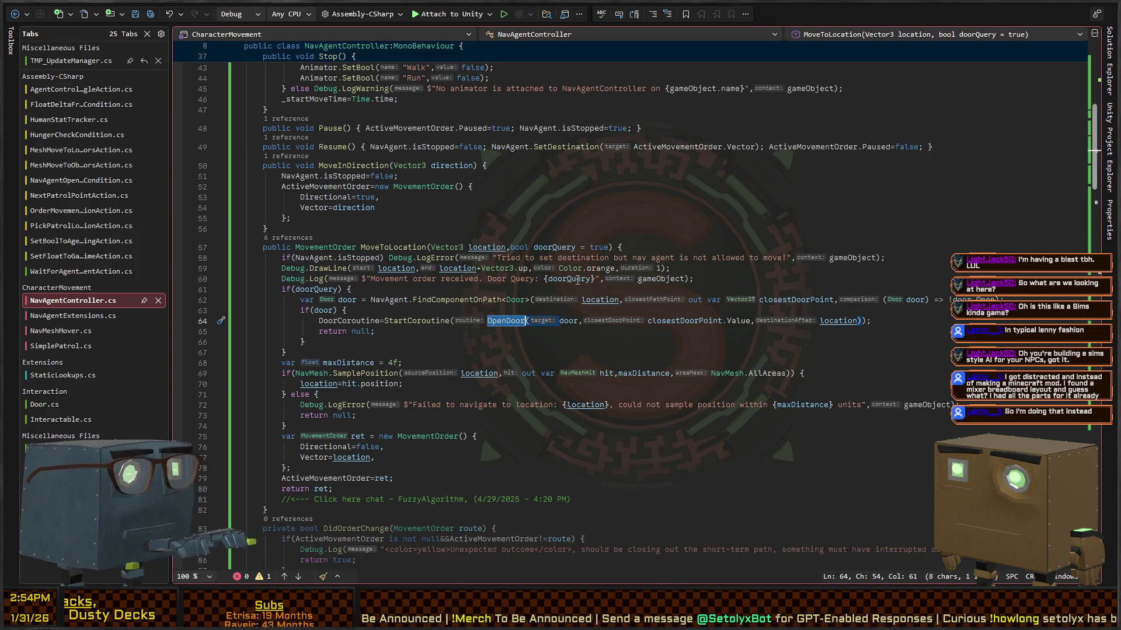
key("Up")
key("Up")
key("Up")
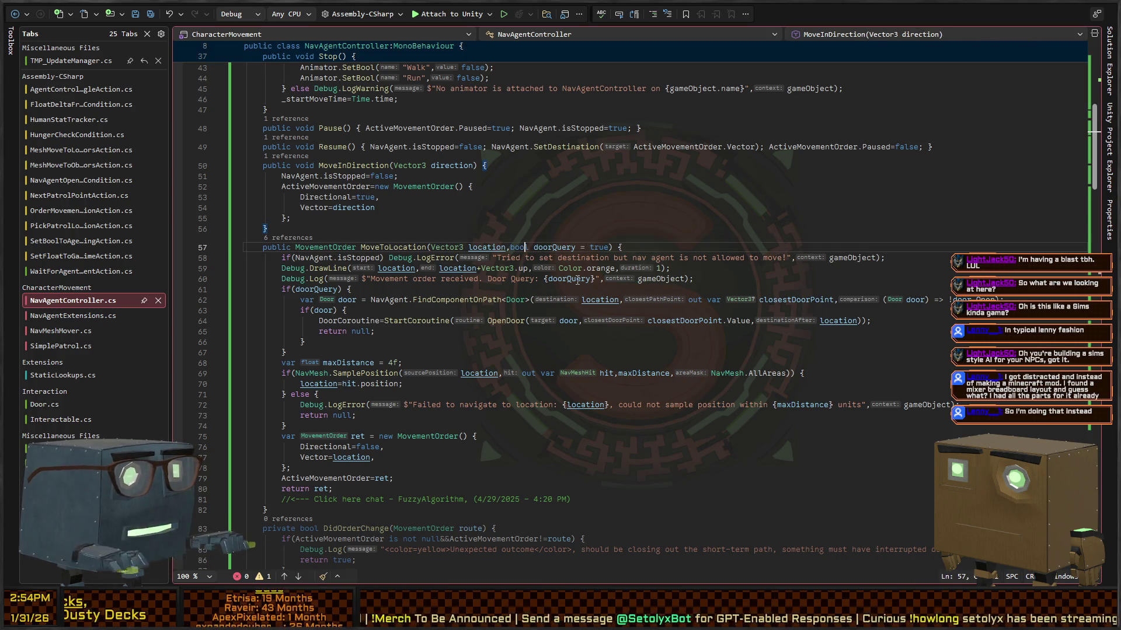
key("Down")
key("Down")
key("Down")
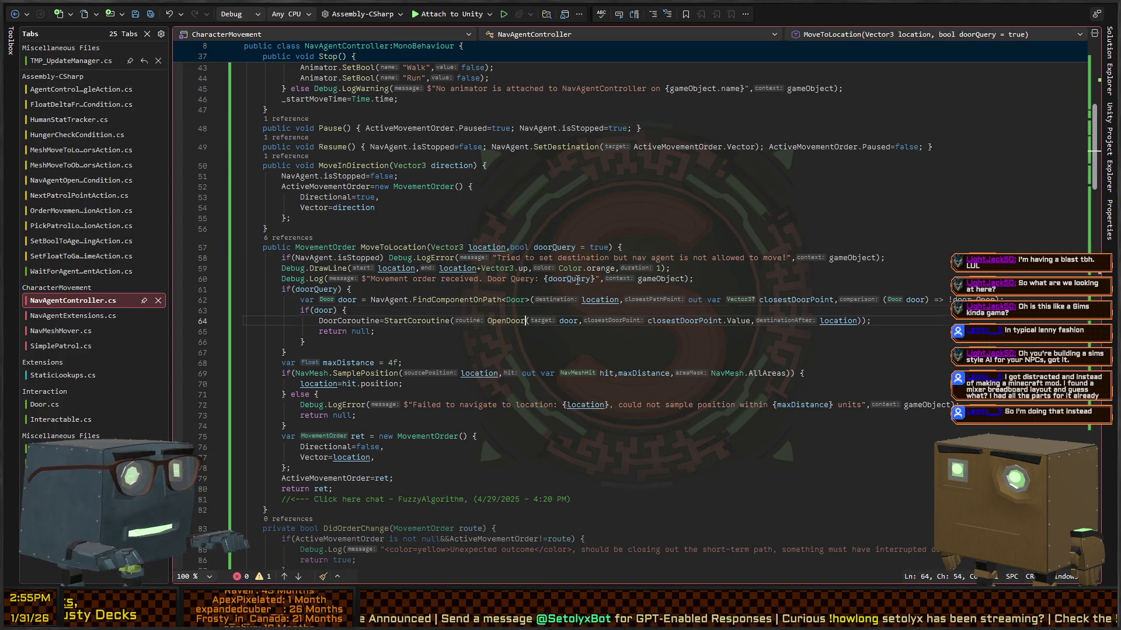
key("Up")
key("Up")
key("Up")
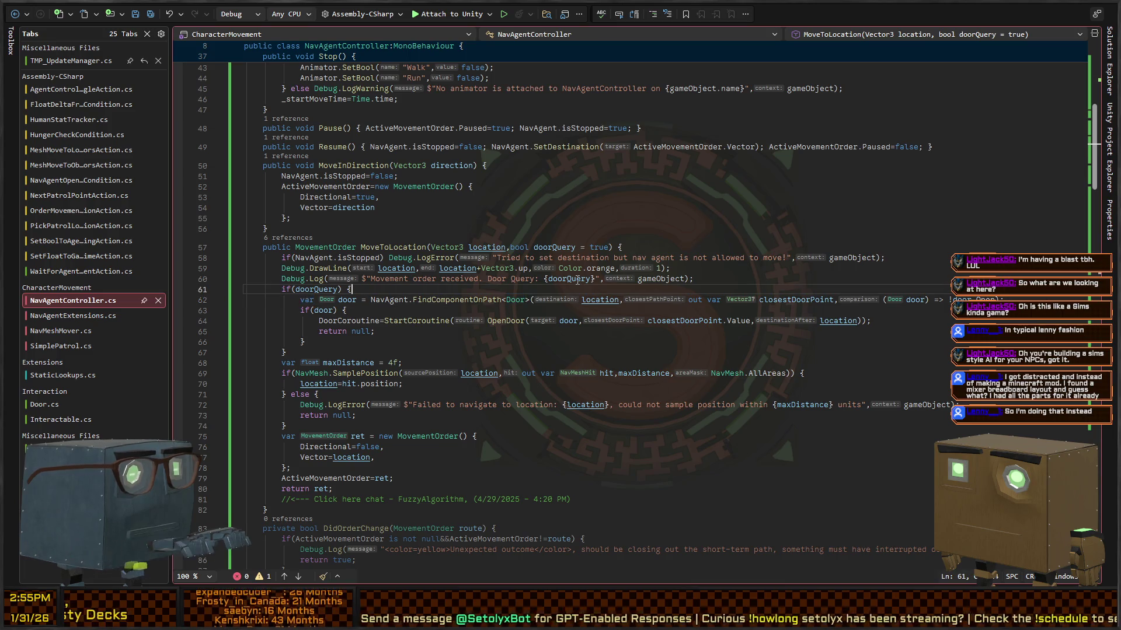
key("Down")
key("Down")
key("Down")
key("Down")
key("Down")
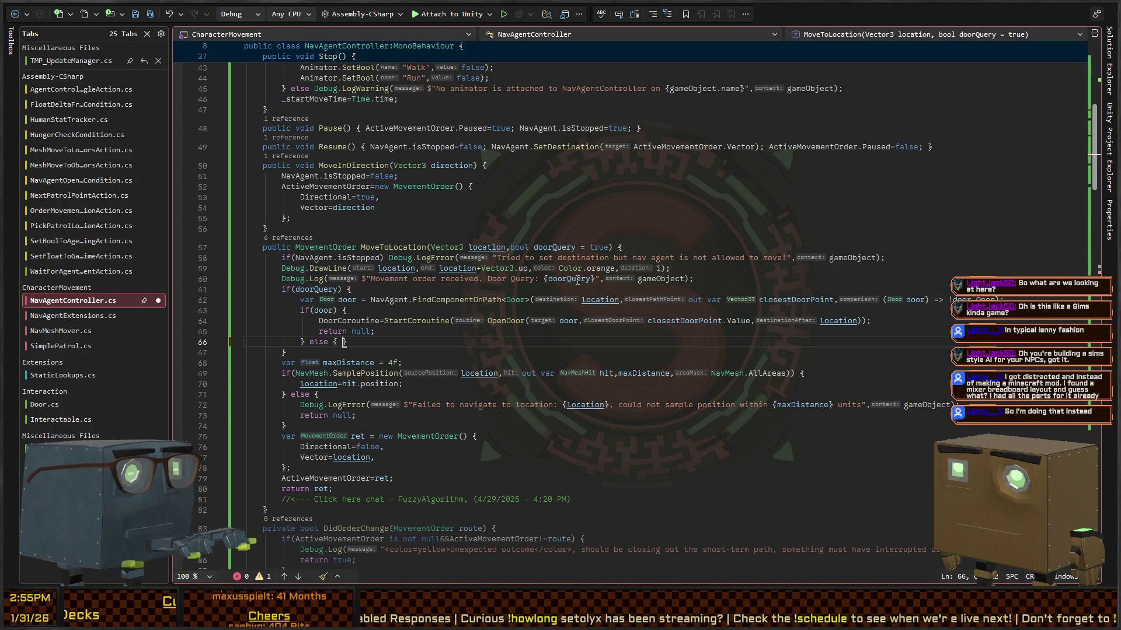
Step: Delete the empty else block after the if(door) check
key("Return")
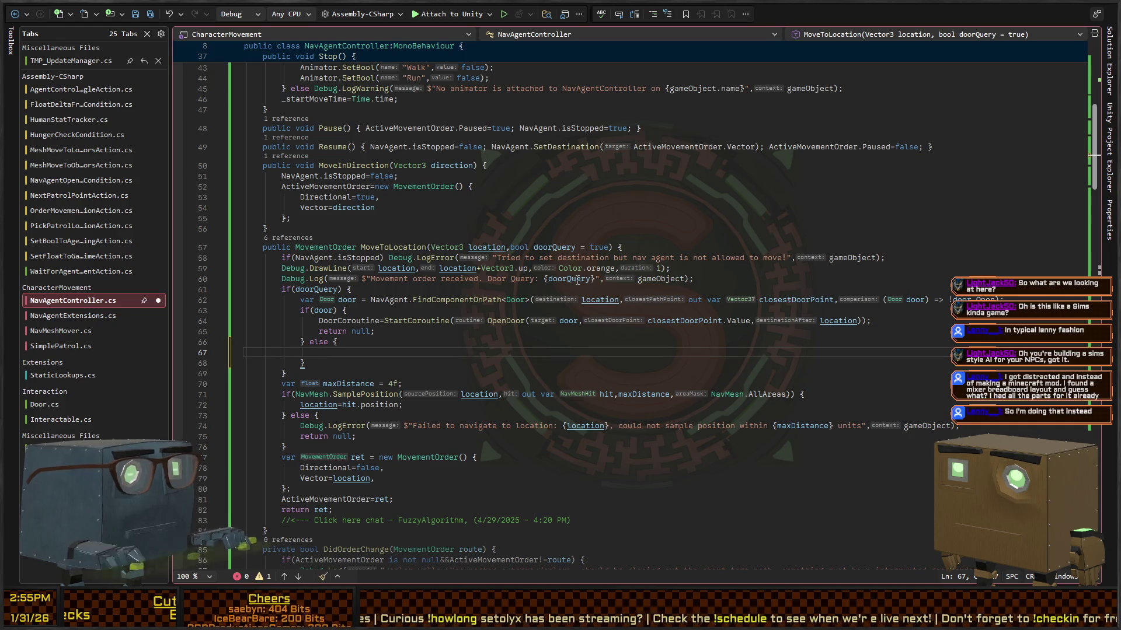
key("Up")
key("Up")
key("Up")
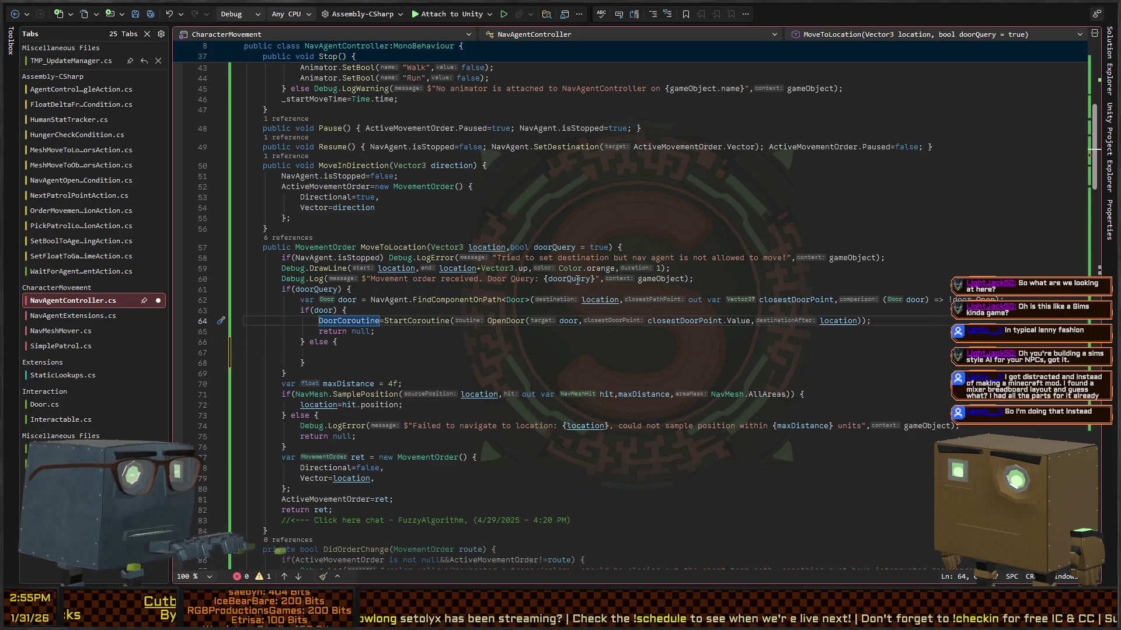
key("Down")
key("Down")
key("shift+Down")
key("shift+Down")
key("Delete")
key("Up")
key("Up")
key("Up")
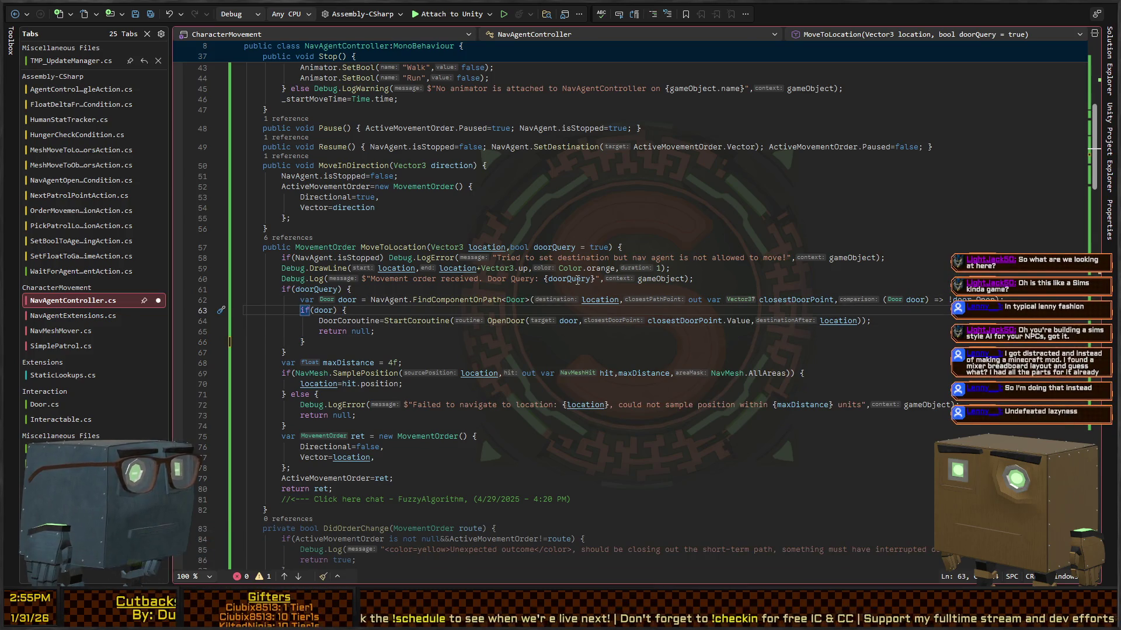
Step: Insert a line above the door lookup reading if(DoorCoroutine is not null)StopCoroutine(DoorCoroutine)
key("Up")
key("ctrl+Return")
type("i")
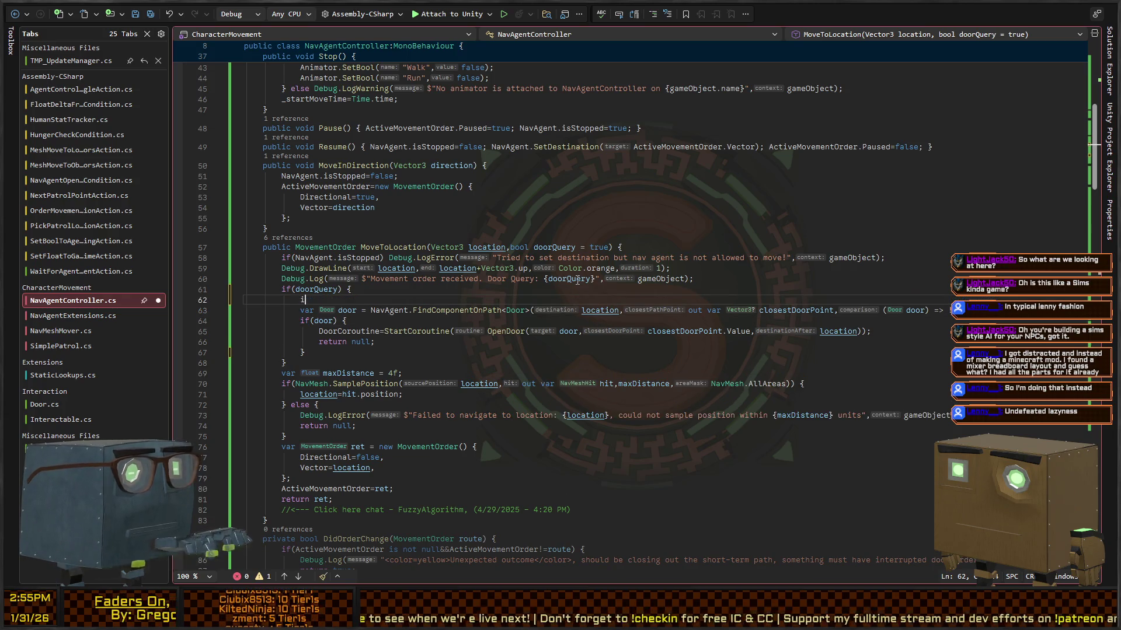
type("f(DoorCoroutine is not null")
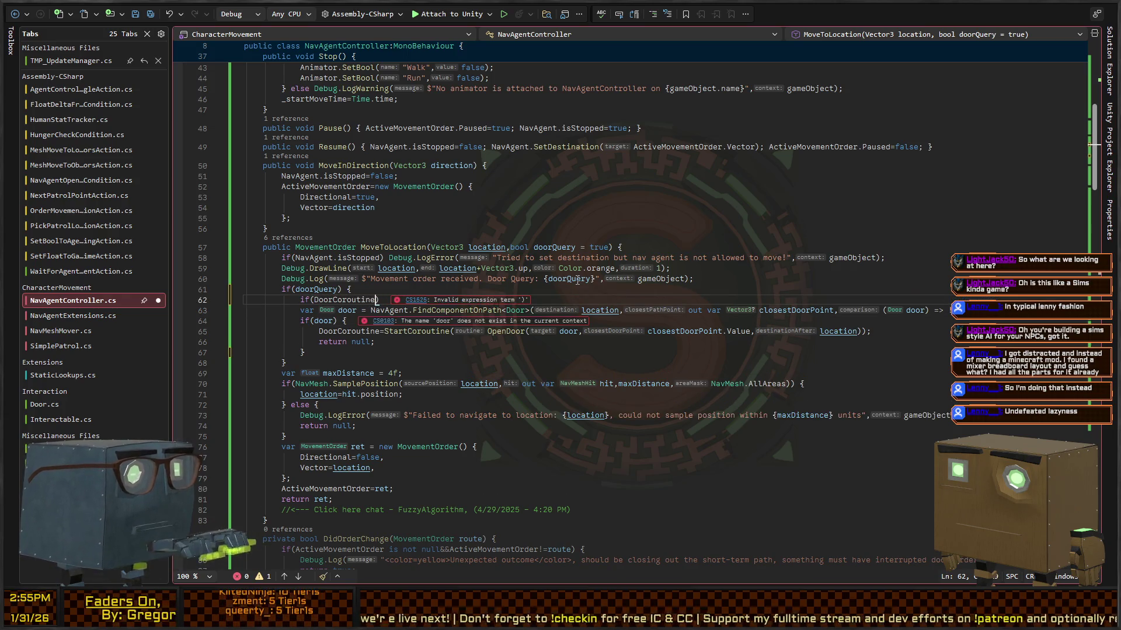
type(")S")
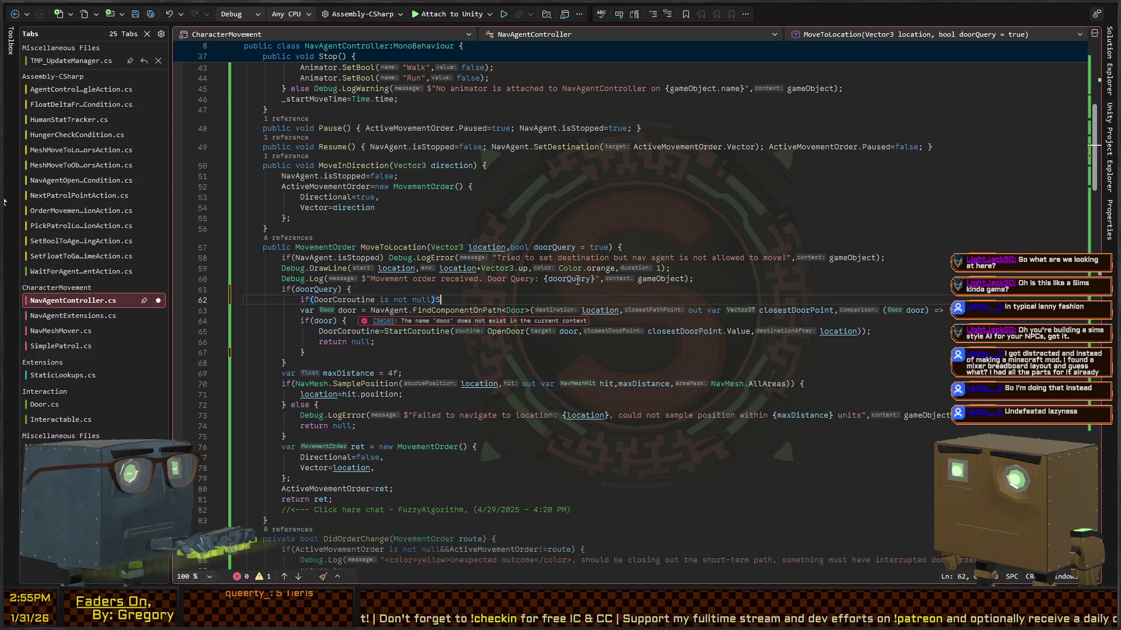
type("topCoroutine(DoorCoroutine")
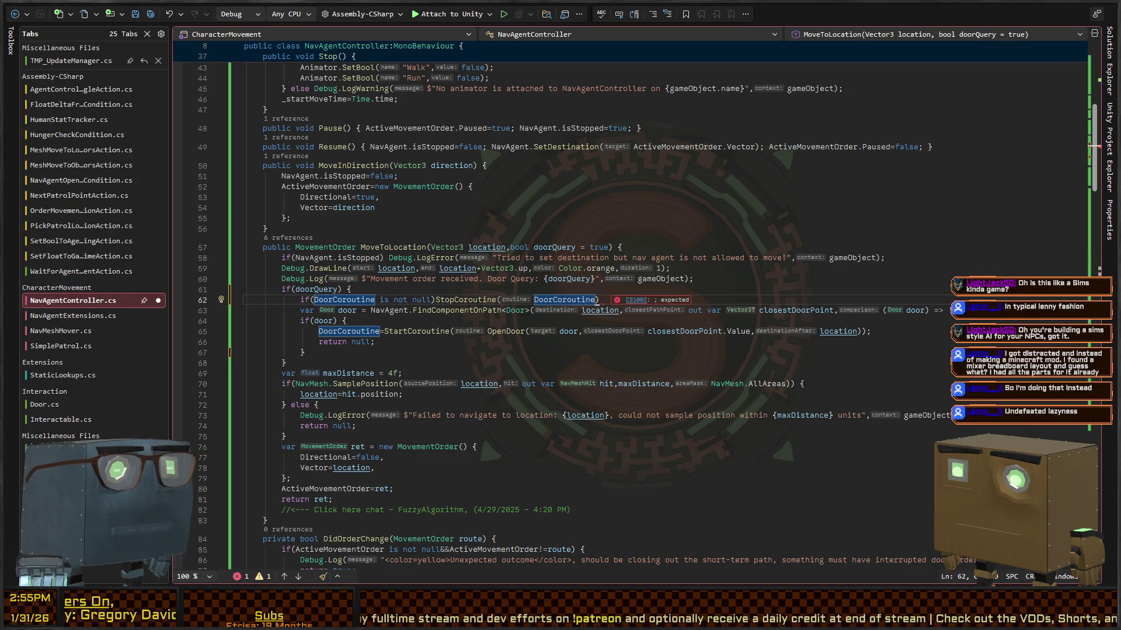
Step: Add the missing semicolon after the StopCoroutine(DoorCoroutine) call
left_click(603, 300)
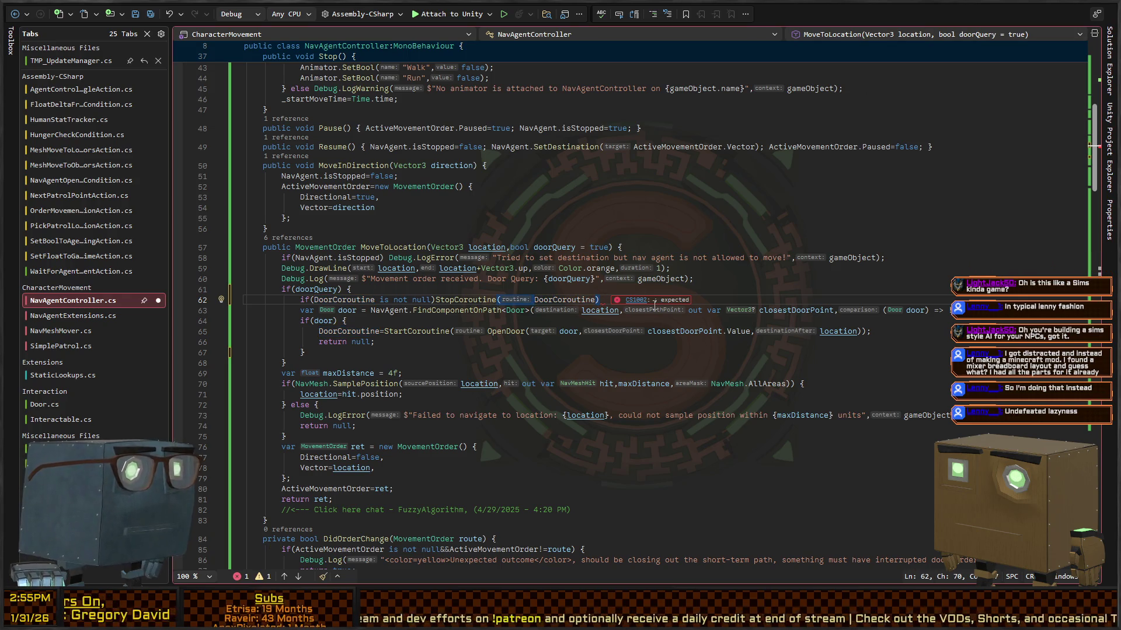
type(";")
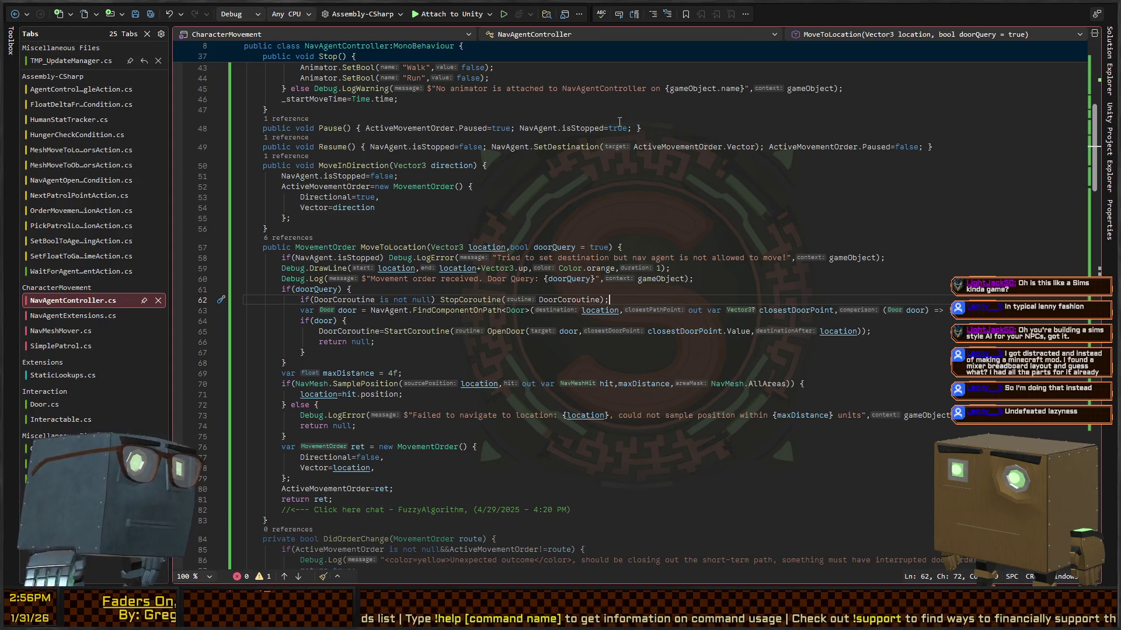
Step: Reformat the file's indentation with Ctrl+K, Ctrl+D and save NavAgentController.cs
triple_click(694, 249)
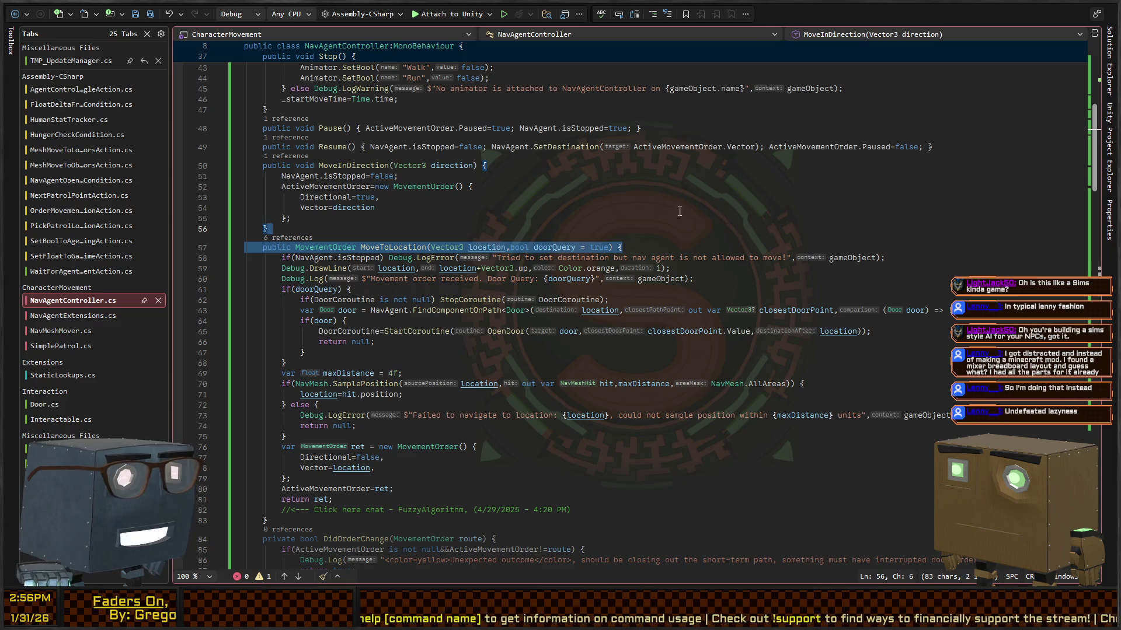
left_click(695, 250)
key("ctrl+k")
key("ctrl+d")
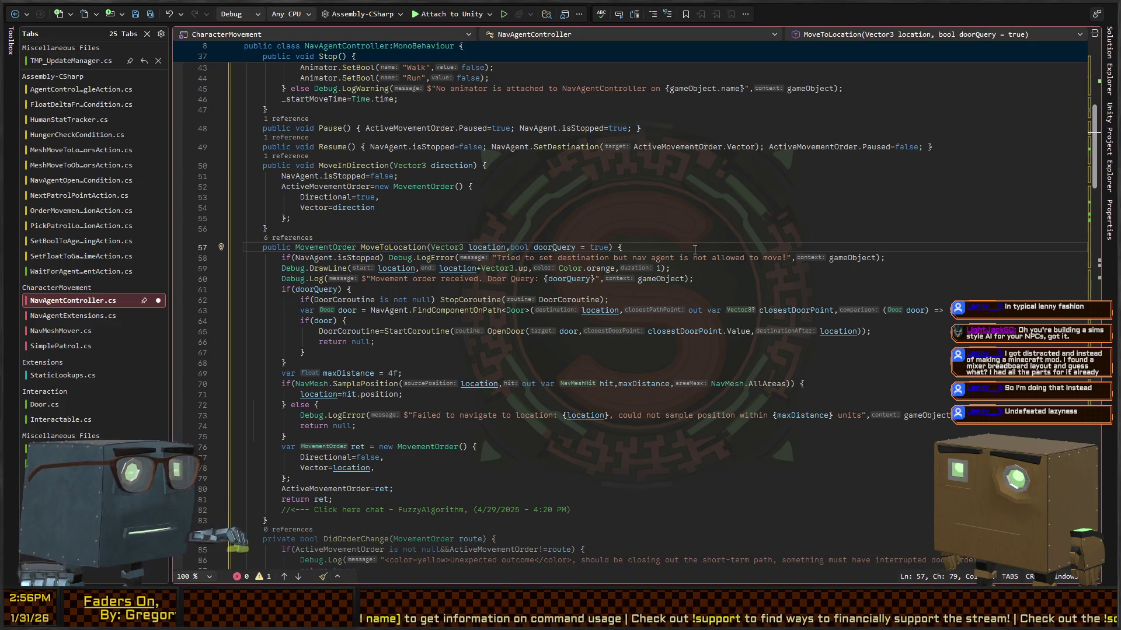
key("ctrl+s")
key("Down")
key("Down")
key("Down")
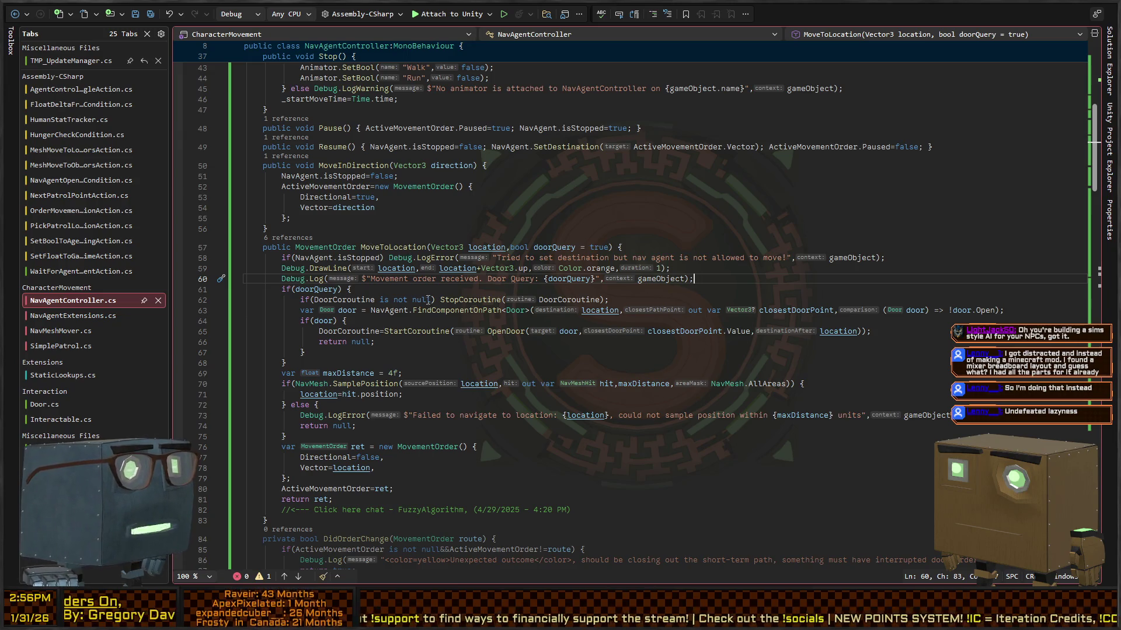
Step: Move the DoorCoroutine stop line above the if(doorQuery) check, save, and return to Unity
scroll(374, 289, "down", 2)
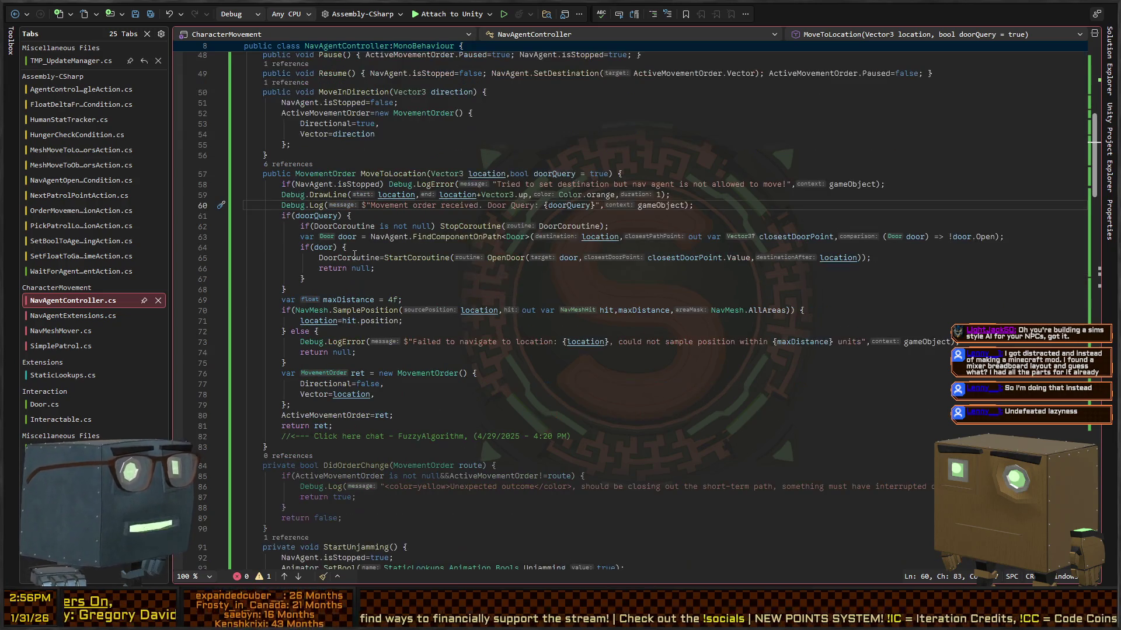
left_click(307, 228)
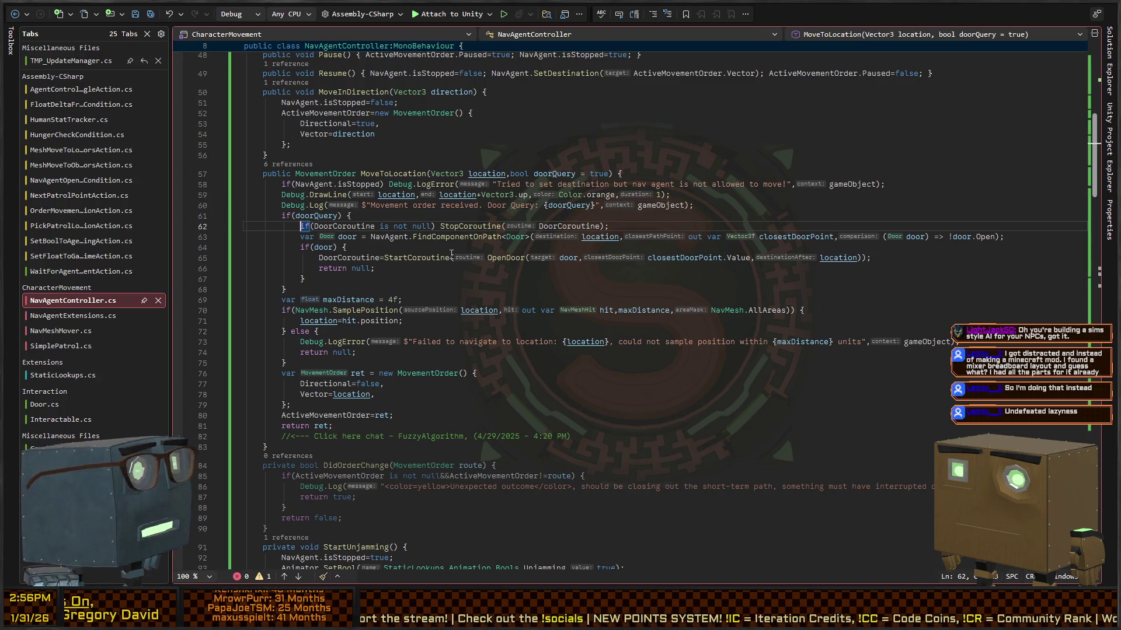
key("alt+Down")
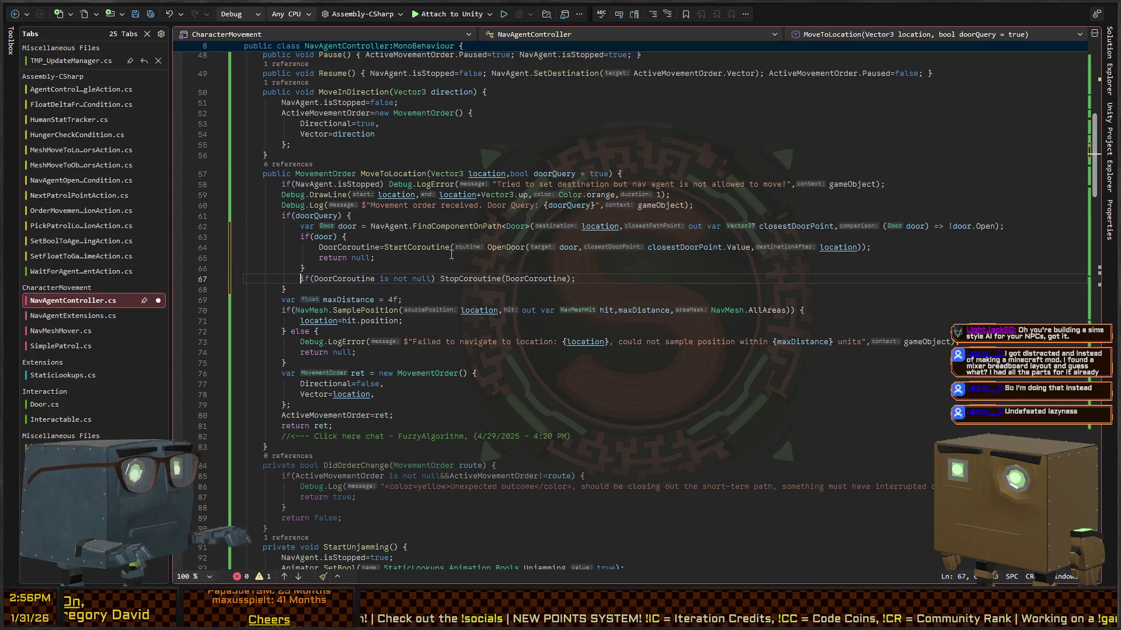
key("alt+Up")
key("alt+Up")
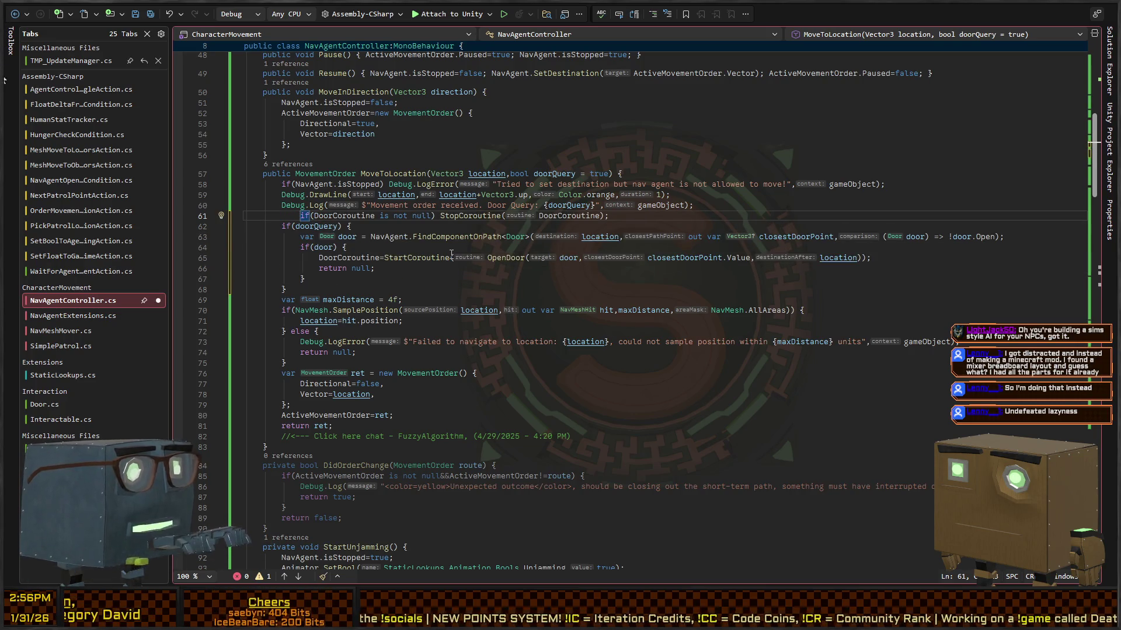
key("ctrl+s")
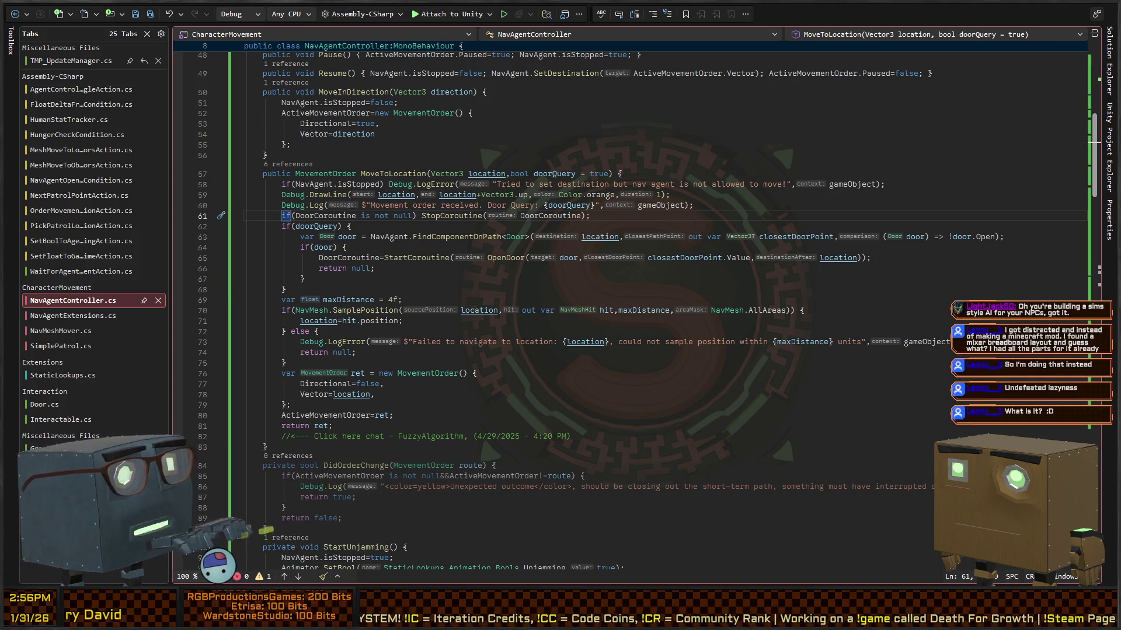
key("alt+Tab")
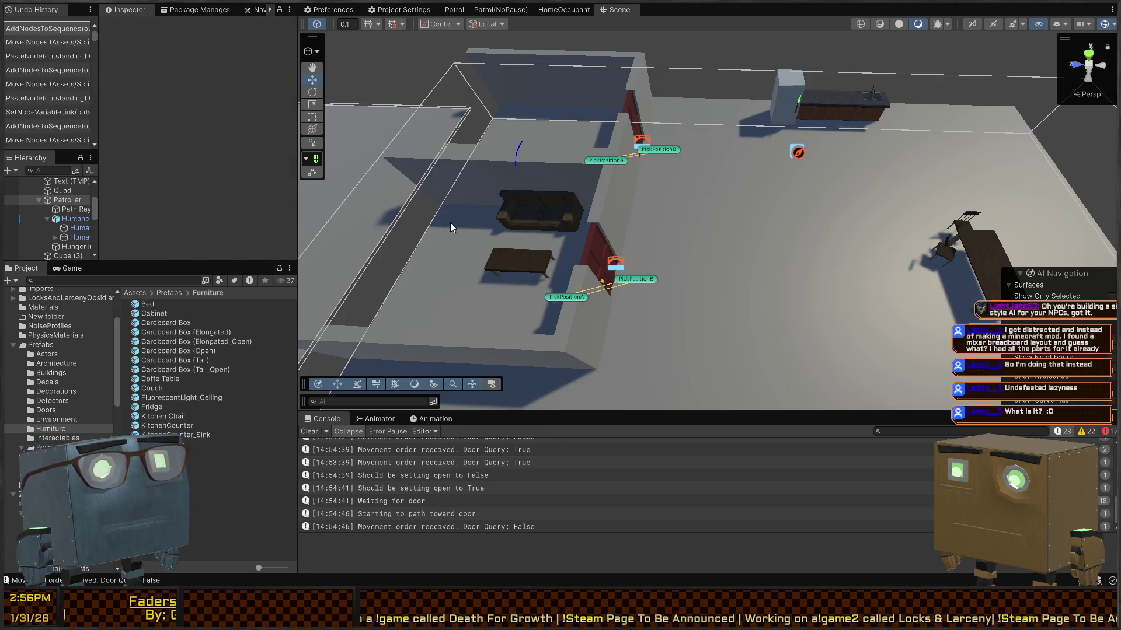
Step: Fly the Scene camera to a new room angle, test the patroller in Play mode, then return to Visual Studio
mouse_move(713, 145)
left_mouse_down()
mouse_move(734, 147)
mouse_move(677, 176)
mouse_move(724, 166)
mouse_move(816, 207)
mouse_move(800, 204)
mouse_move(776, 166)
mouse_move(799, 169)
left_mouse_up()
key("ctrl+p")
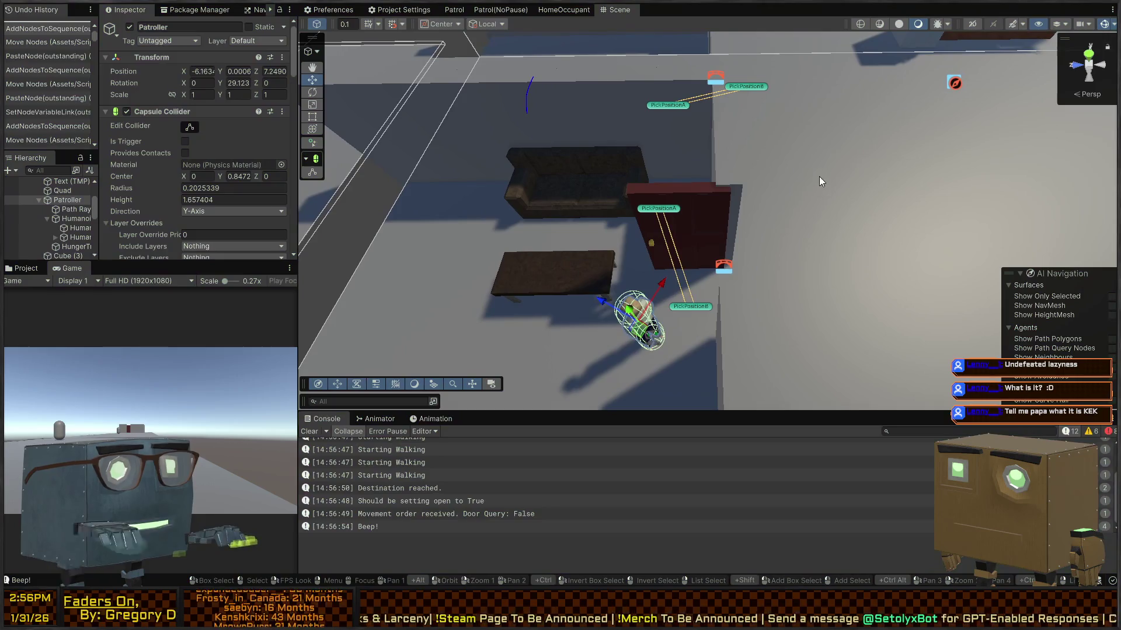
key("alt+Tab")
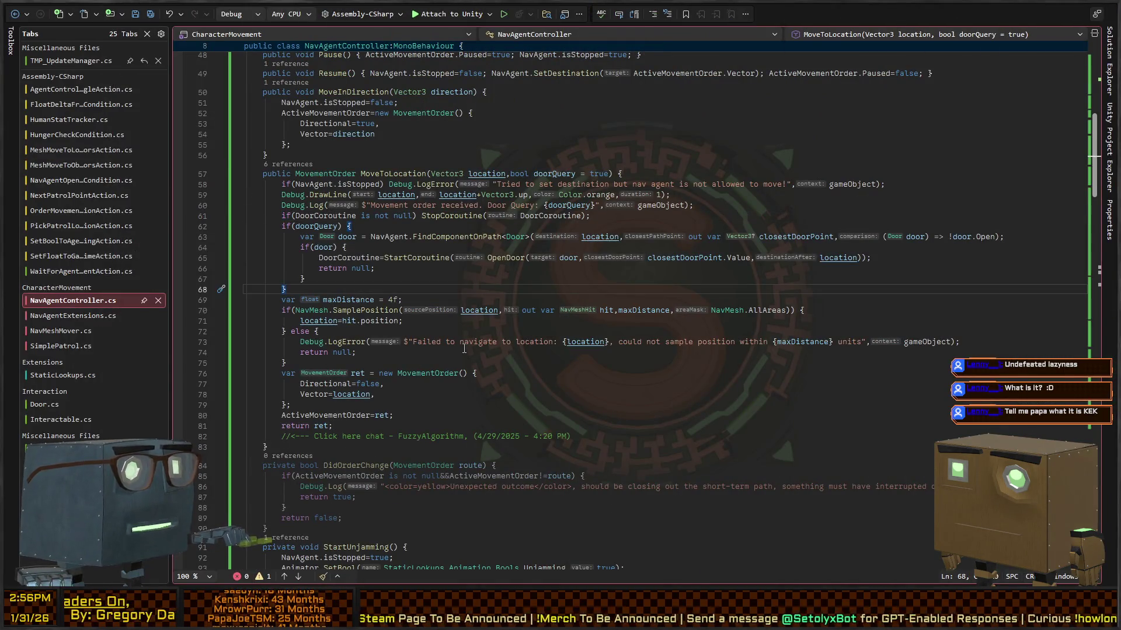
Step: Shift the StopCoroutine check into the if(doorQuery) block, save the script, and return to Unity
key("Up")
key("Up")
key("Up")
key("alt+Down")
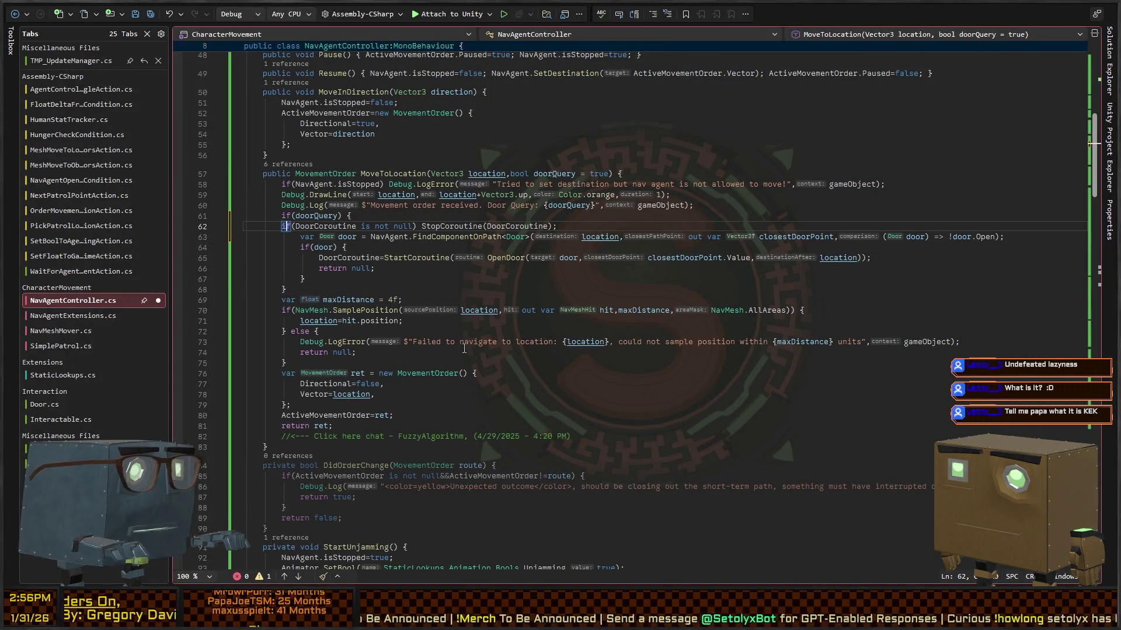
key("ctrl+s")
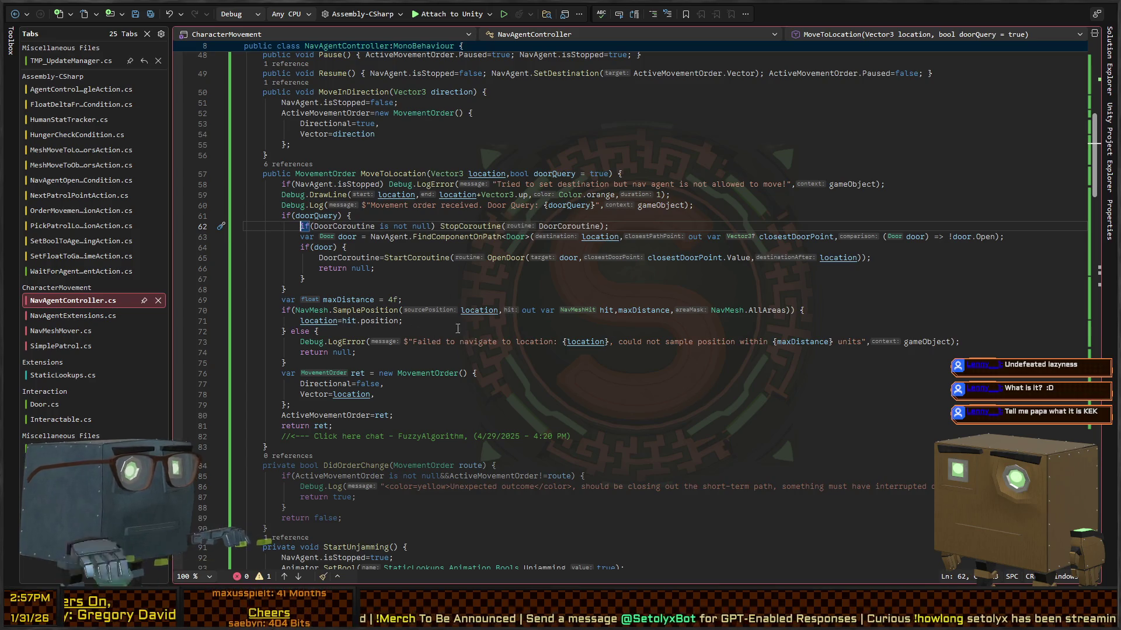
key("alt+Tab")
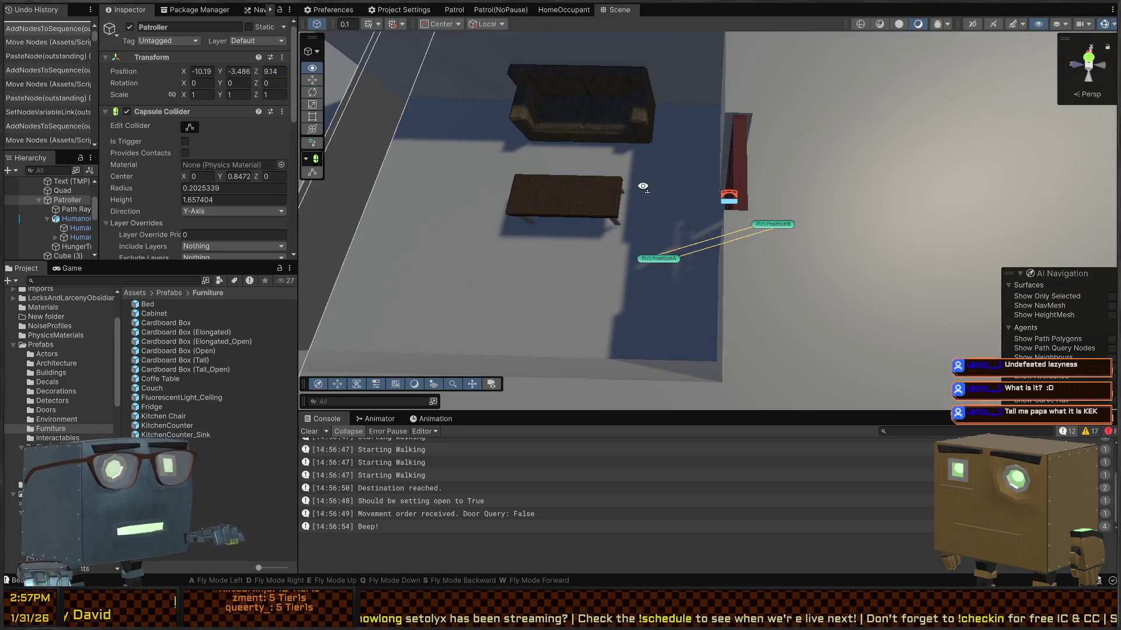
Step: During play, set the Patroller's Human Stat Tracker Satiation to 49 and Hydration to 59
mouse_move(838, 145)
left_mouse_down()
mouse_move(805, 113)
mouse_move(815, 183)
mouse_move(742, 201)
mouse_move(795, 167)
mouse_move(781, 207)
left_mouse_up()
scroll(121, 173, "down", 15)
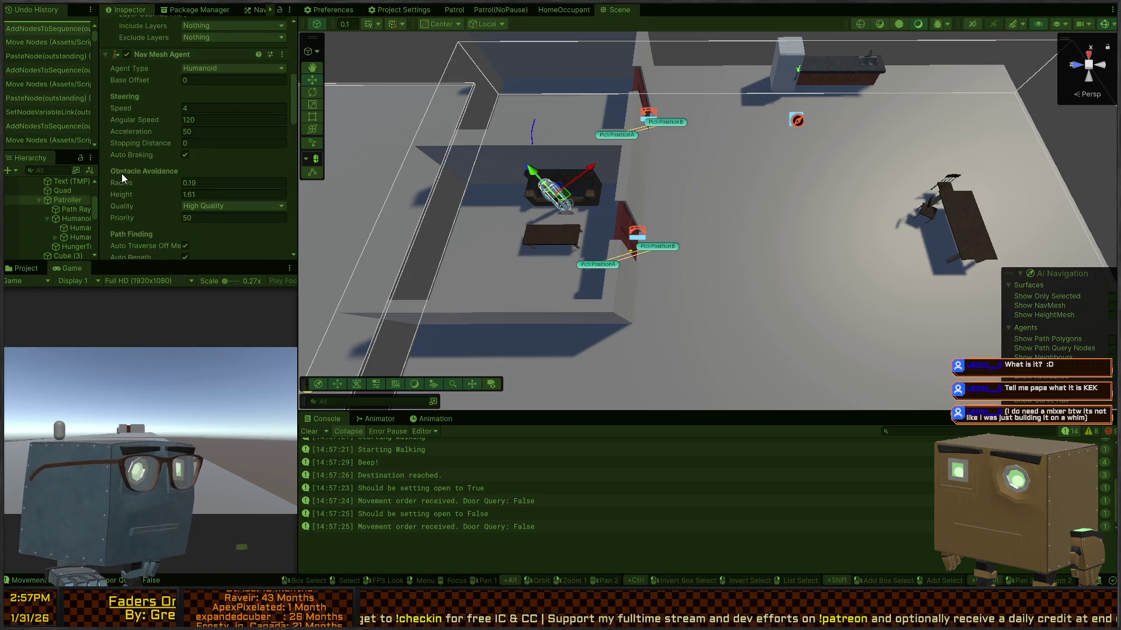
left_click(234, 129)
type("49")
key("Tab")
type("59")
key("Tab")
type("59")
key("Tab")
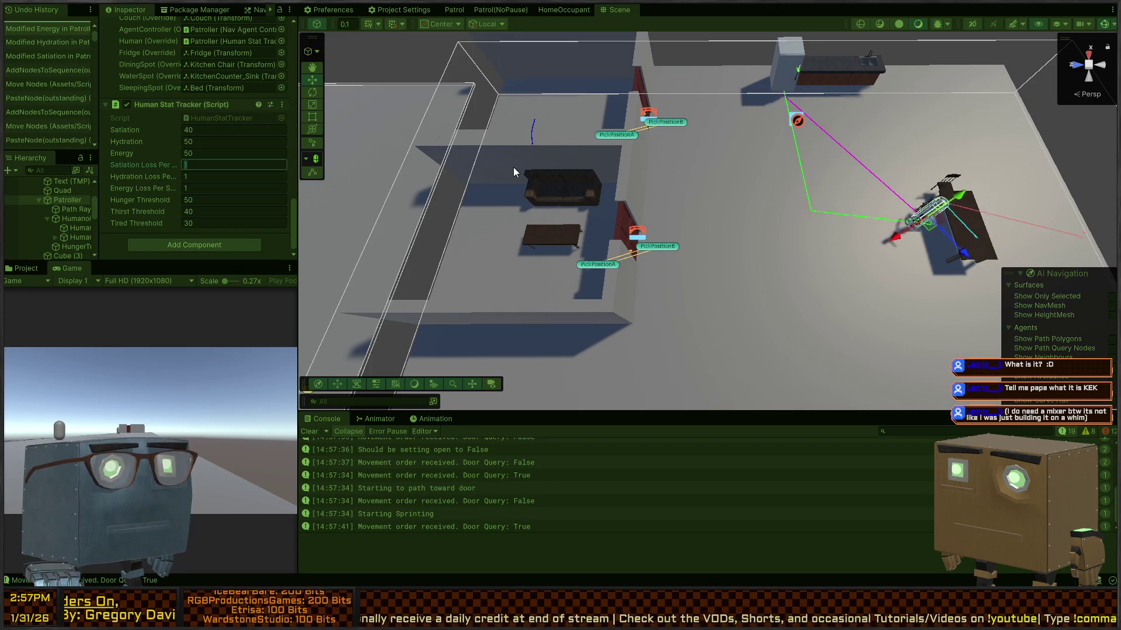
left_click_drag(700, 130, 698, 123)
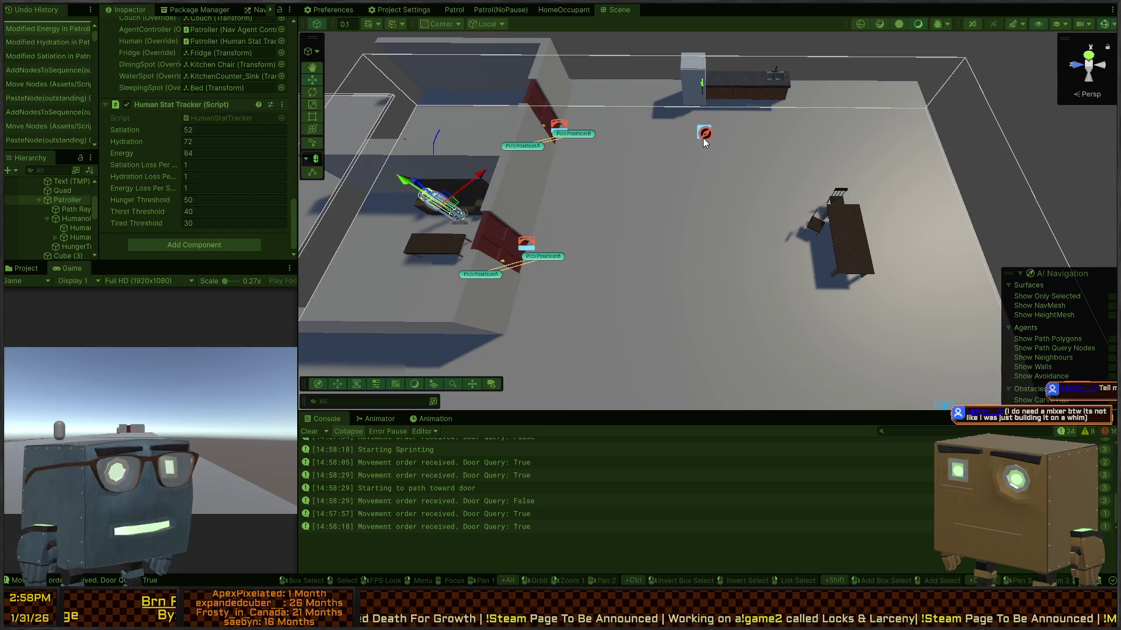
left_click(771, 165)
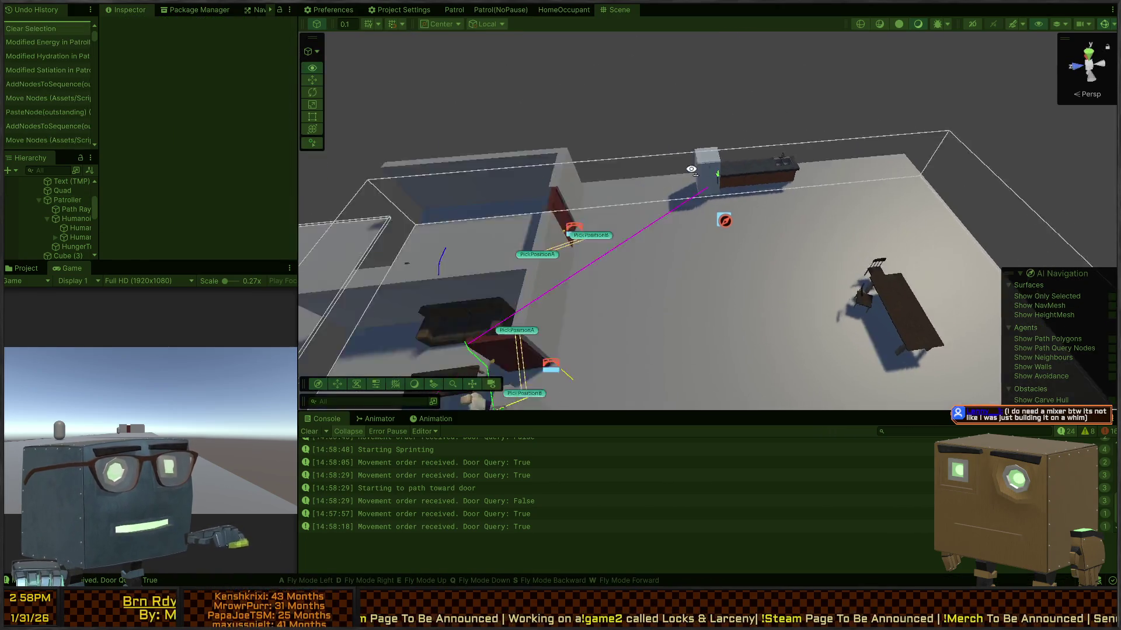
key("w")
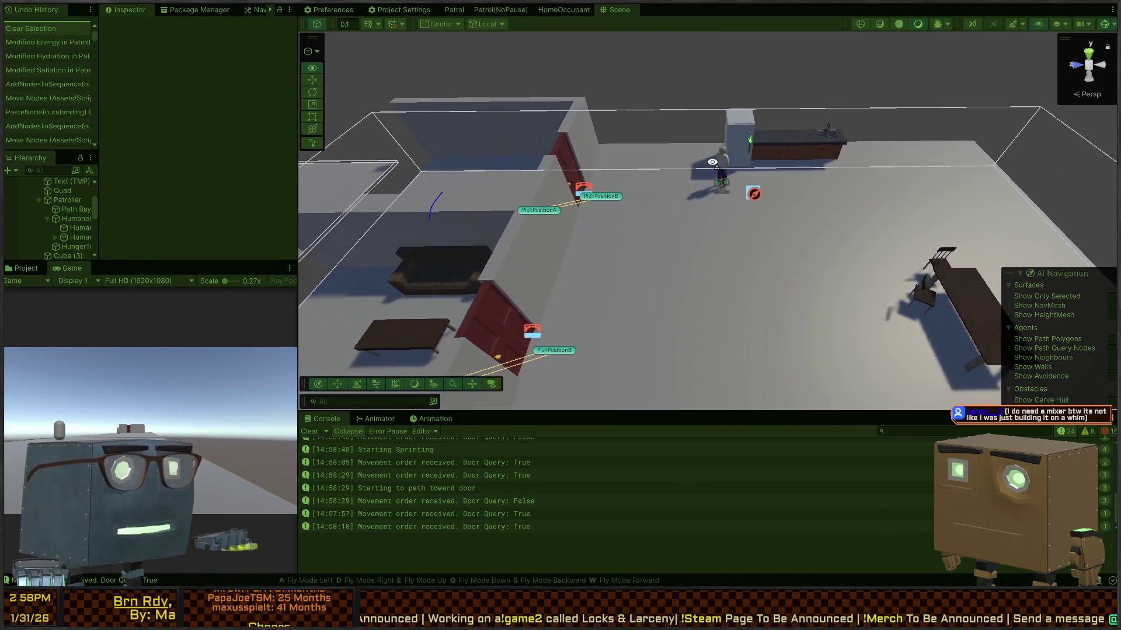
key("d")
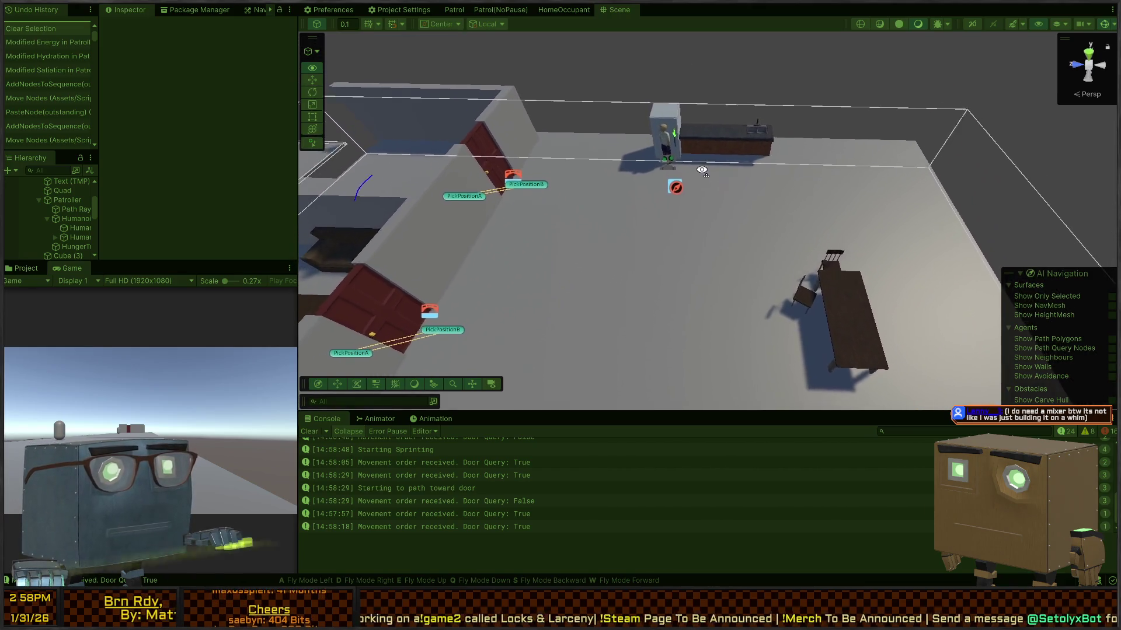
key("w")
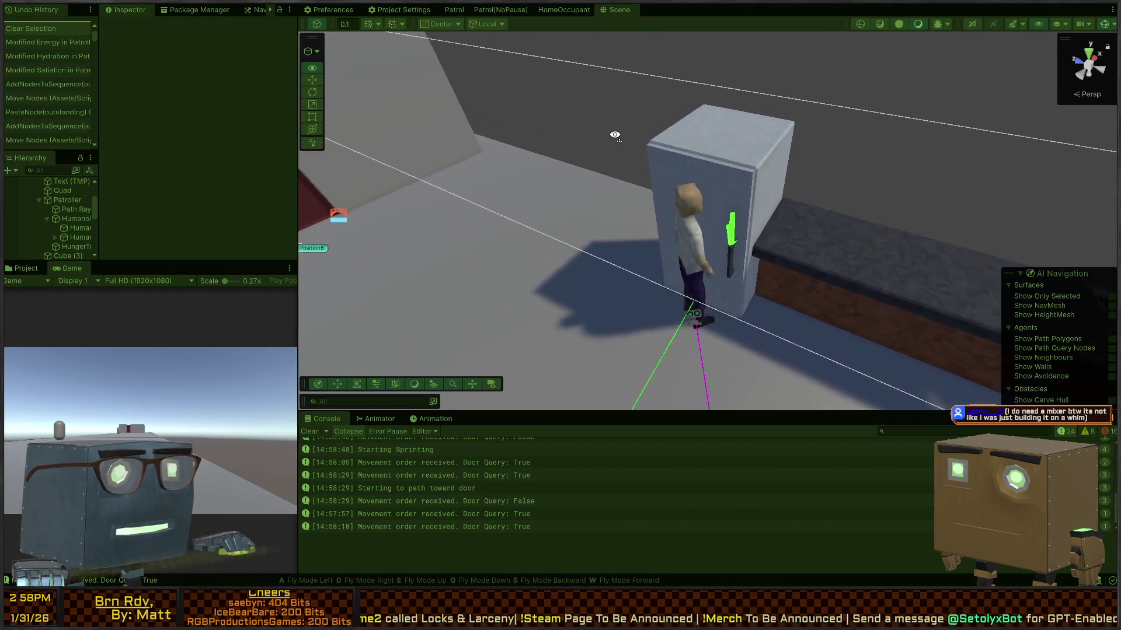
key("w")
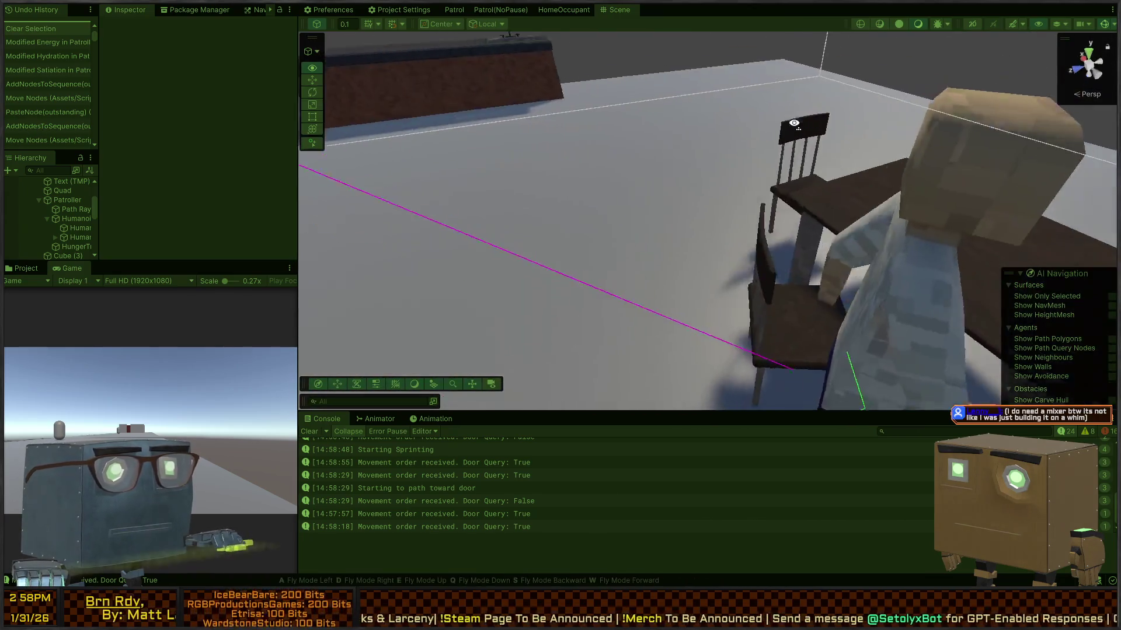
key("s")
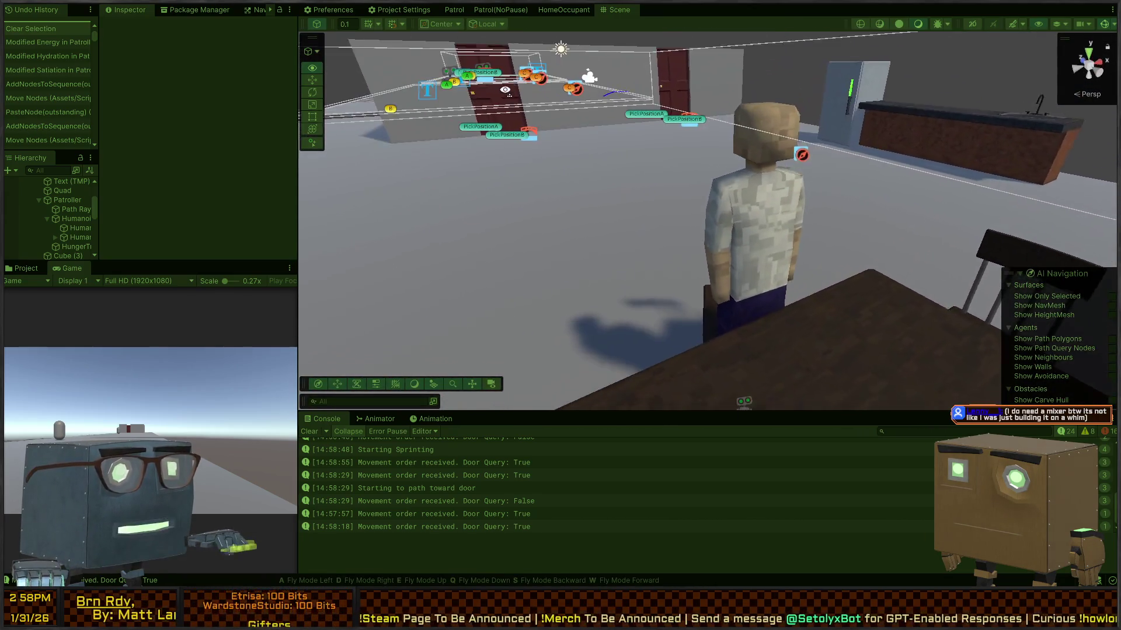
key("w")
key("s")
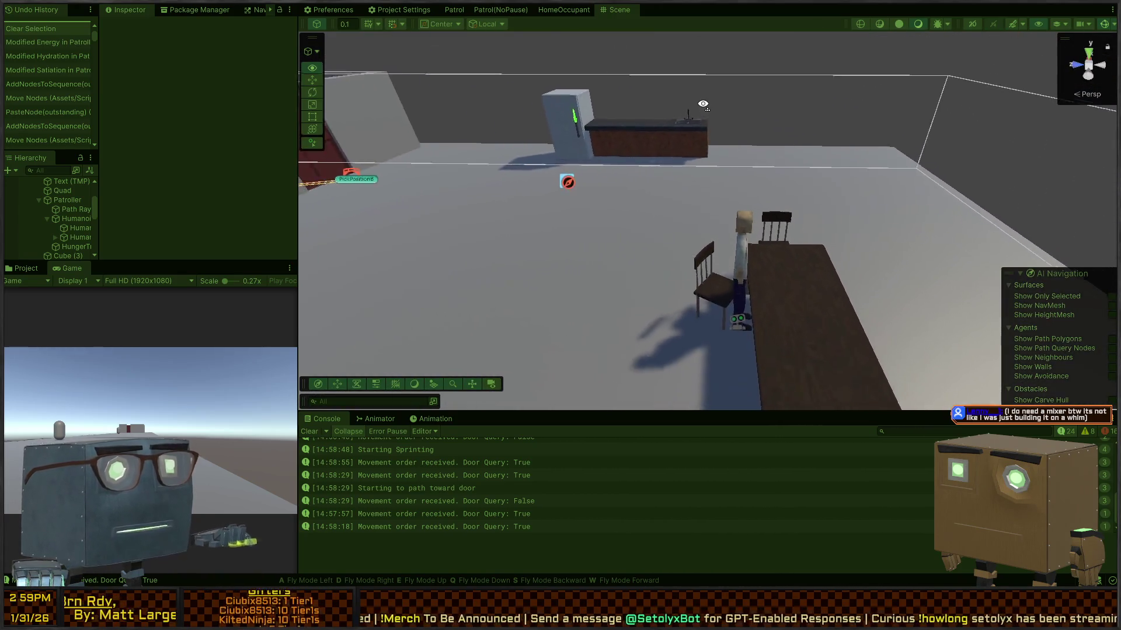
key("s")
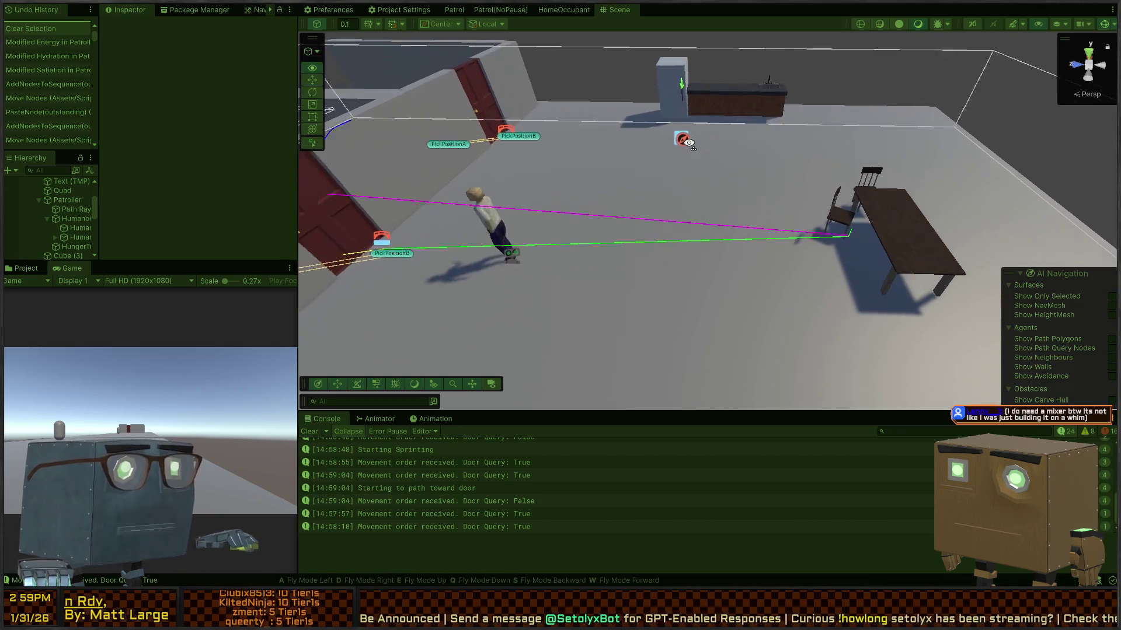
key("a")
key("e")
key("w")
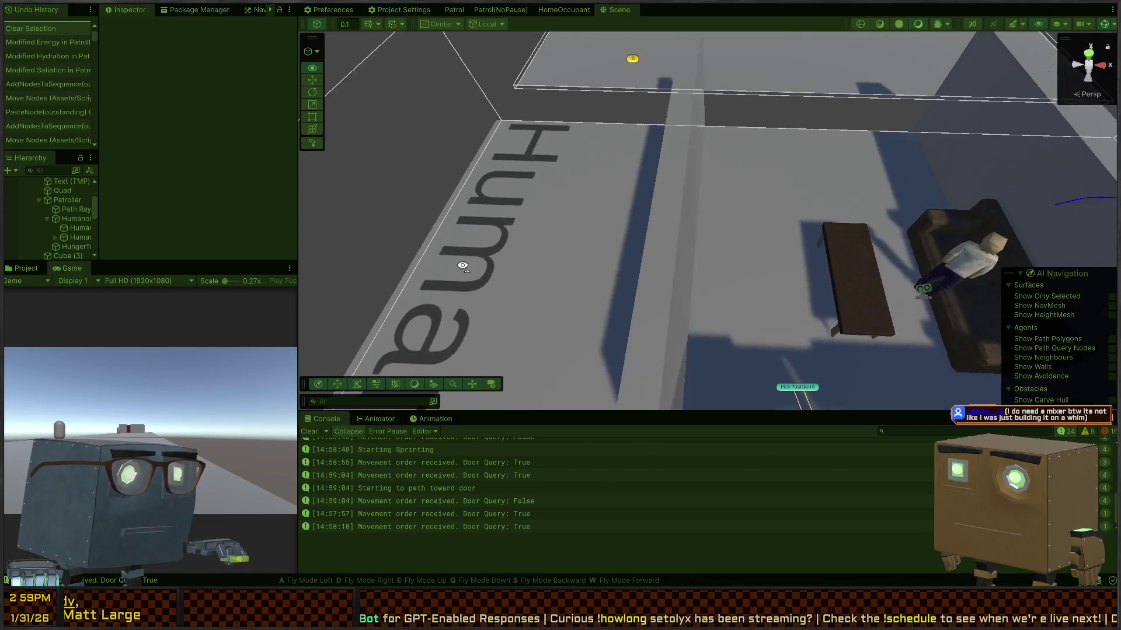
key("s")
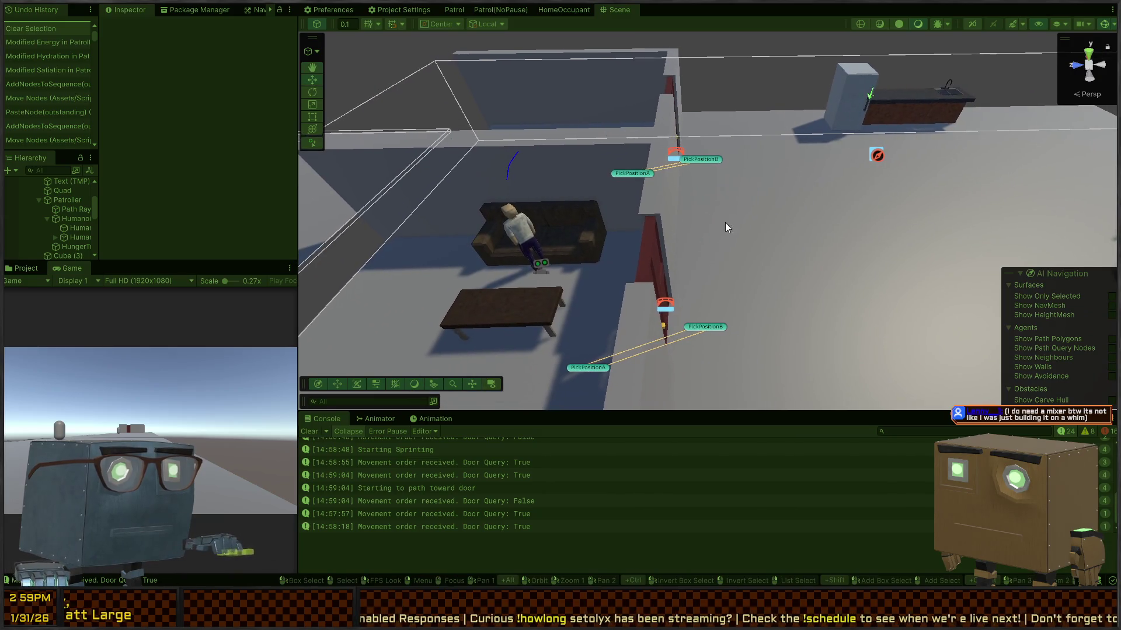
left_click(509, 234)
Step: Select the Patroller and set its Energy to 80, then to 29, below the Tired Threshold
scroll(148, 135, "down", 10)
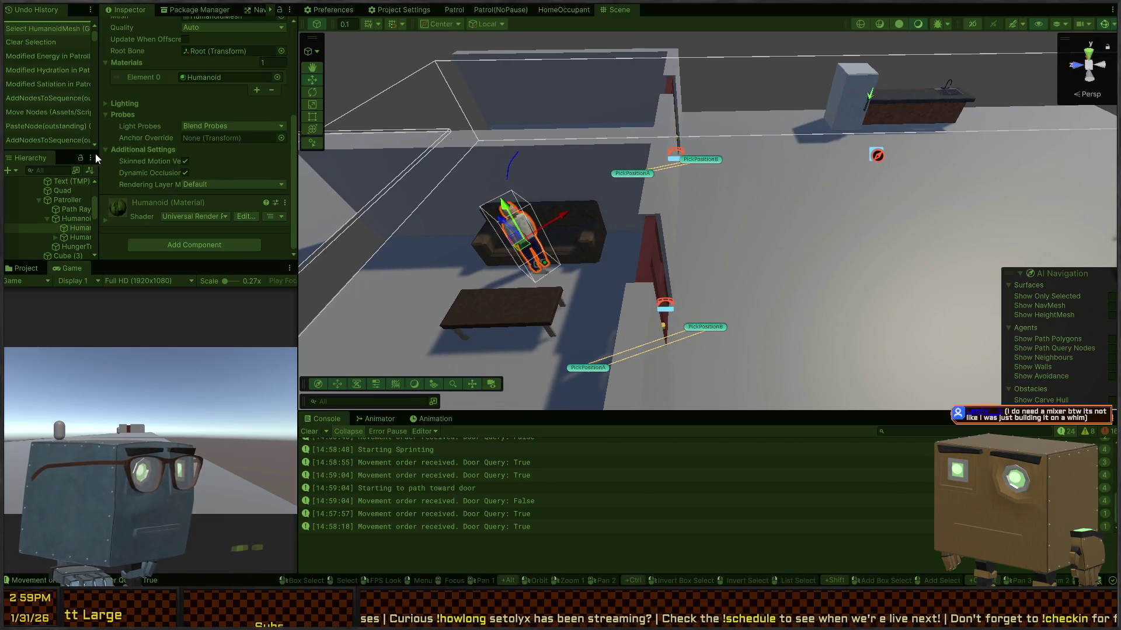
left_click(66, 219)
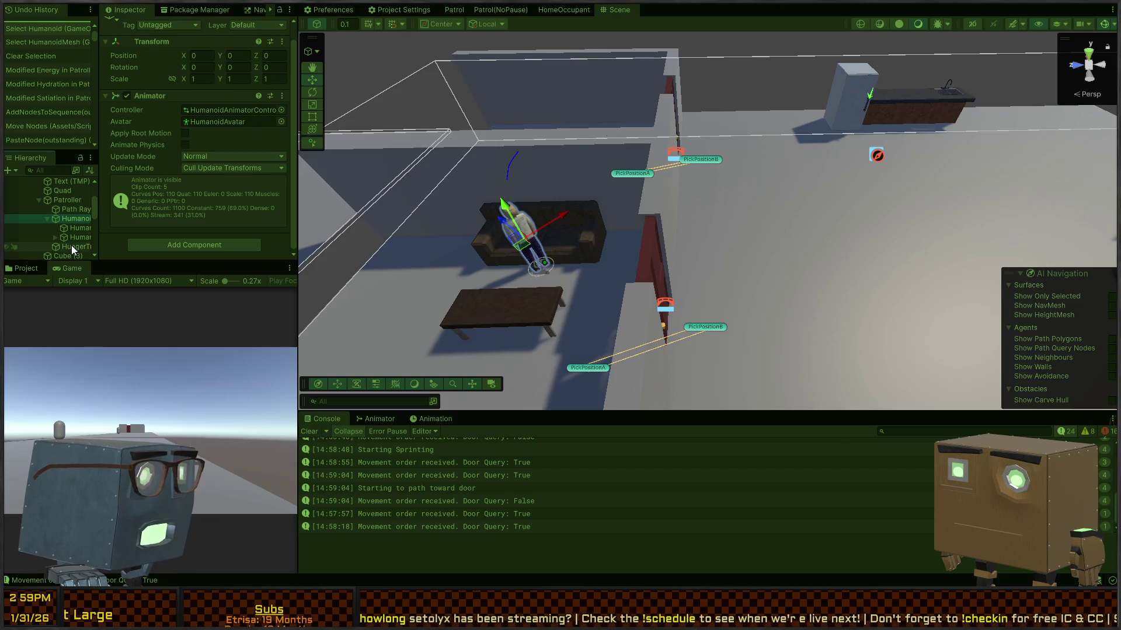
left_click(65, 201)
scroll(146, 151, "down", 10)
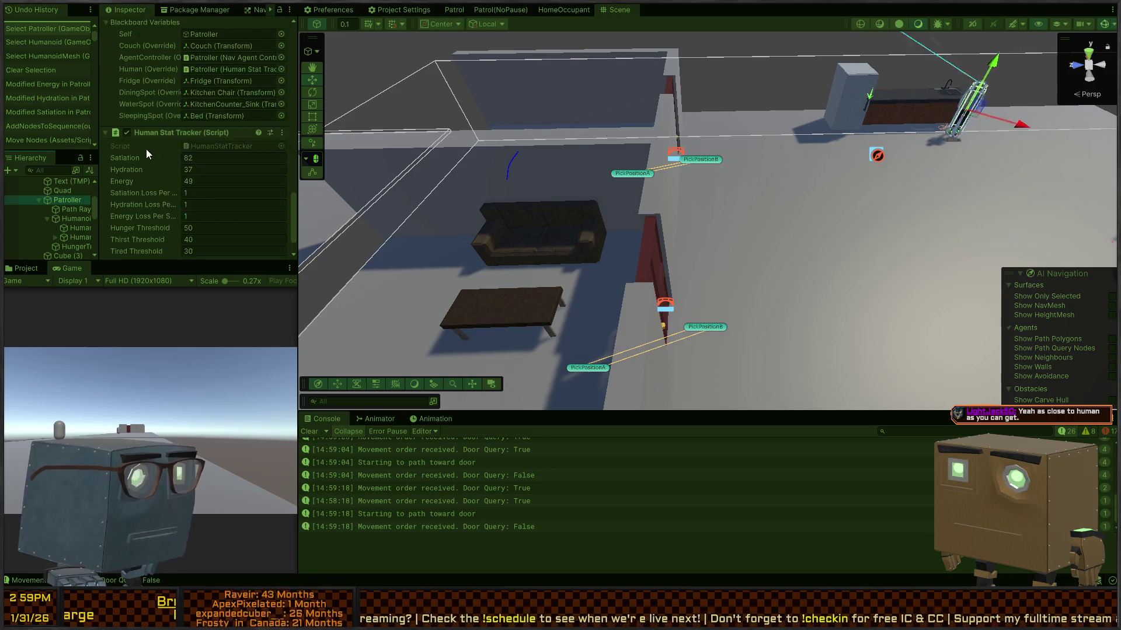
scroll(146, 151, "down", 1)
mouse_move(554, 146)
left_mouse_down()
mouse_move(681, 123)
mouse_move(590, 143)
left_mouse_up()
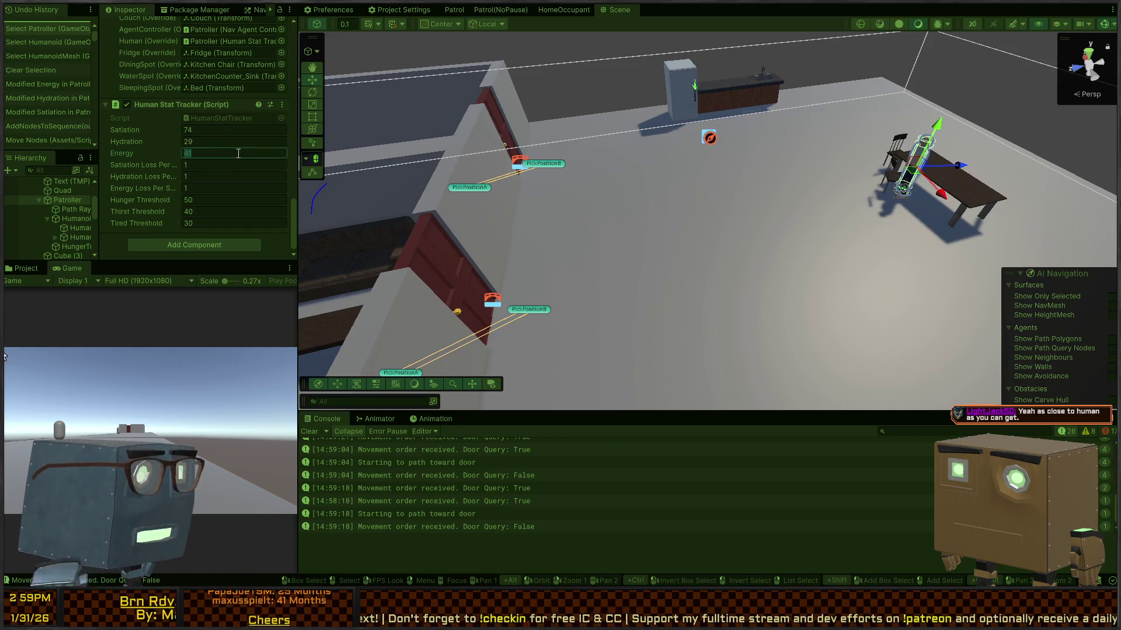
type("80")
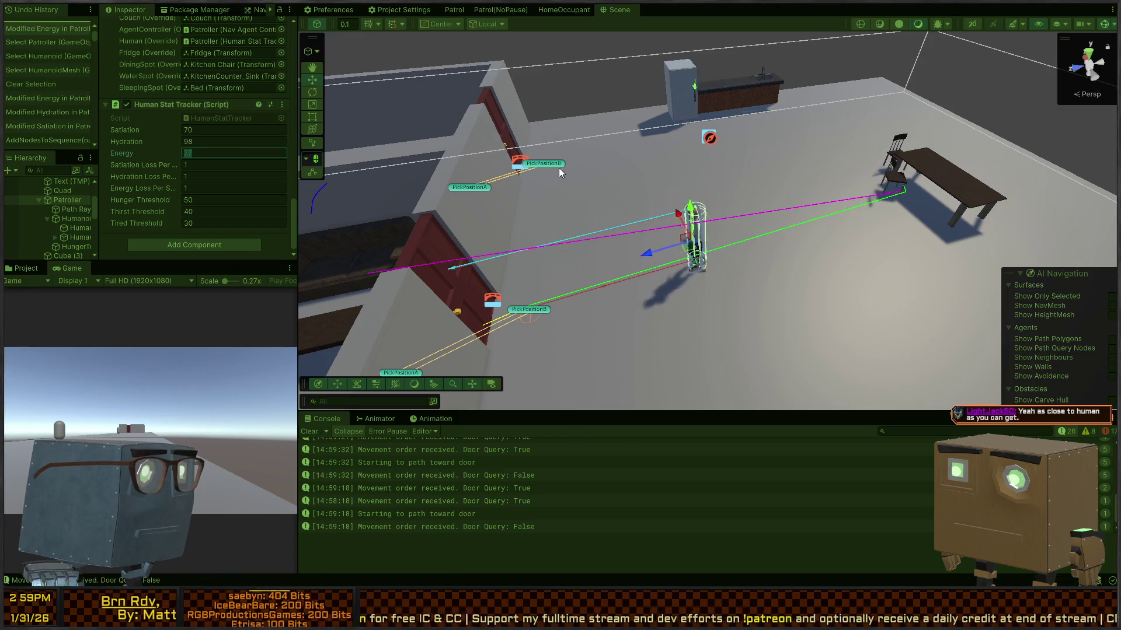
key("ctrl+5")
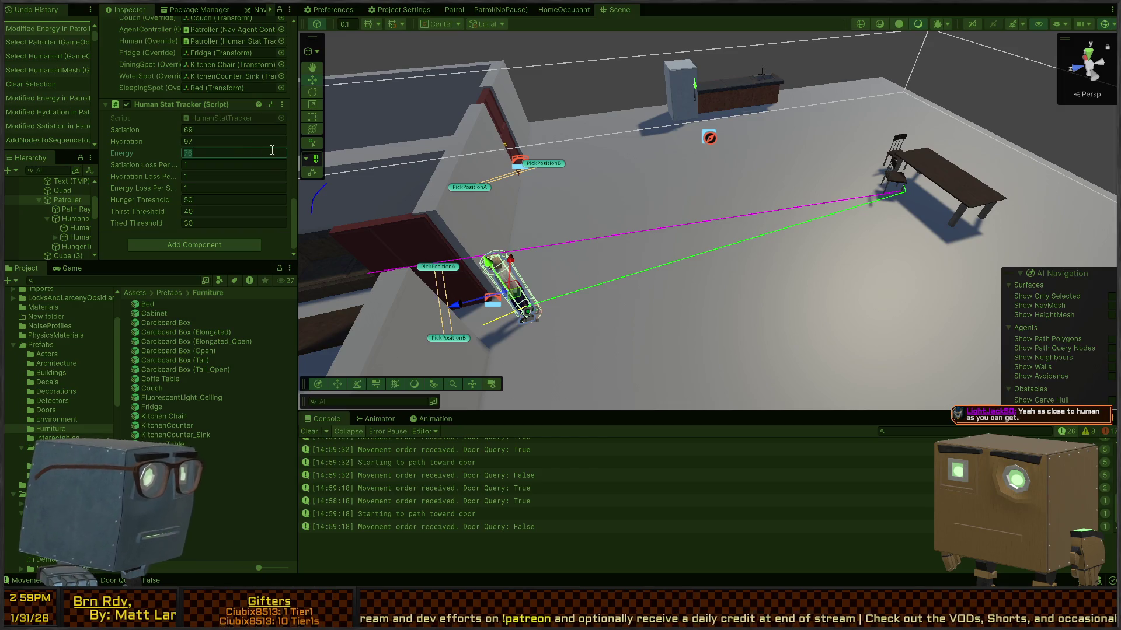
type("29")
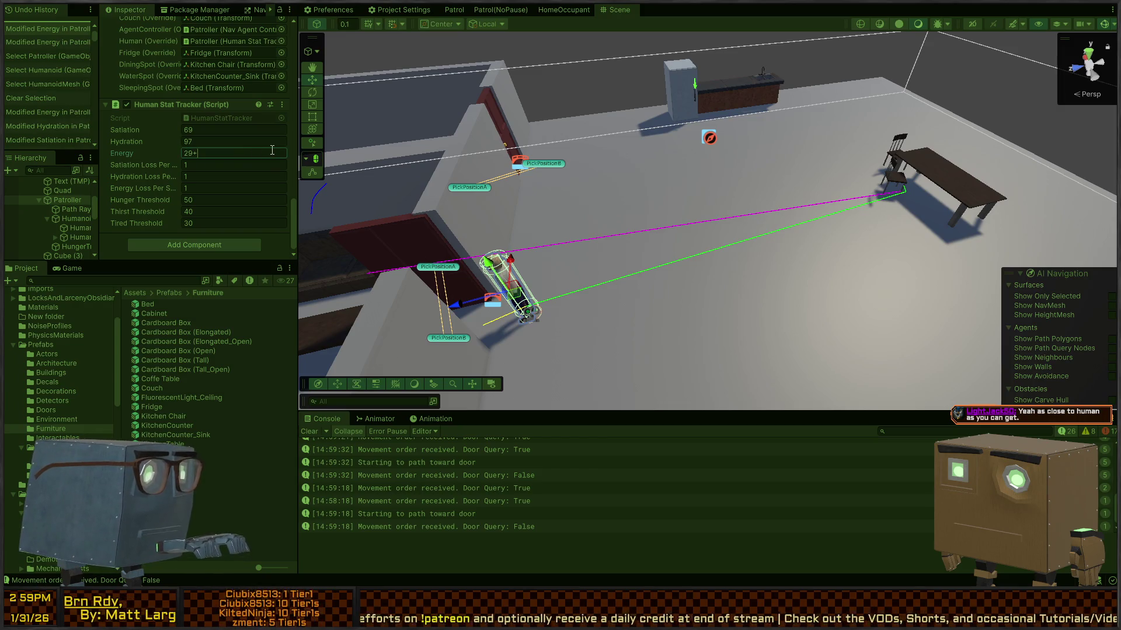
key("ctrl+2")
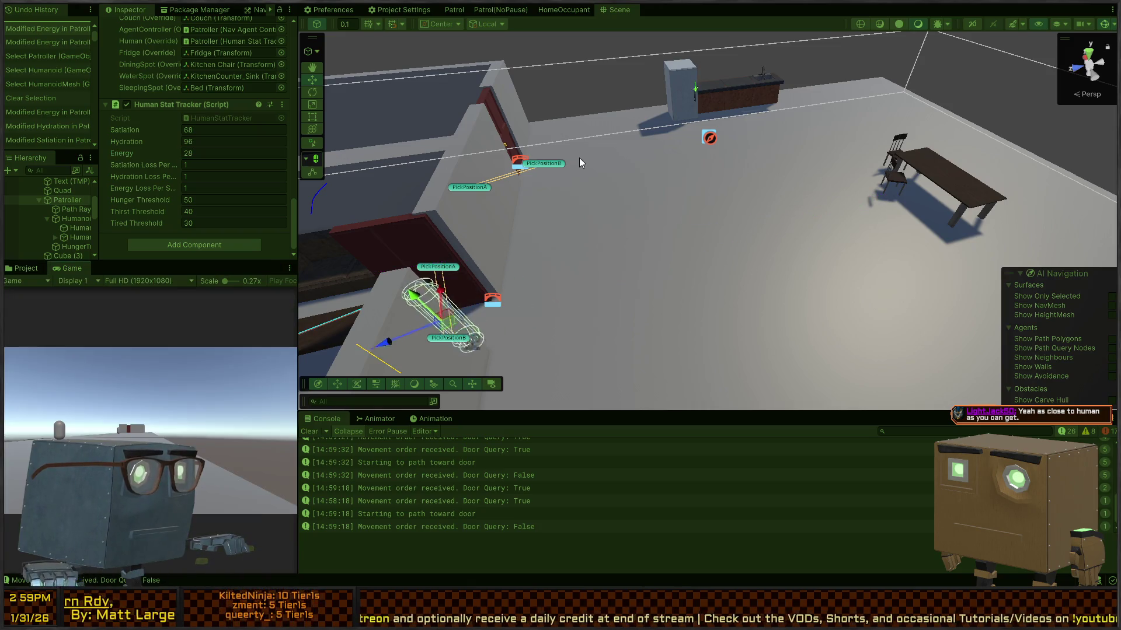
Step: Fly around the Scene view to follow the Patroller as it moves between the couch and room
mouse_move(647, 185)
left_mouse_down()
mouse_move(573, 185)
mouse_move(640, 225)
left_mouse_up()
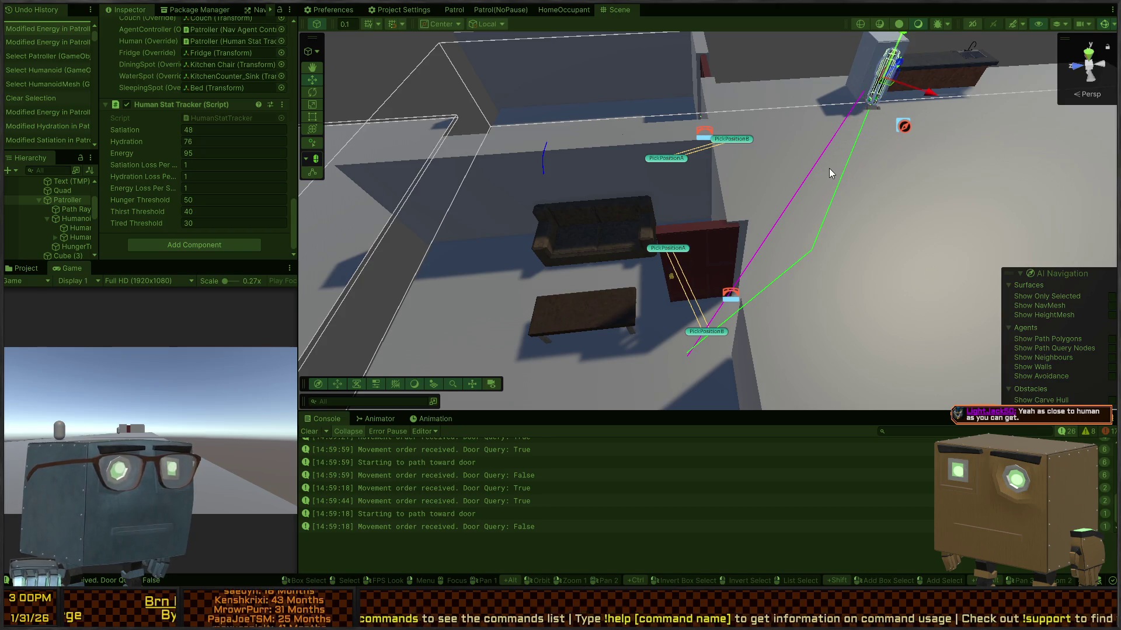
mouse_move(803, 197)
left_mouse_down()
mouse_move(778, 181)
mouse_move(864, 181)
mouse_move(751, 144)
mouse_move(678, 157)
mouse_move(689, 156)
left_mouse_up()
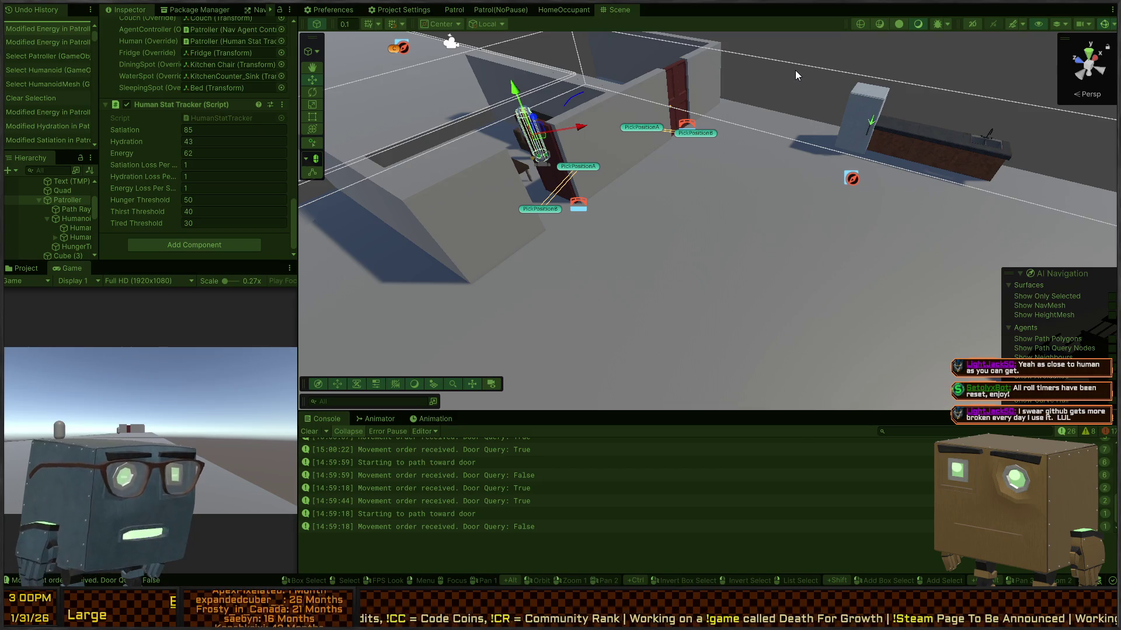
mouse_move(795, 70)
left_mouse_down()
mouse_move(740, 136)
mouse_move(758, 214)
mouse_move(764, 204)
mouse_move(748, 263)
mouse_move(751, 253)
left_mouse_up()
key("w")
key("s")
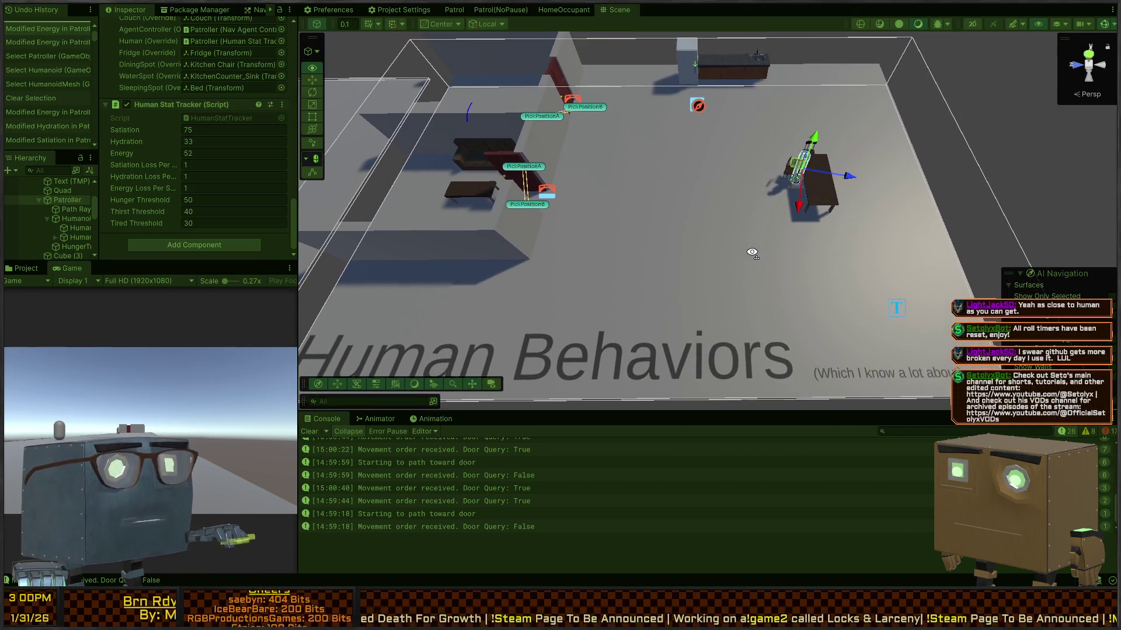
left_click_drag(766, 193, 763, 180)
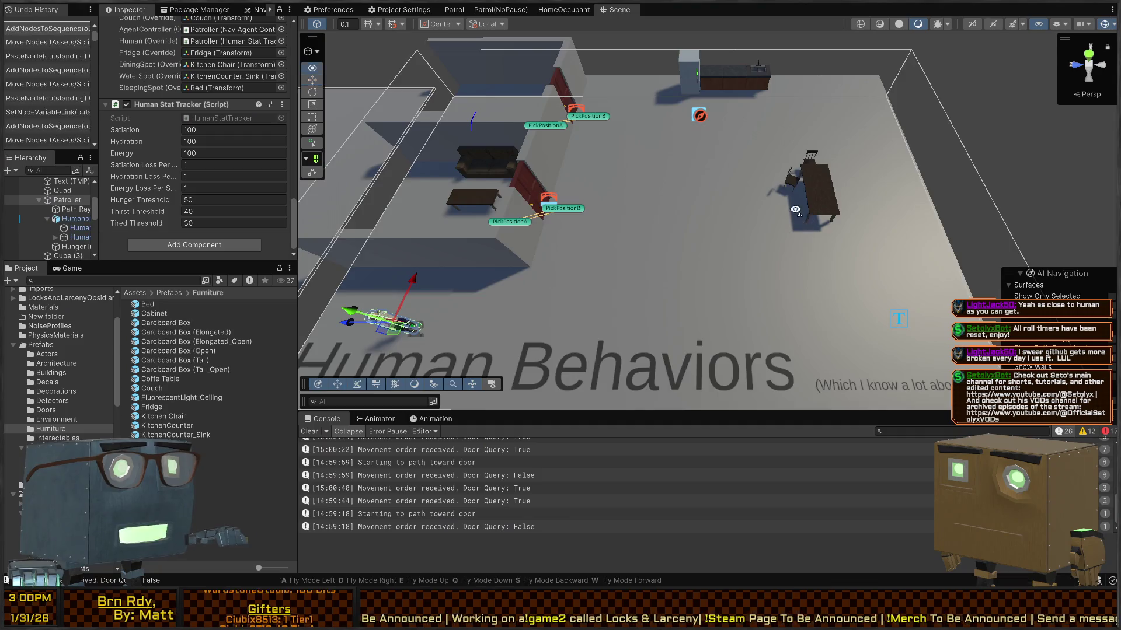
mouse_move(711, 125)
left_mouse_down()
mouse_move(661, 193)
mouse_move(795, 193)
mouse_move(684, 168)
mouse_move(783, 191)
left_mouse_up()
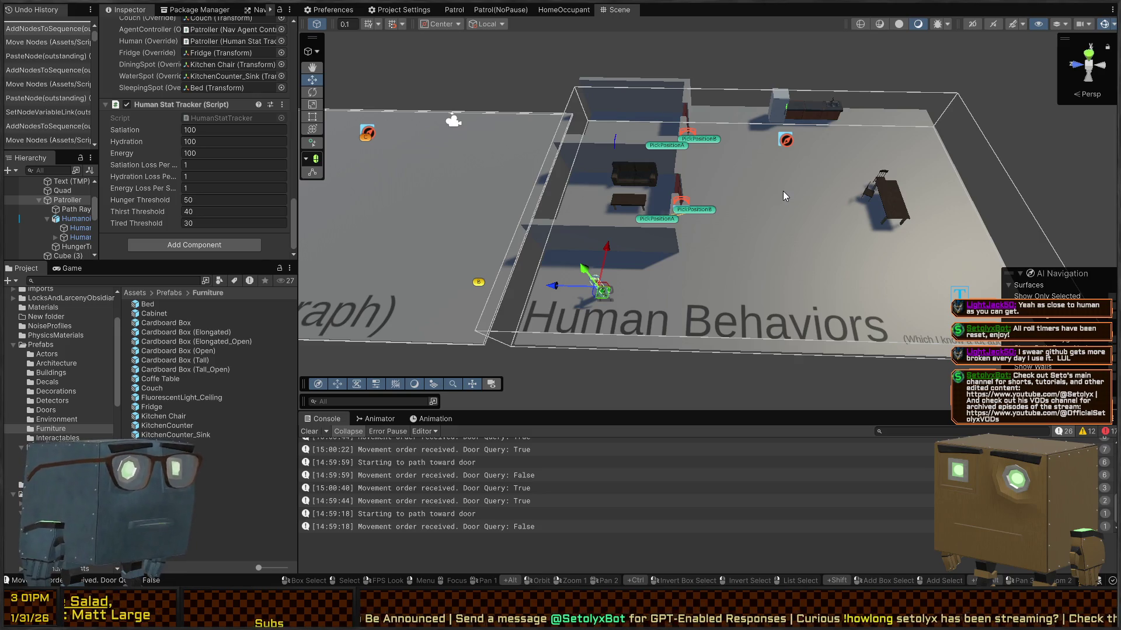
Step: Orbit the scene and inspect the floor quad and the kitchen table
left_click(233, 164)
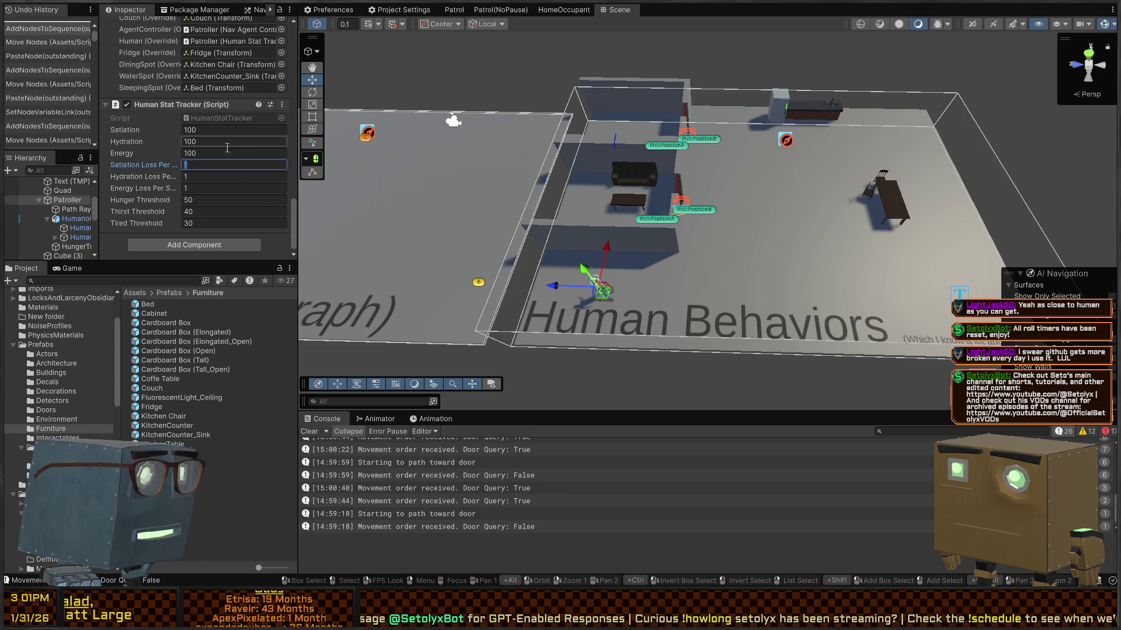
mouse_move(462, 168)
left_mouse_down()
mouse_move(799, 235)
mouse_move(783, 236)
mouse_move(793, 216)
left_mouse_up()
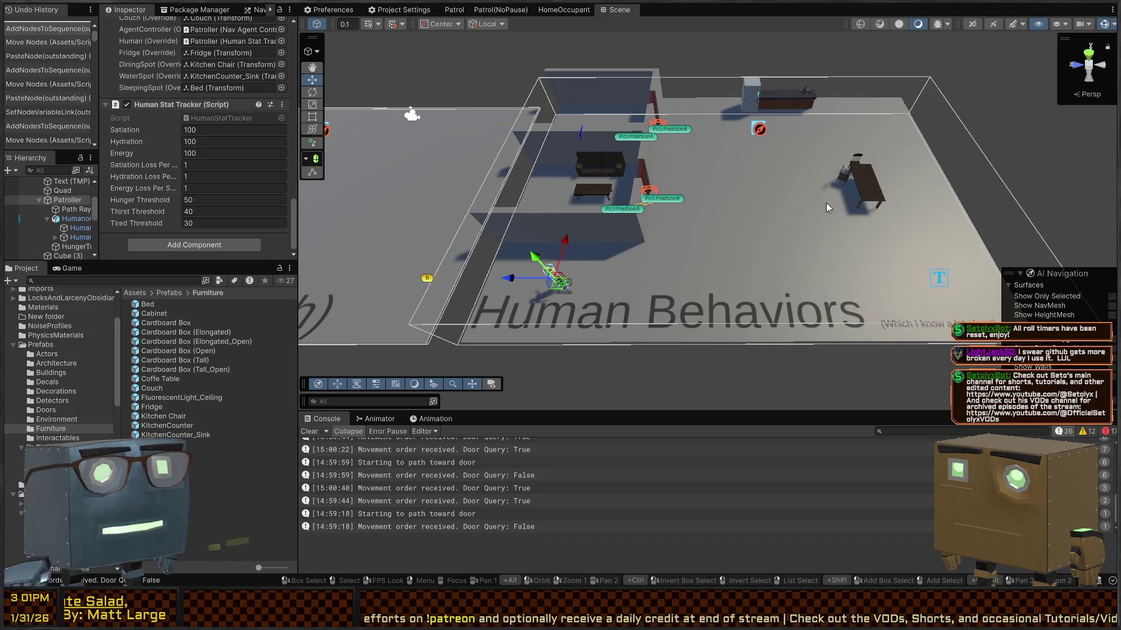
left_click(727, 190)
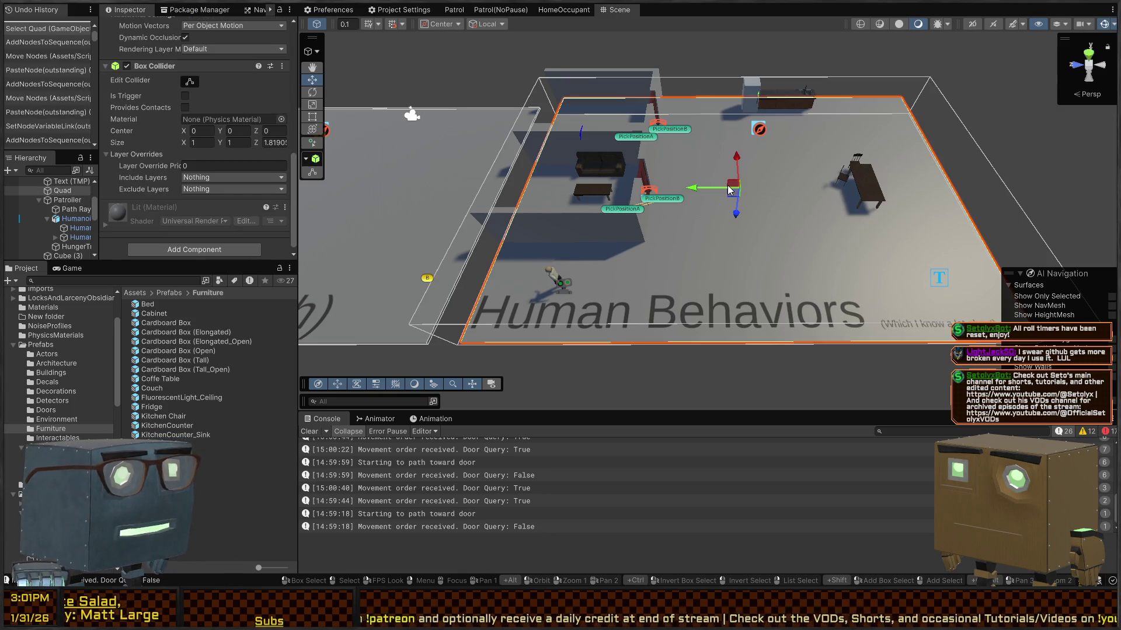
right_click(812, 182)
left_click(850, 188)
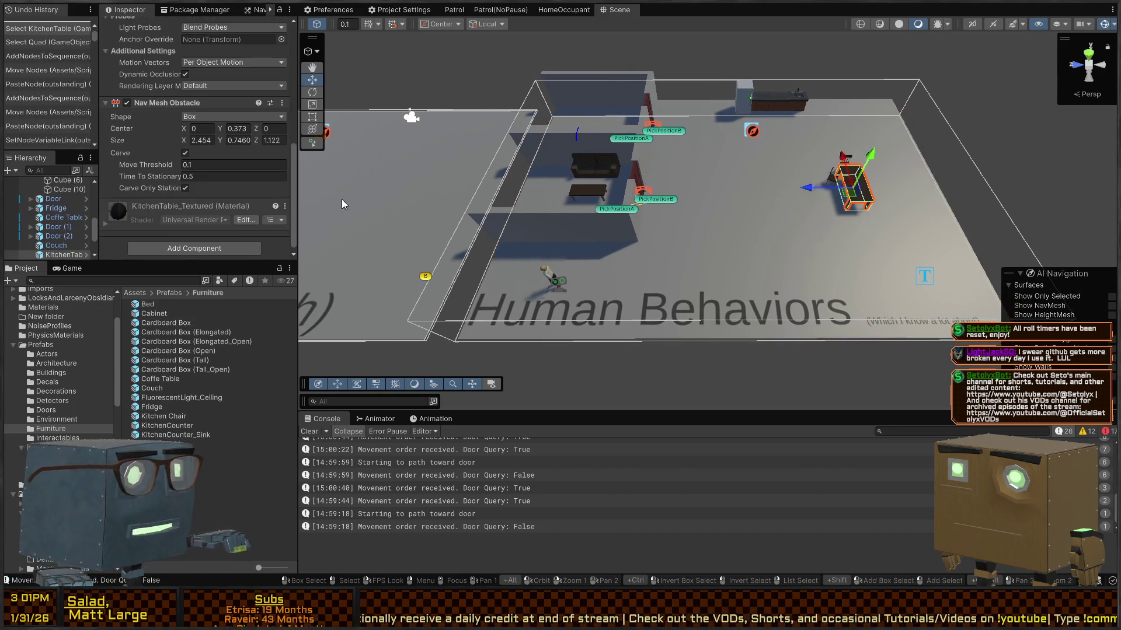
scroll(46, 220, "up", 2)
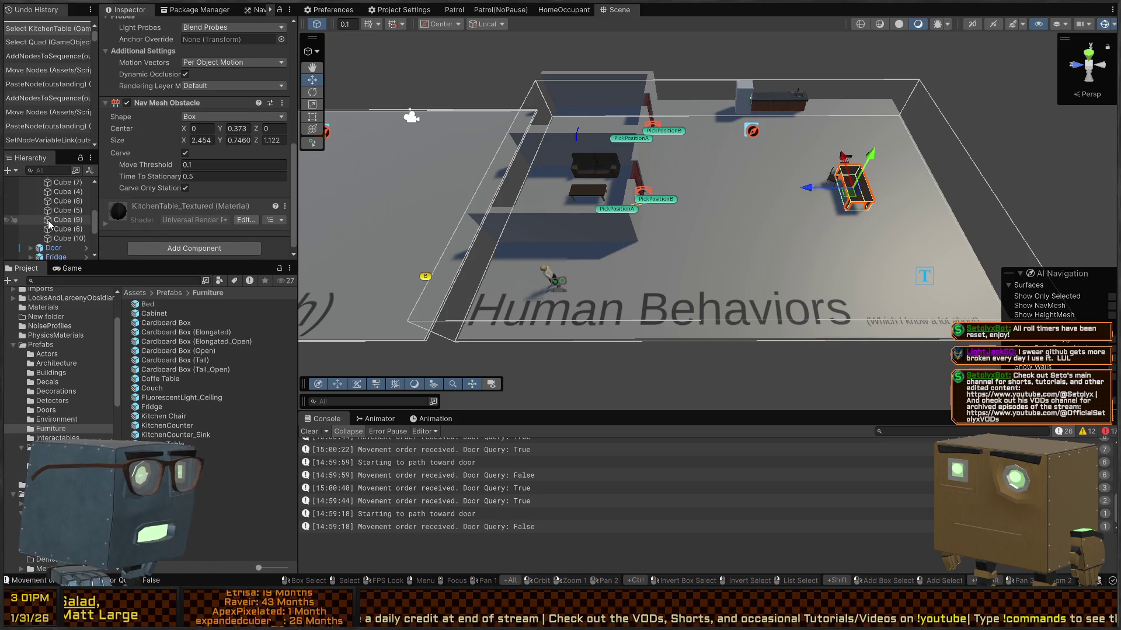
Step: Select the 13 objects from Door to KitchenCounter_Sink, enlarge the Hierarchy, and parent them under GameObject (3)
left_click(52, 214)
scroll(55, 233, "down", 4)
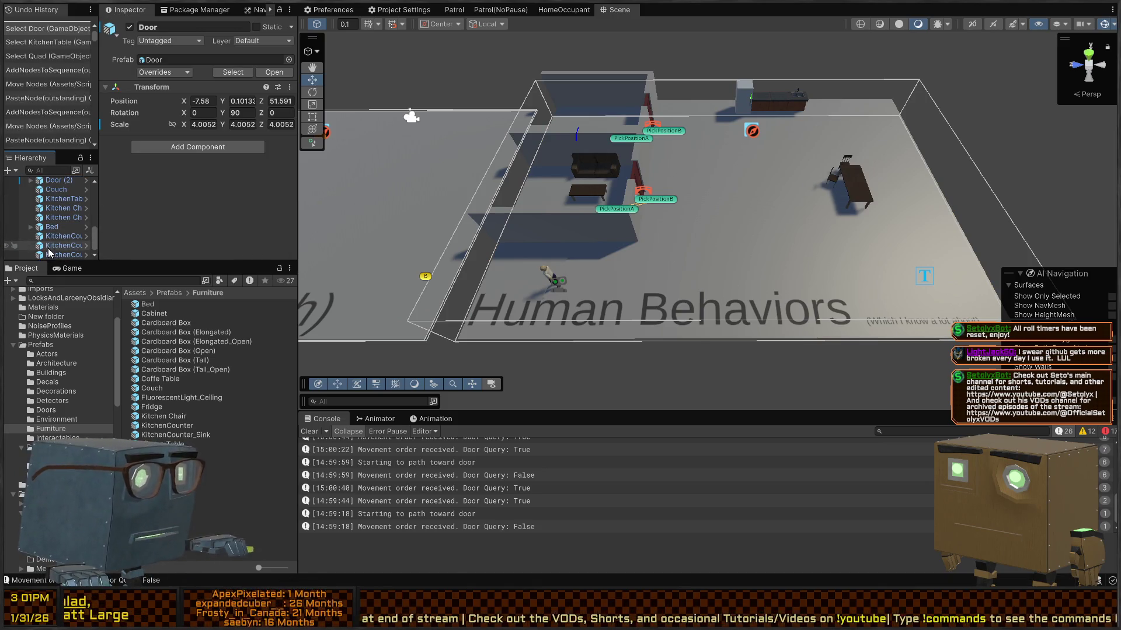
left_click(58, 253, "shift")
scroll(46, 215, "up", 4)
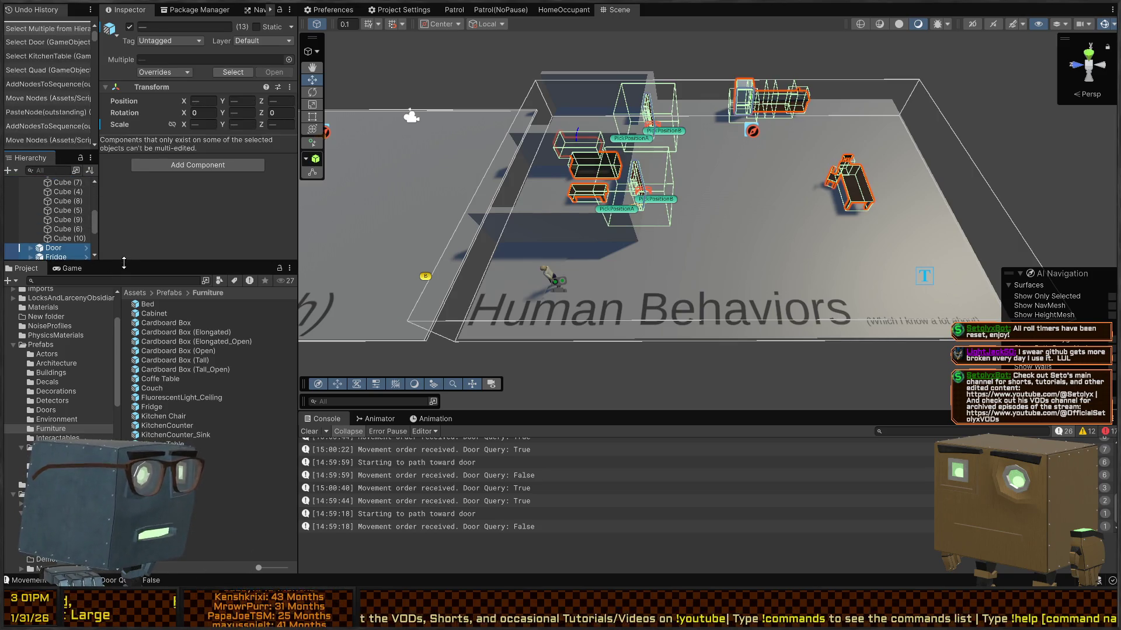
left_click_drag(121, 260, 107, 316)
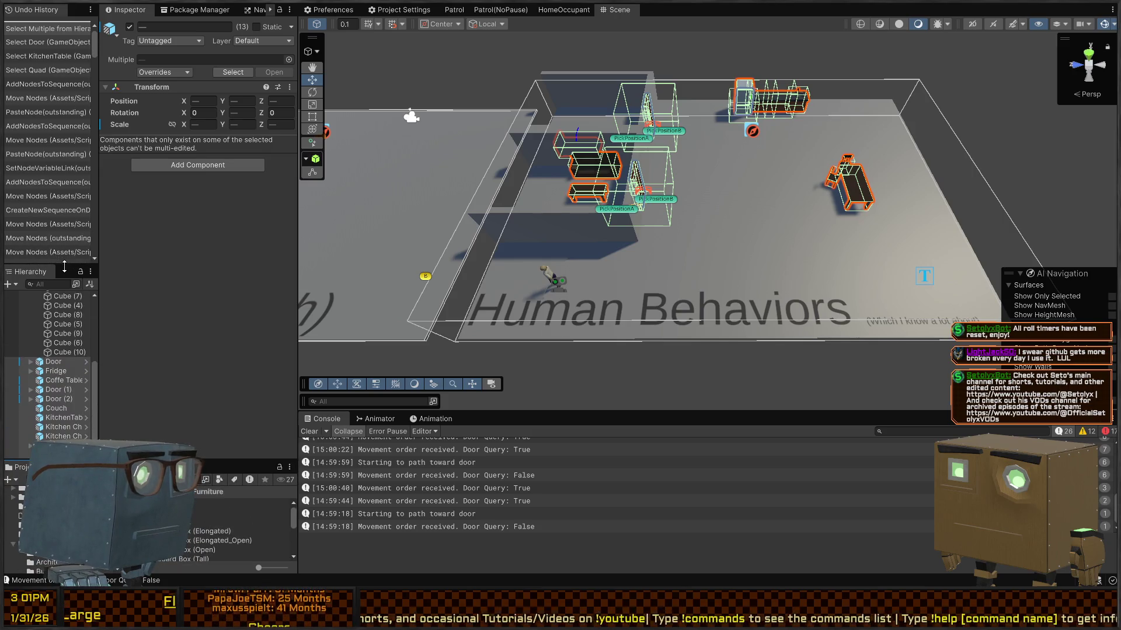
left_click_drag(64, 266, 64, 36)
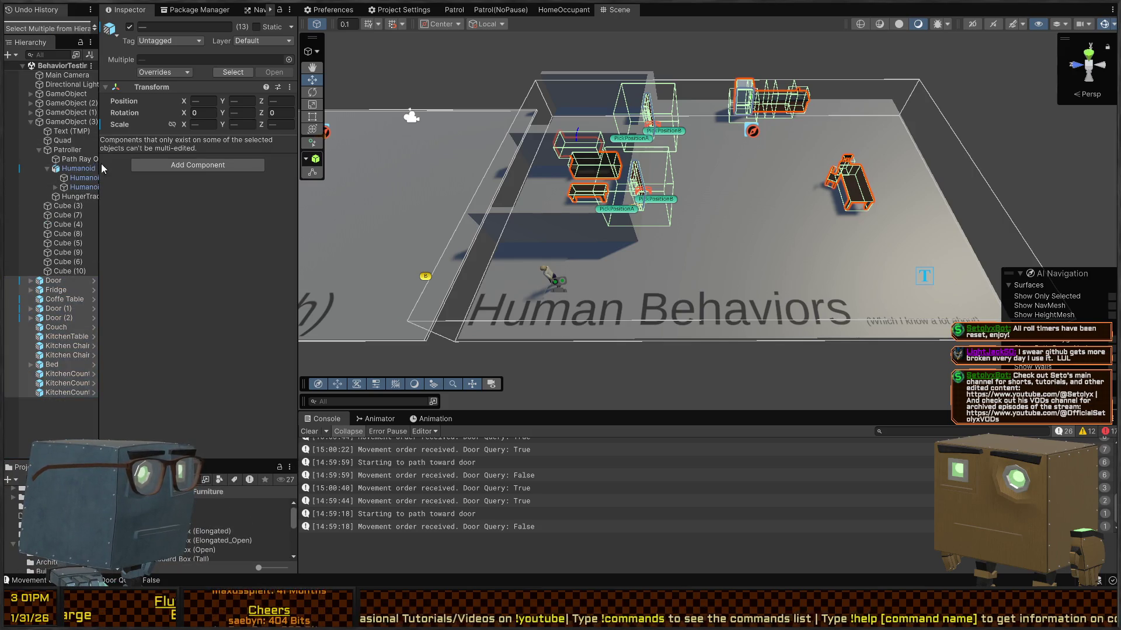
left_click_drag(100, 166, 146, 166)
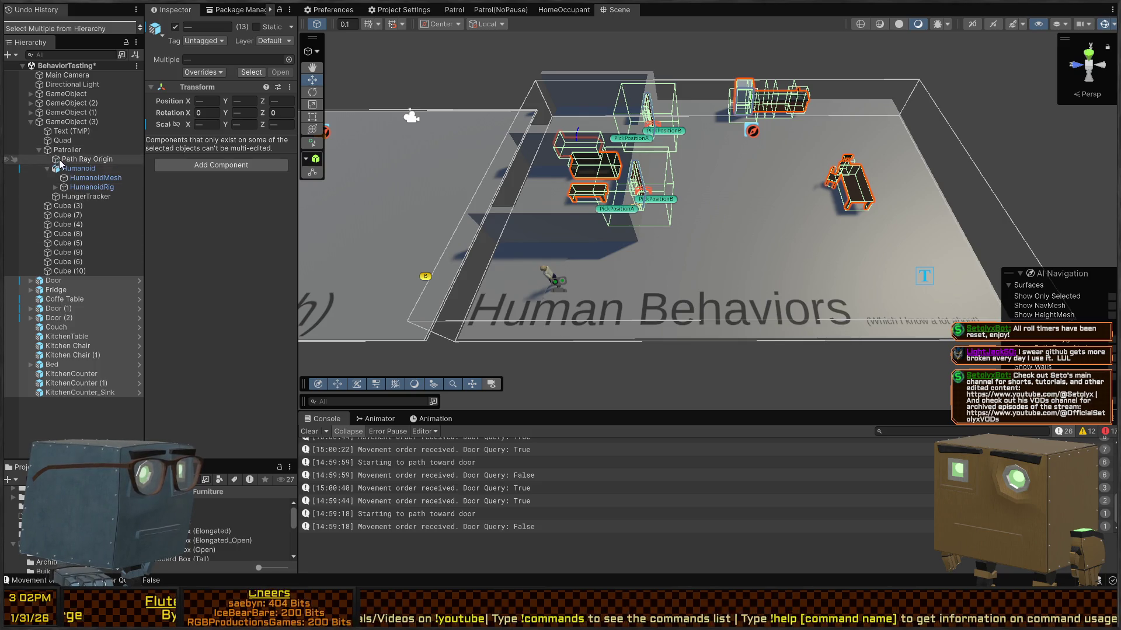
left_click_drag(63, 124, 61, 125)
Step: Rebake GameObject (3)'s NavMesh Surface and briefly show the baked NavMesh on the floor
left_click(61, 125)
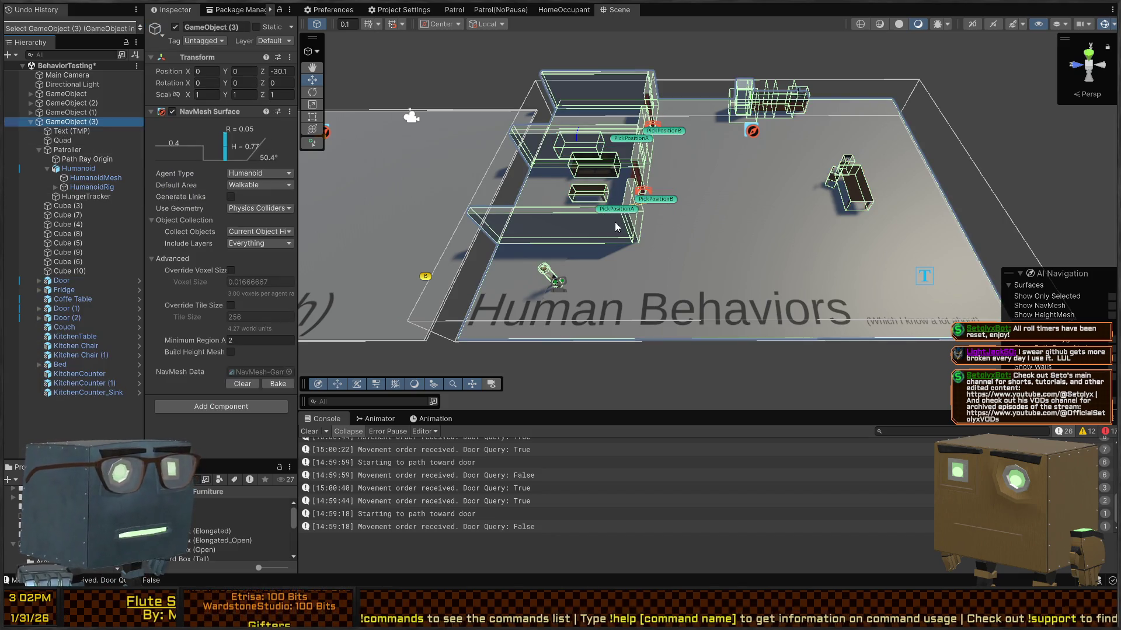
left_click(280, 385)
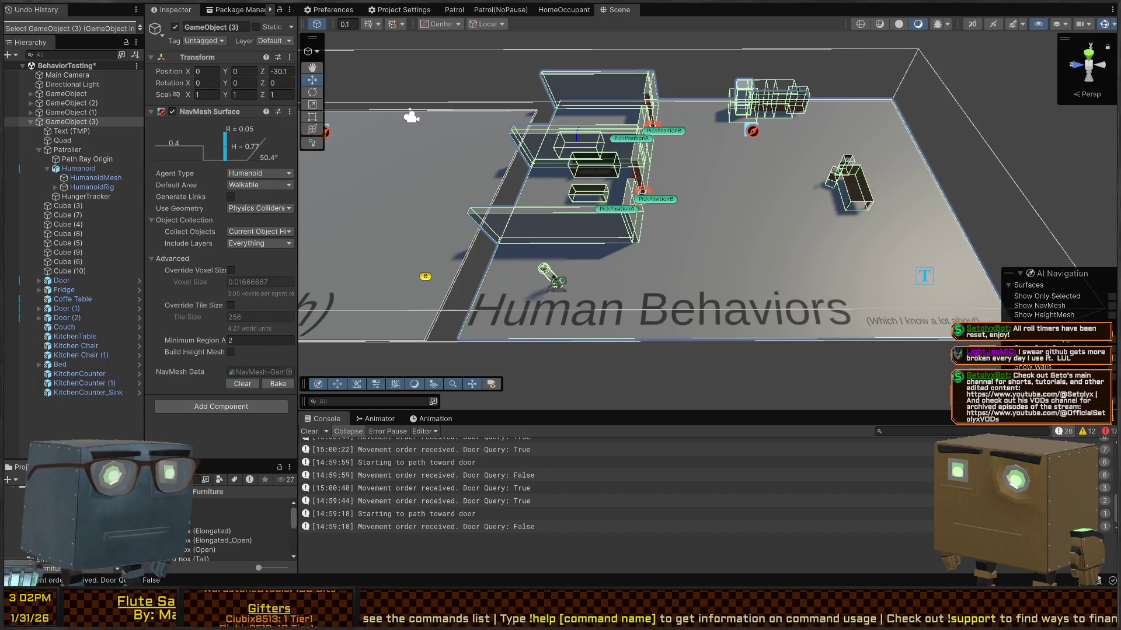
left_click(1112, 307)
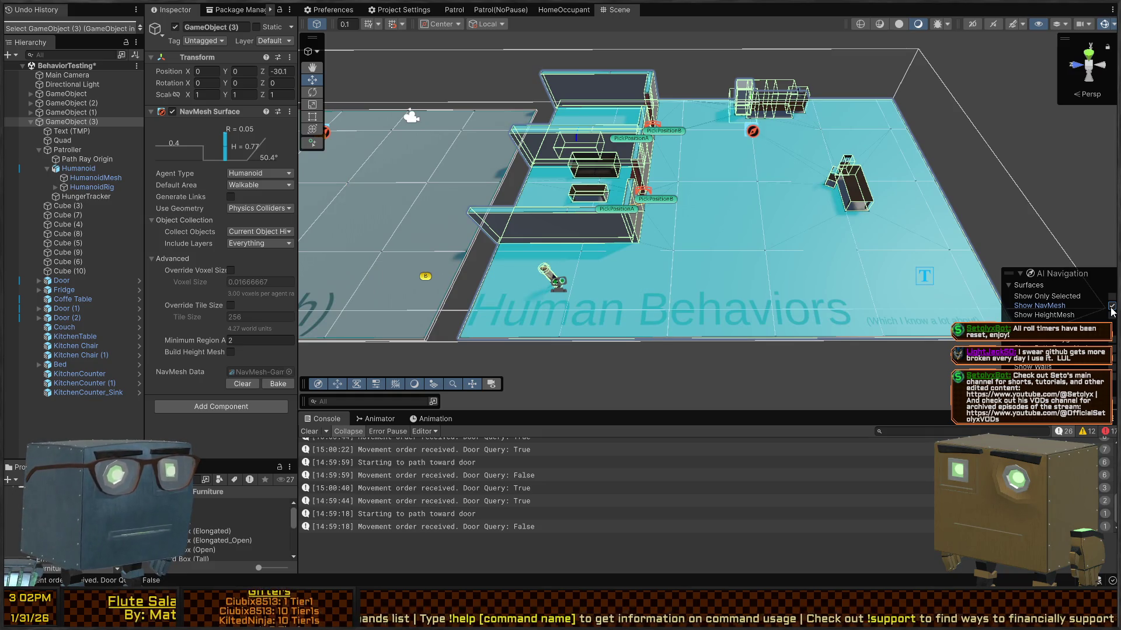
left_click(1111, 307)
left_click_drag(766, 253, 731, 237)
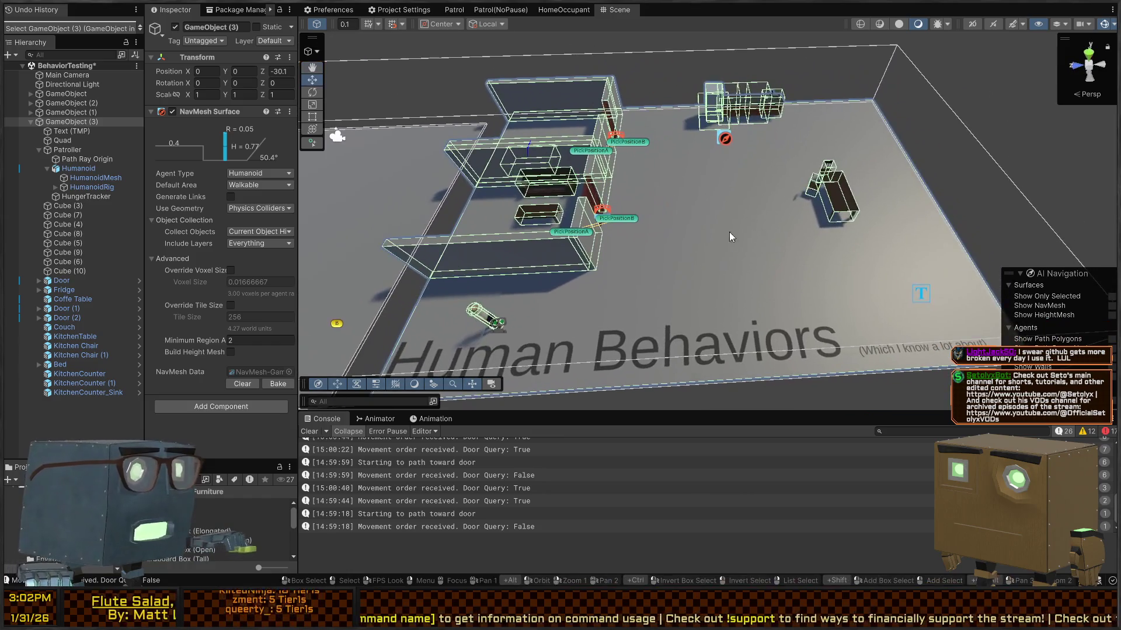
Step: Rename GameObject (3) to HumanBehaviors A and paste a copy, HumanBehaviors A (1), framed with Pivot handles
left_click(76, 123)
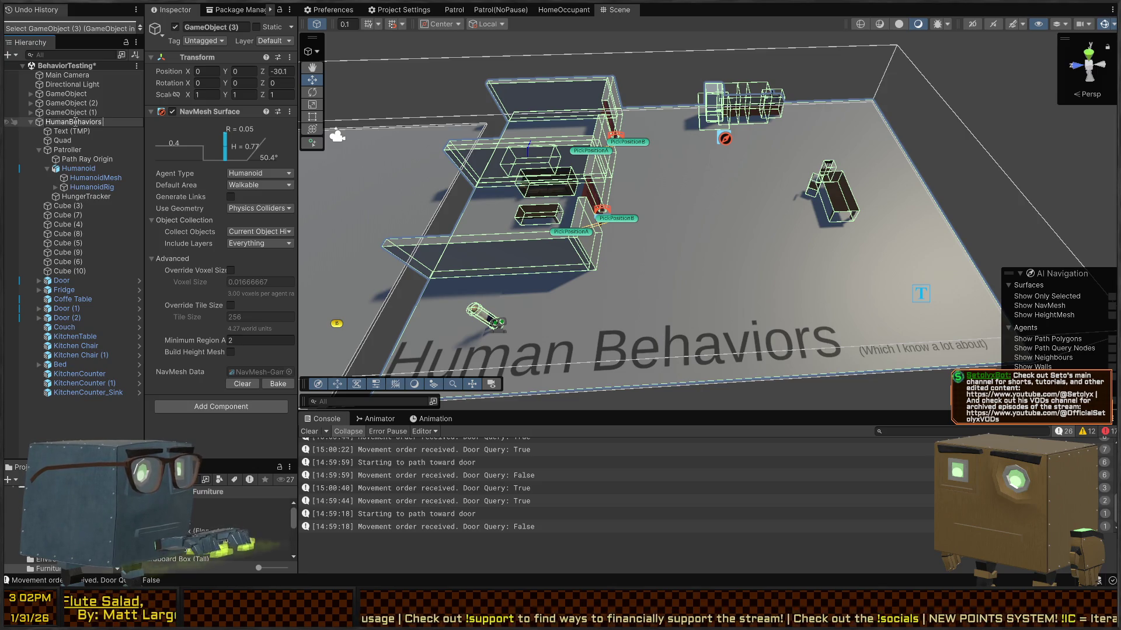
type(" A")
key("Return")
key("ctrl+v")
key("f")
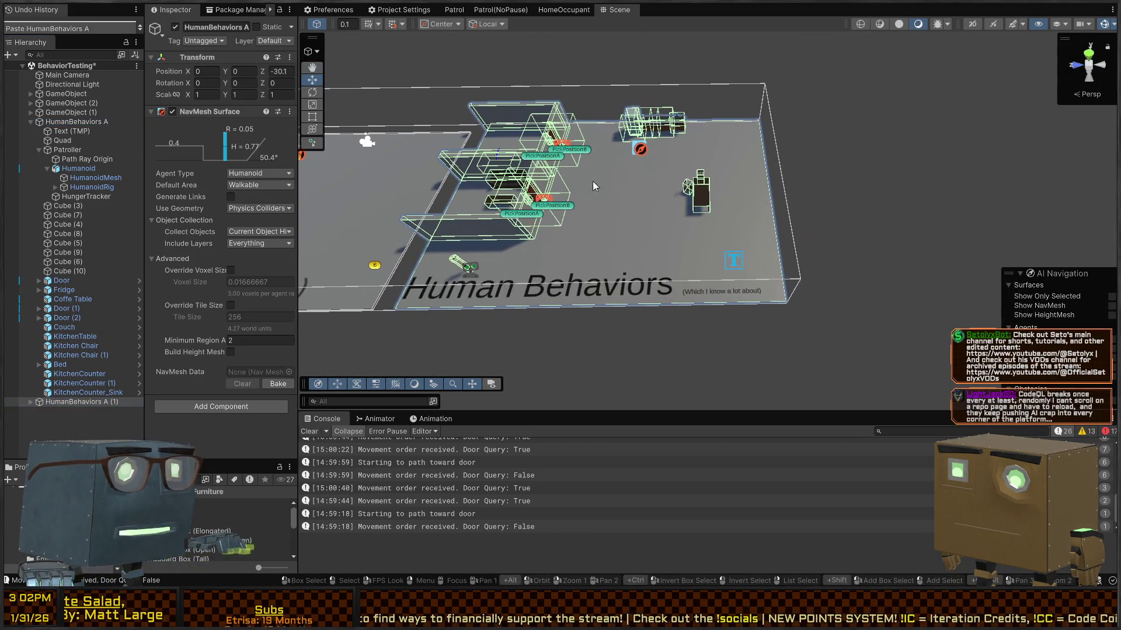
key("f")
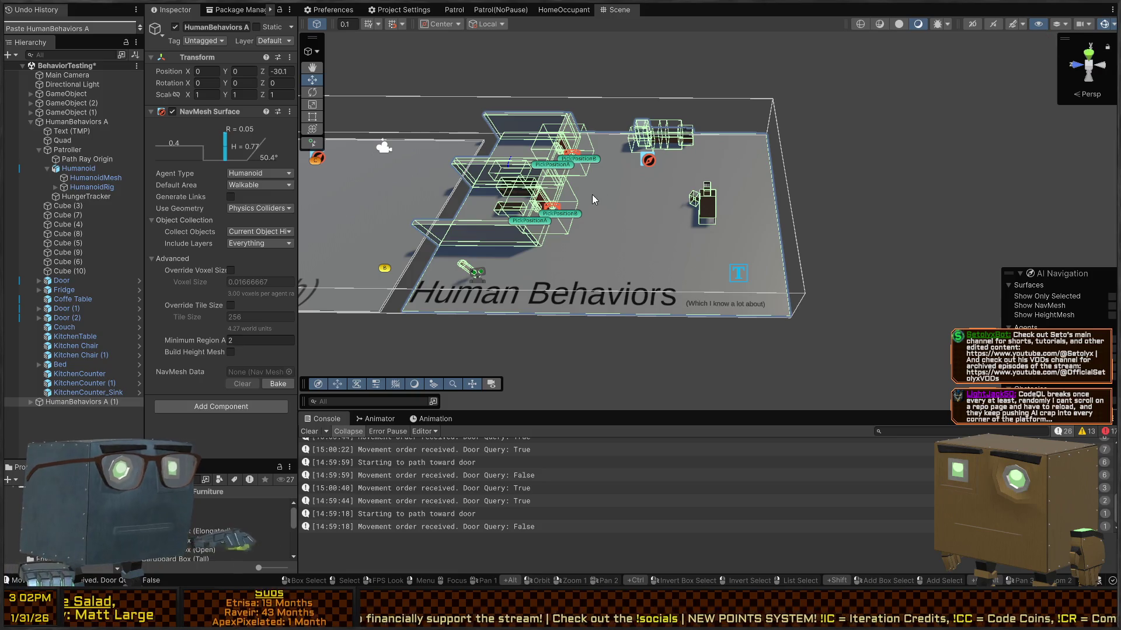
key("z")
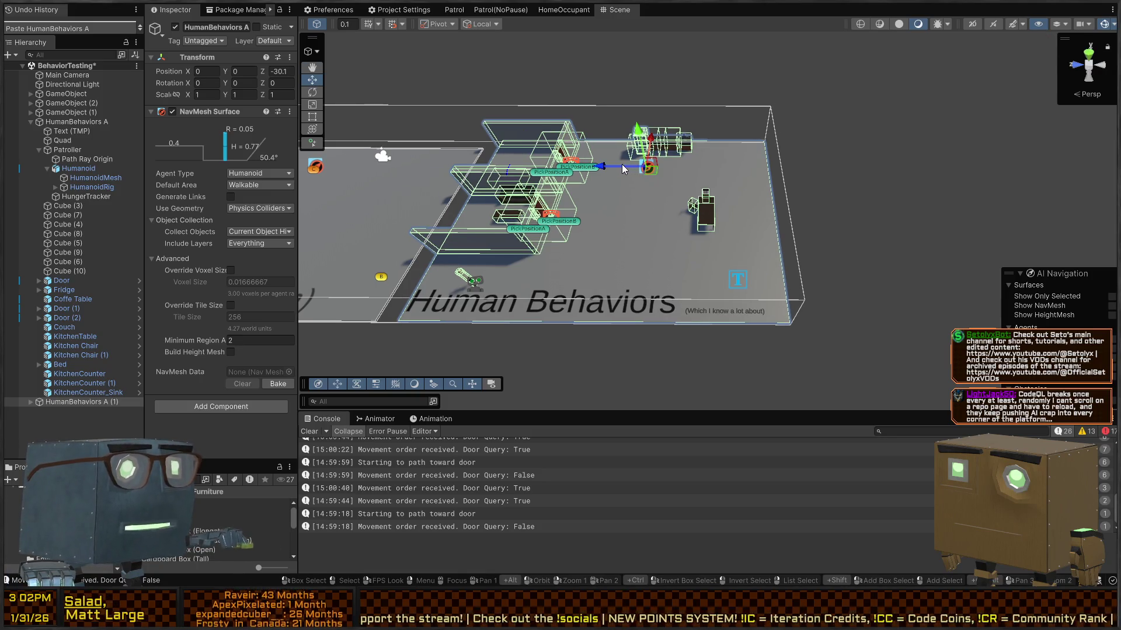
Step: Move the HumanBehaviors A copy along Z to -35.6
mouse_move(608, 166)
left_mouse_down()
mouse_move(918, 159)
mouse_move(736, 156)
mouse_move(722, 177)
mouse_move(665, 86)
mouse_move(763, 166)
mouse_move(817, 177)
mouse_move(700, 286)
left_mouse_up()
left_click(665, 87)
left_click(764, 166)
Step: Retitle the copy's floor label to 'Scheduled Human Behaviors' and shrink its font size to 5.51
left_click(619, 267)
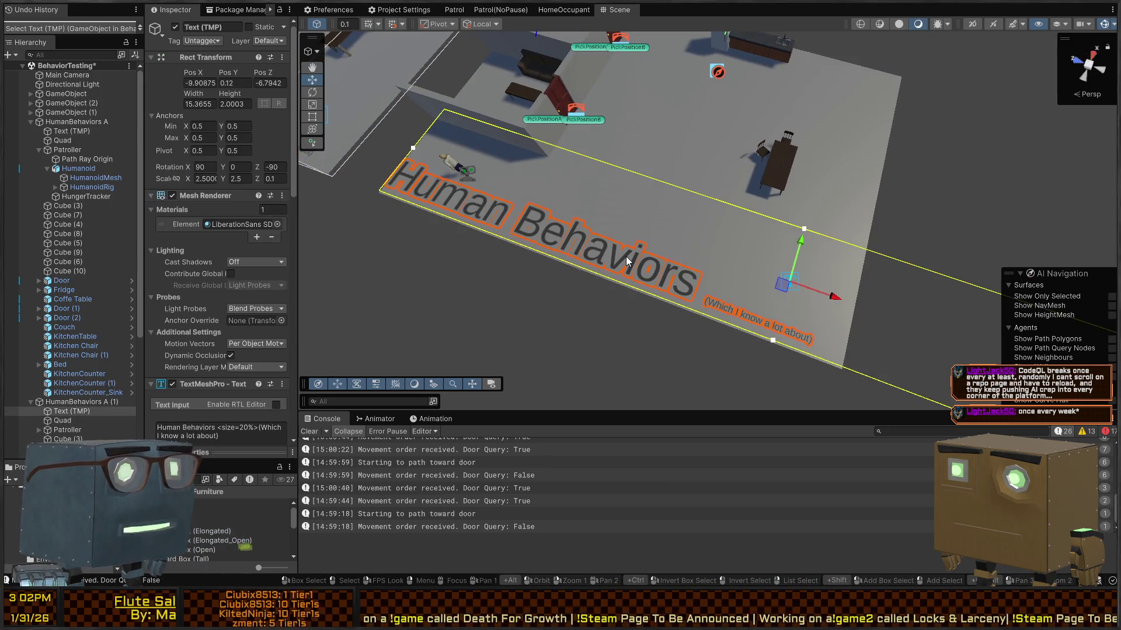
scroll(193, 292, "down", 5)
left_click(231, 252)
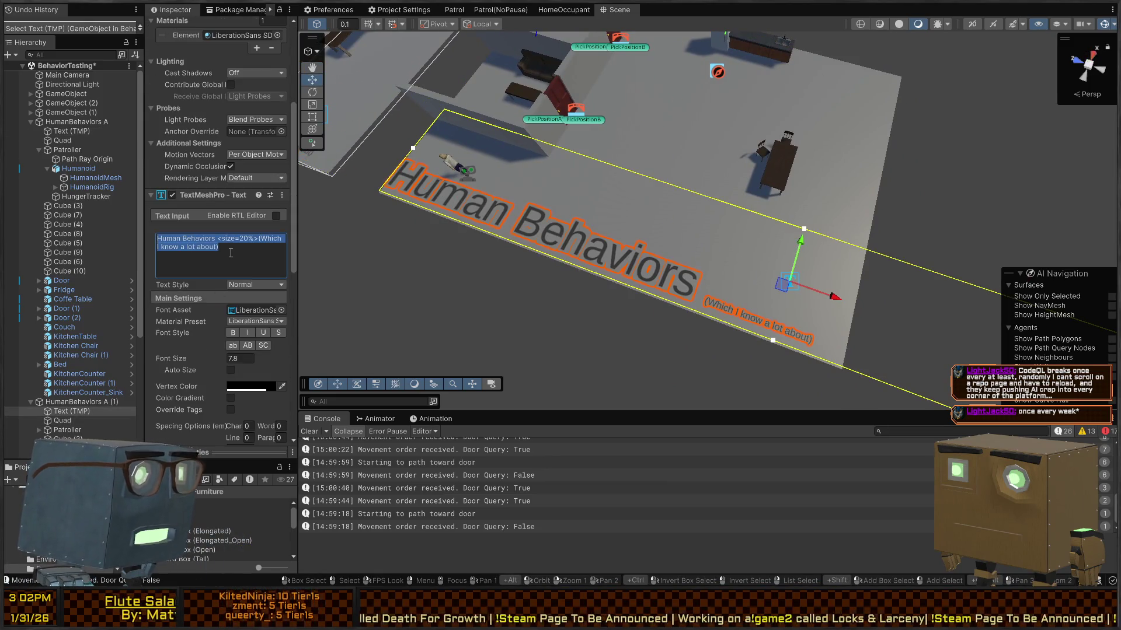
left_click(231, 252)
type("Scheduled")
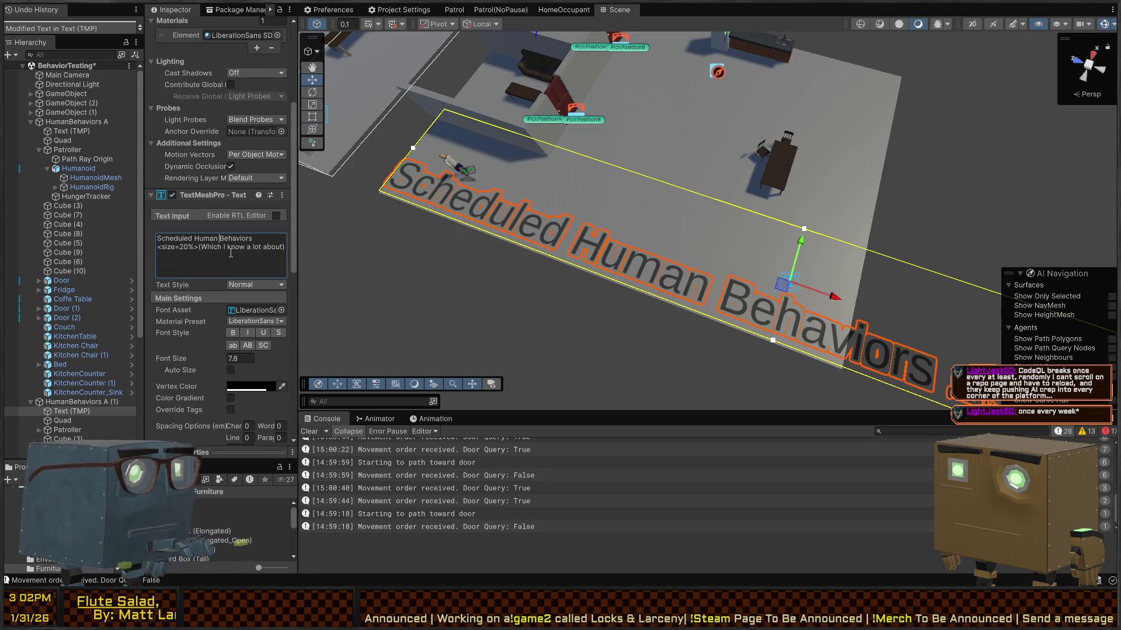
left_click_drag(173, 362, 134, 341)
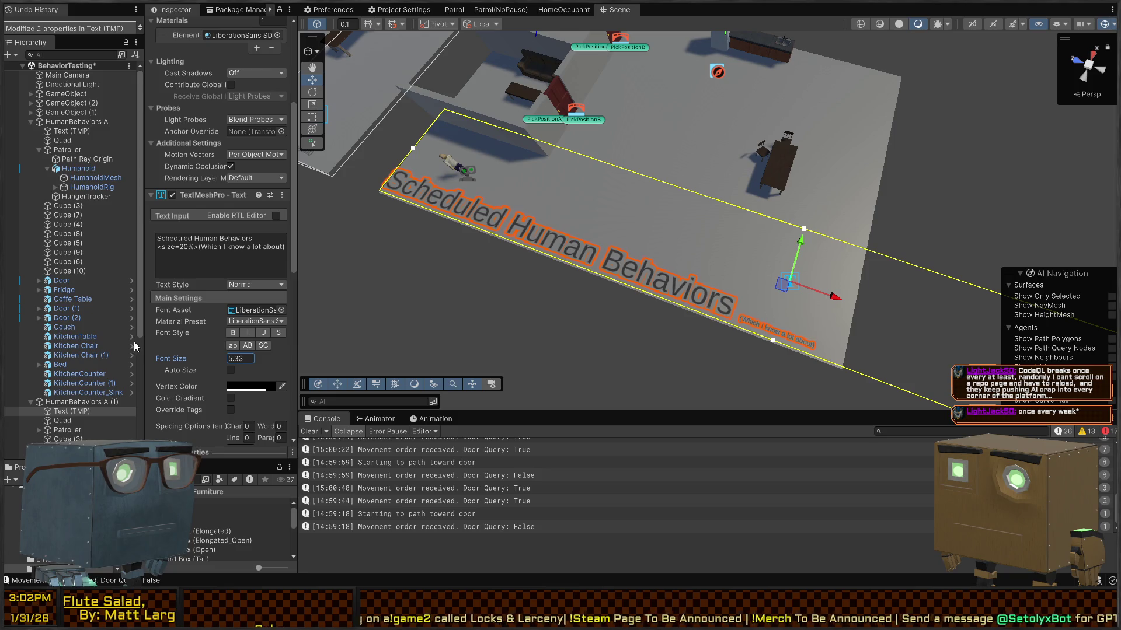
left_click(430, 317)
mouse_move(521, 282)
left_mouse_down()
mouse_move(715, 206)
mouse_move(744, 220)
mouse_move(766, 207)
left_mouse_up()
left_click(774, 162)
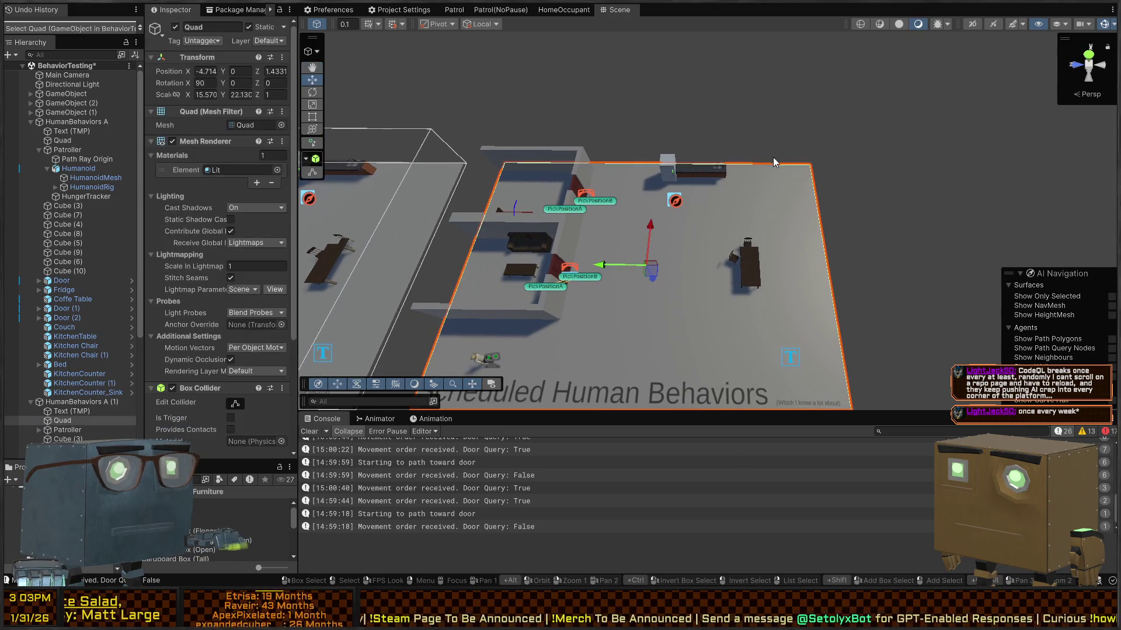
Step: Enlarge the copied room's floor Quad and stretch wall Cube (9) with the Rect tool
key("t")
mouse_move(767, 170)
left_mouse_down()
mouse_move(767, 60)
mouse_move(522, 186)
mouse_move(618, 151)
mouse_move(673, 195)
mouse_move(684, 224)
mouse_move(642, 215)
mouse_move(1019, 235)
mouse_move(673, 218)
mouse_move(911, 231)
mouse_move(750, 224)
left_mouse_up()
left_click(618, 151)
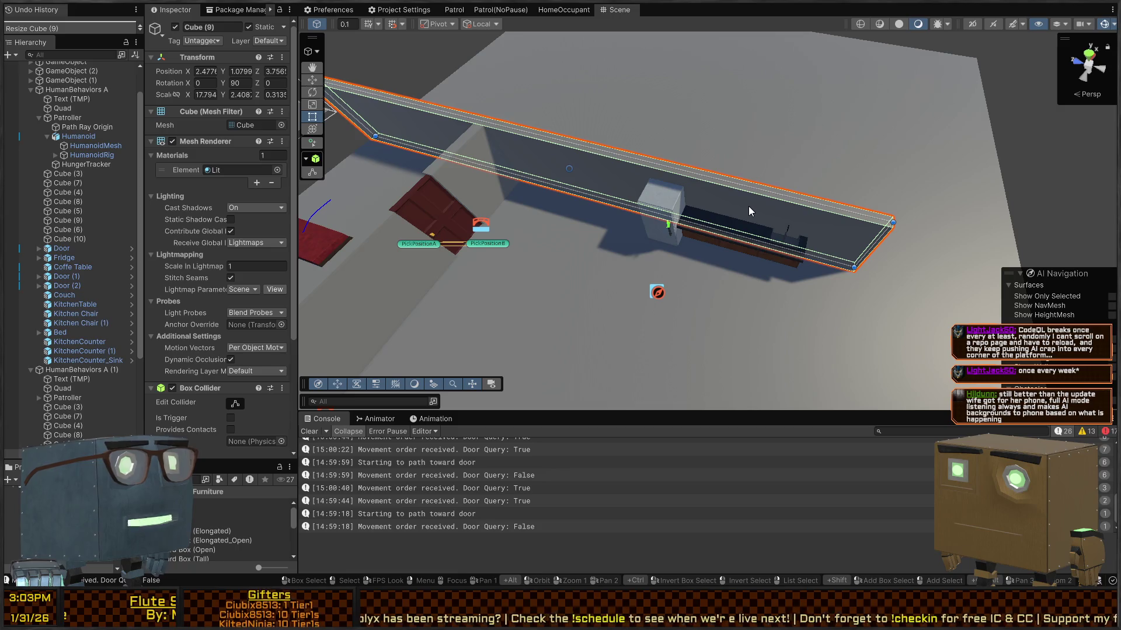
mouse_move(754, 199)
left_mouse_down()
mouse_move(791, 185)
mouse_move(748, 246)
left_mouse_up()
Step: Move the fridge, counters and obstacle box together along X
left_click(748, 246)
left_click(673, 239, "shift")
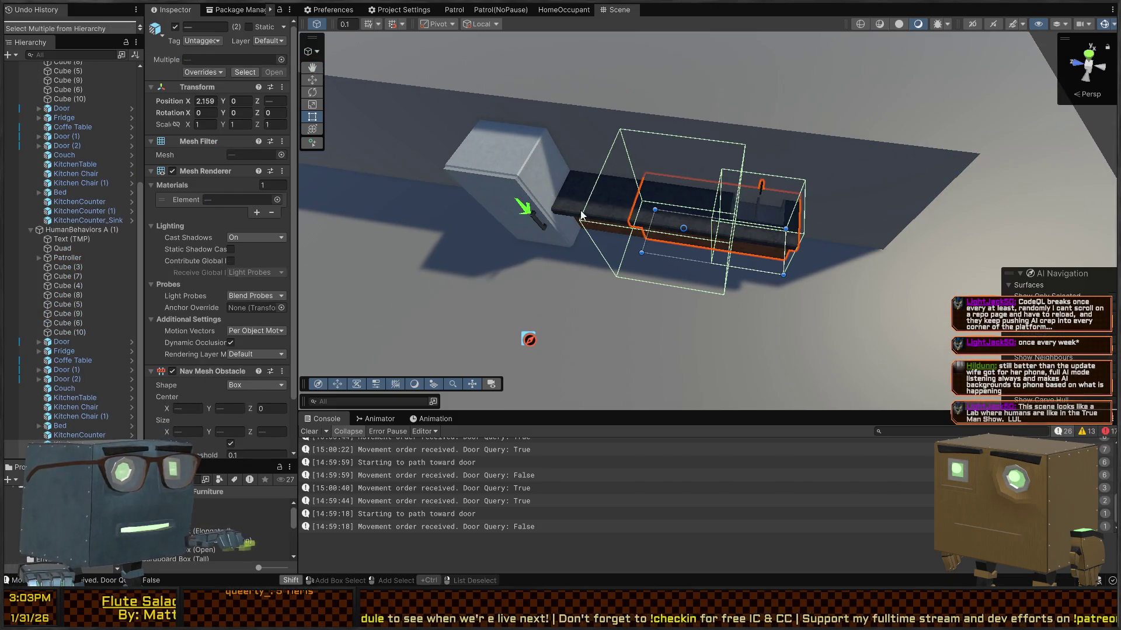
left_click(581, 214, "shift")
left_click(489, 162, "shift")
key("w")
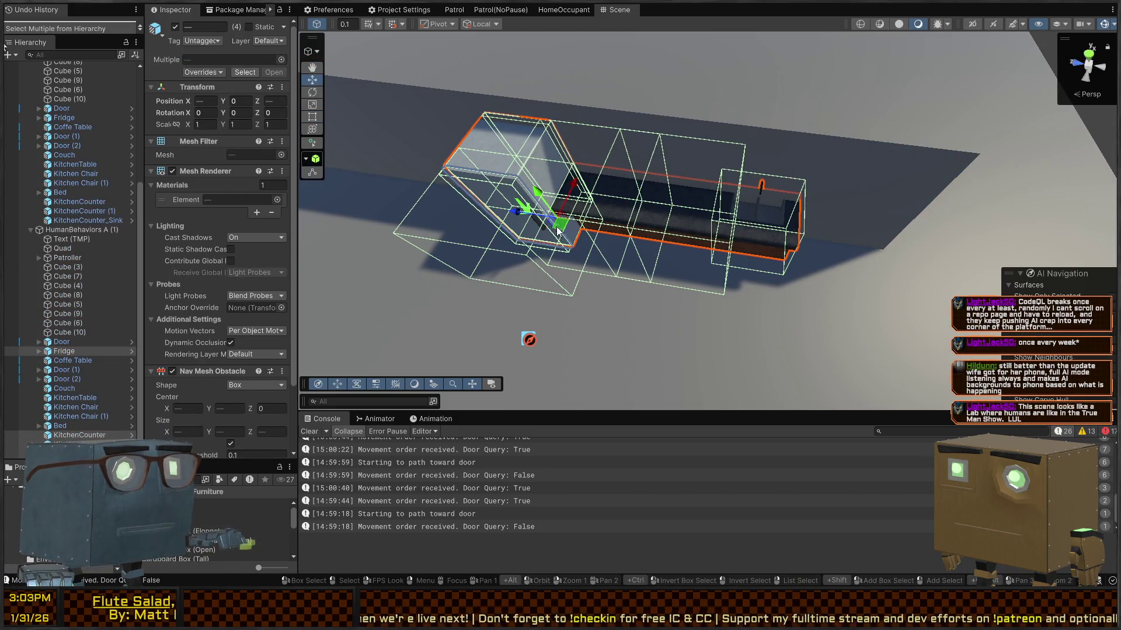
mouse_move(565, 186)
left_mouse_down()
mouse_move(573, 197)
mouse_move(765, 88)
left_mouse_up()
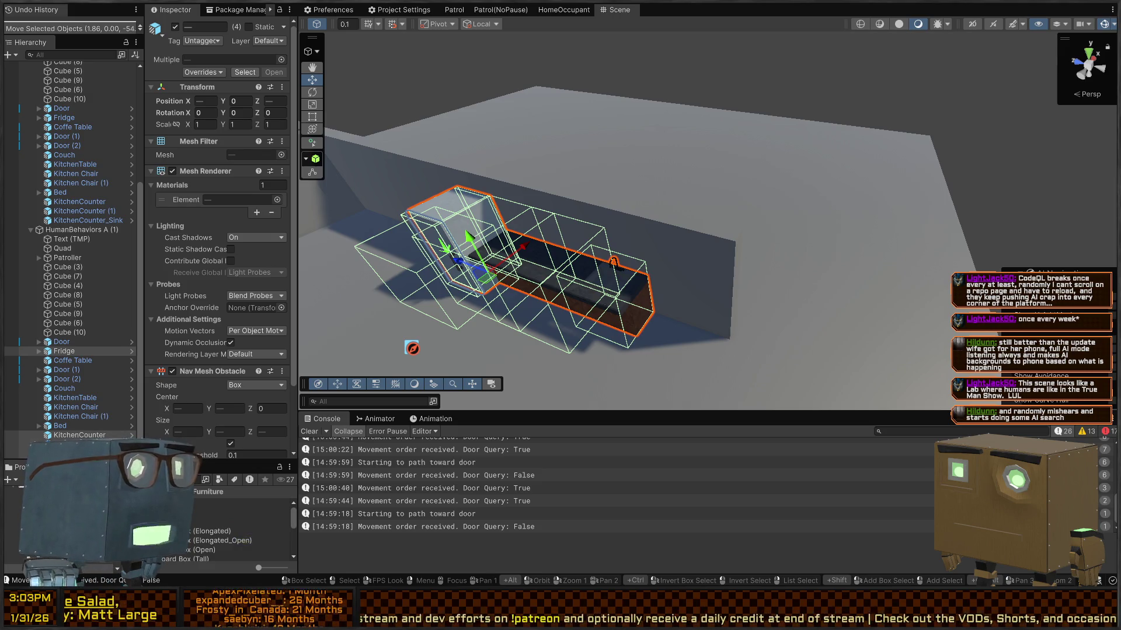
scroll(614, 262, "down", 5)
mouse_move(614, 262)
left_mouse_down()
mouse_move(641, 130)
mouse_move(599, 82)
left_mouse_up()
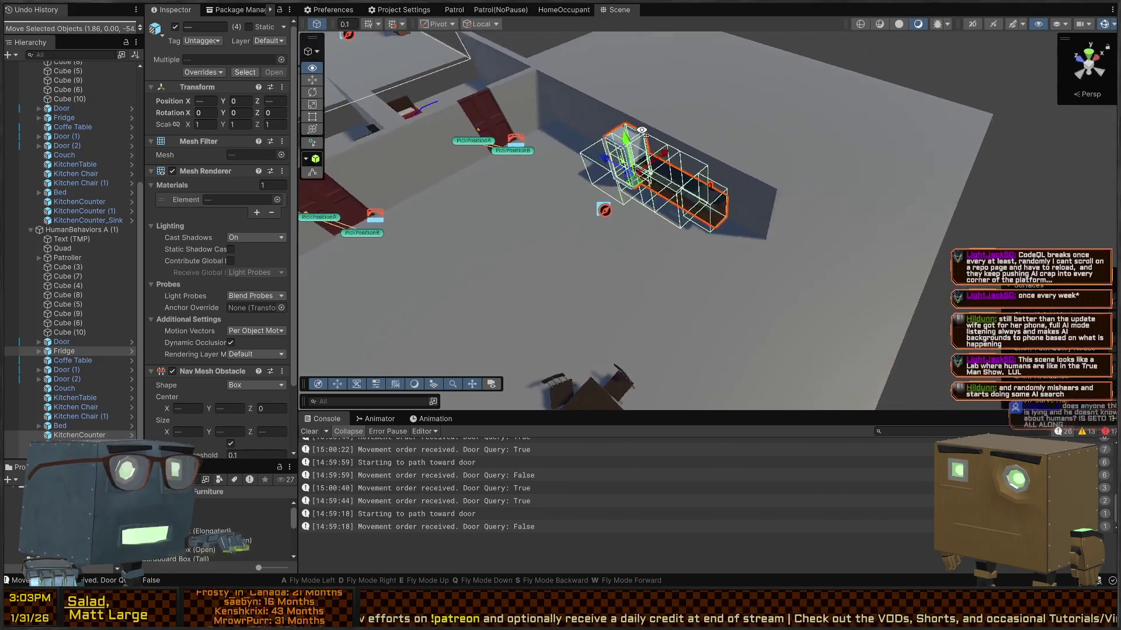
left_click(597, 81)
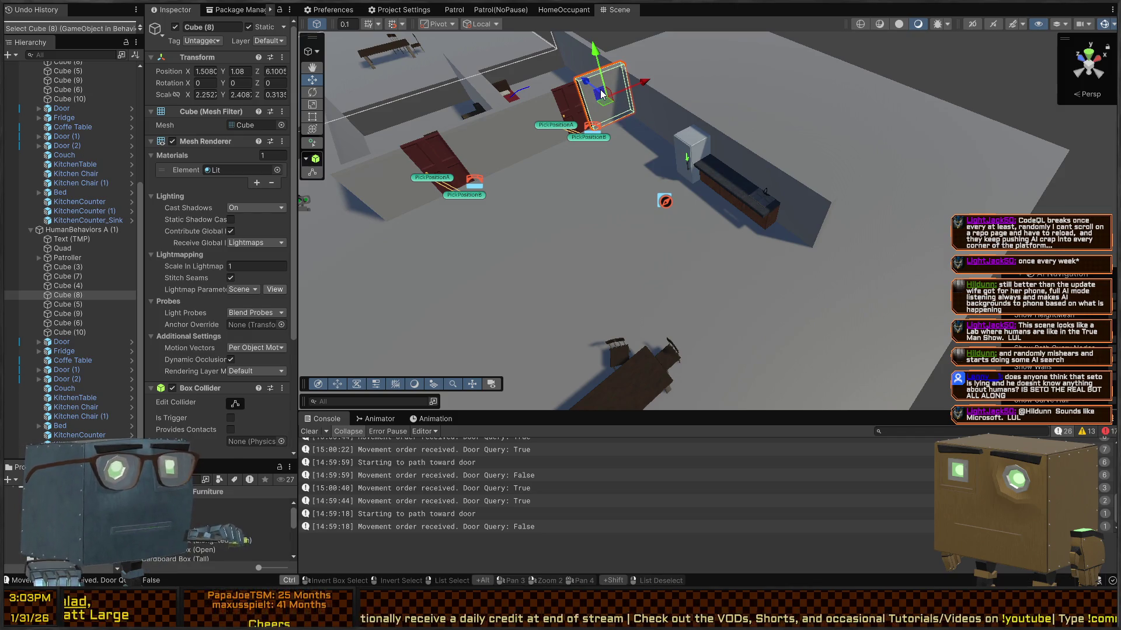
Step: Duplicate wall piece Cube (8) and move the copy to the right
key("ctrl+d")
mouse_move(591, 83)
left_mouse_down()
mouse_move(876, 242)
mouse_move(828, 233)
left_mouse_up()
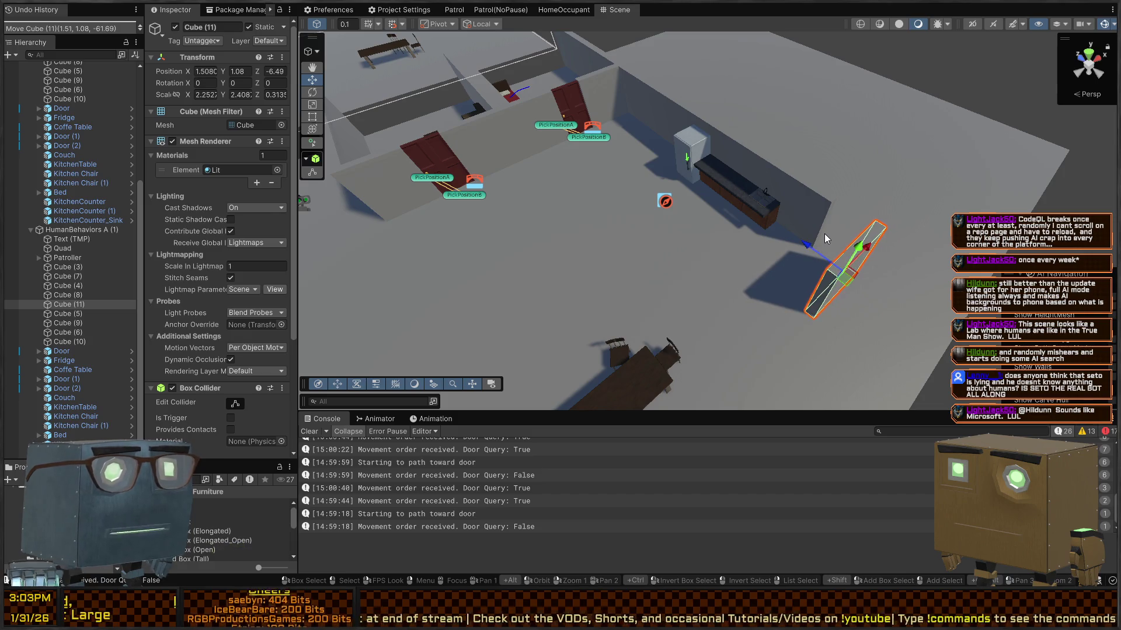
key("Left")
Step: Duplicate Door (1), turn the copy to 180 degrees and place it near the counter
left_click(442, 146)
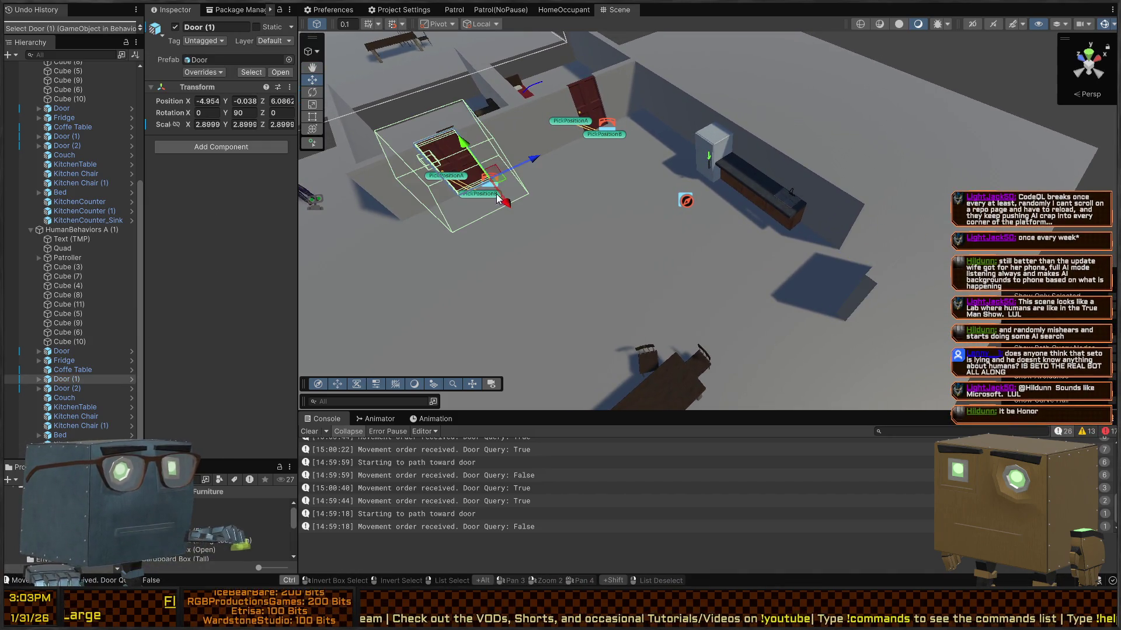
key("ctrl+d")
mouse_move(502, 184)
left_mouse_down()
mouse_move(779, 216)
mouse_move(880, 270)
left_mouse_up()
key("e")
mouse_move(881, 309)
left_mouse_down()
mouse_move(722, 269)
mouse_move(873, 234)
left_mouse_up()
key("f")
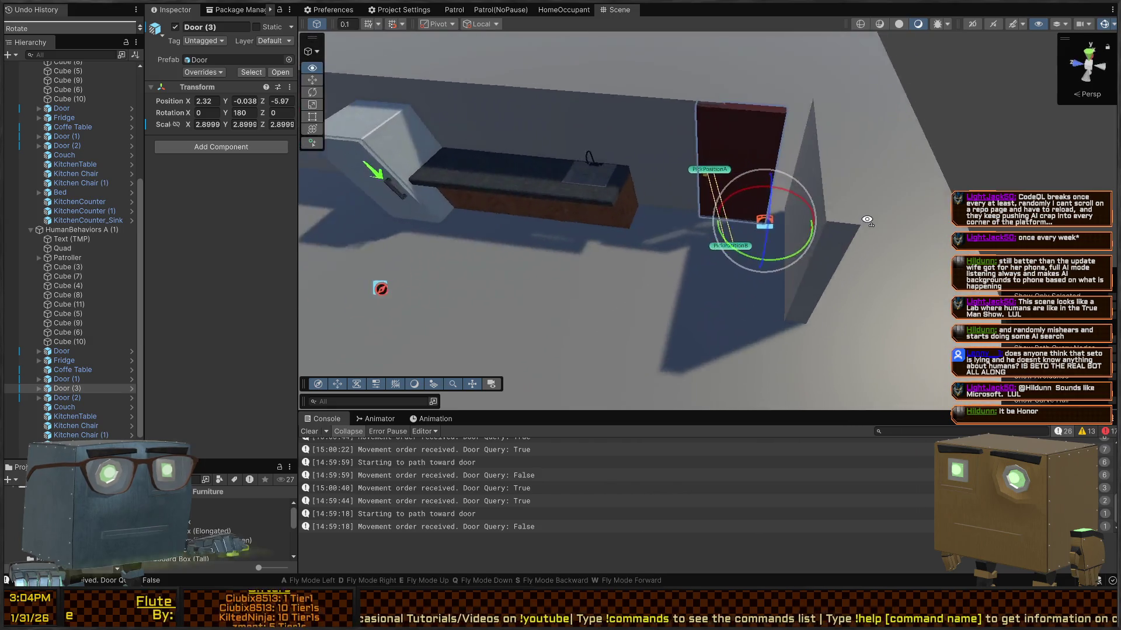
key("w")
mouse_move(760, 266)
left_mouse_down()
mouse_move(788, 263)
mouse_move(678, 219)
mouse_move(794, 198)
left_mouse_up()
scroll(677, 220, "down", 5)
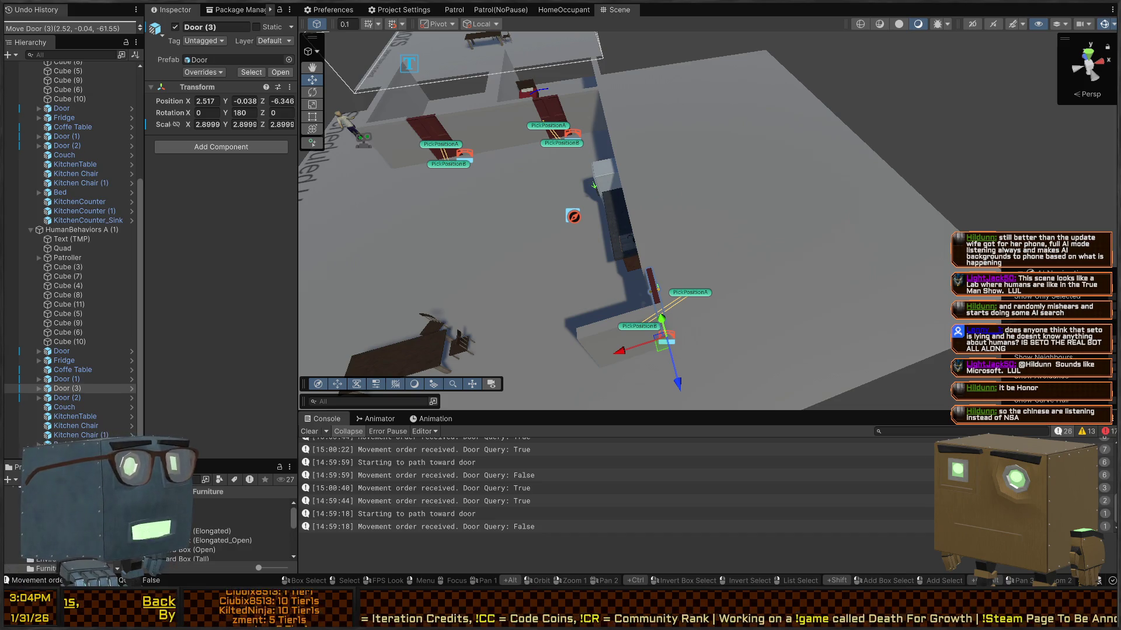
mouse_move(525, 117)
left_mouse_down()
mouse_move(788, 161)
mouse_move(924, 170)
mouse_move(659, 156)
mouse_move(643, 158)
mouse_move(674, 195)
mouse_move(378, 240)
left_mouse_up()
Step: Stretch wall Cube (11) farther to the left with the Rect tool
left_click(681, 213)
key("t")
left_click_drag(693, 211, 760, 189)
left_click_drag(665, 276, 489, 284)
mouse_move(584, 180)
left_mouse_down()
mouse_move(863, 175)
mouse_move(785, 254)
mouse_move(762, 299)
mouse_move(765, 332)
mouse_move(764, 318)
left_mouse_up()
Step: Duplicate it as Cube (12), turn it -90° on Y around its corner, and stretch it to X scale 19.22
key("ctrl+v")
key("e")
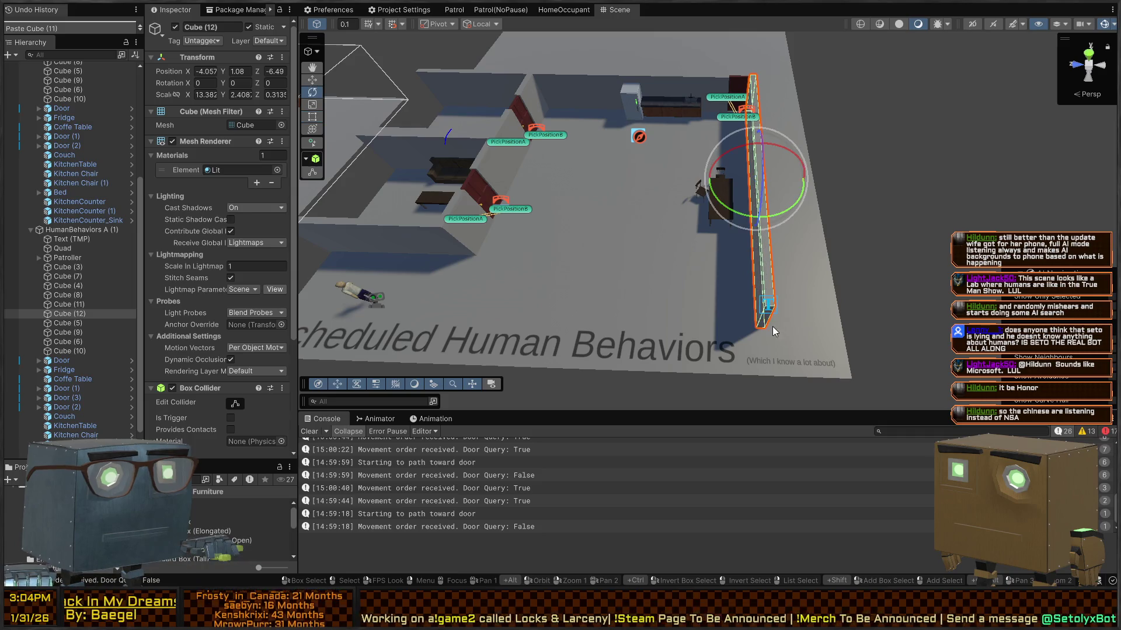
key("z")
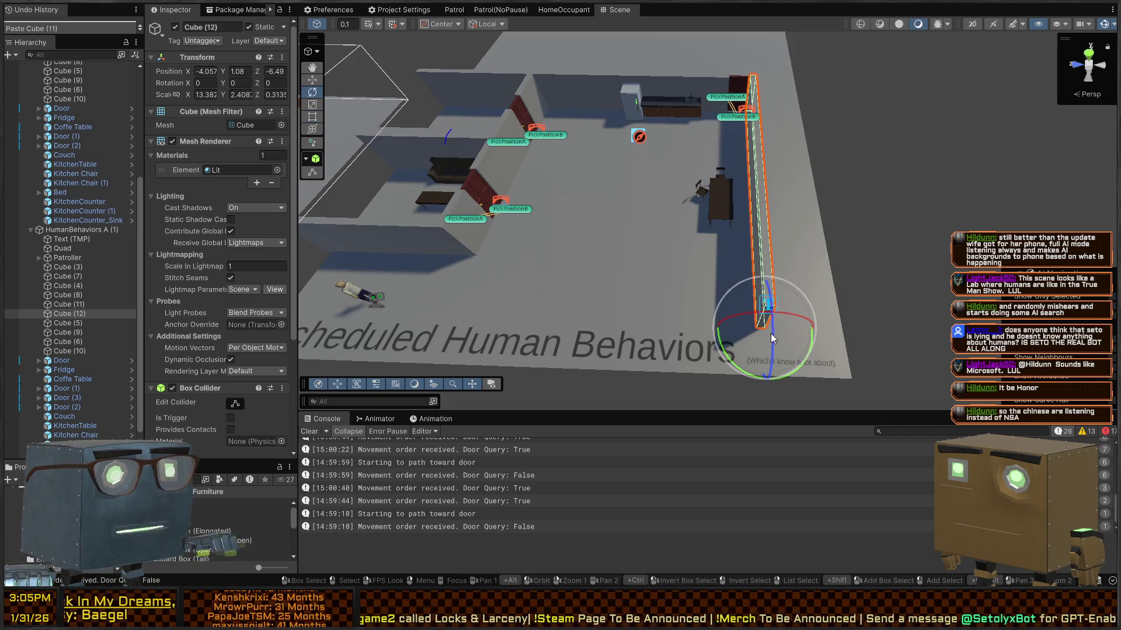
left_click_drag(794, 369, 846, 327)
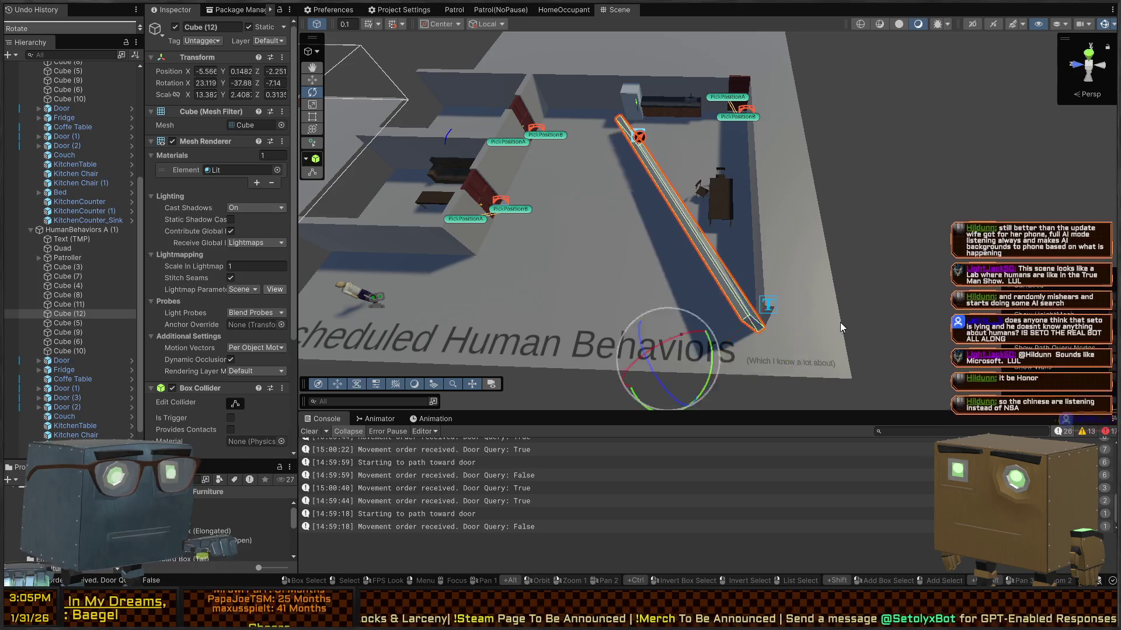
key("ctrl+z")
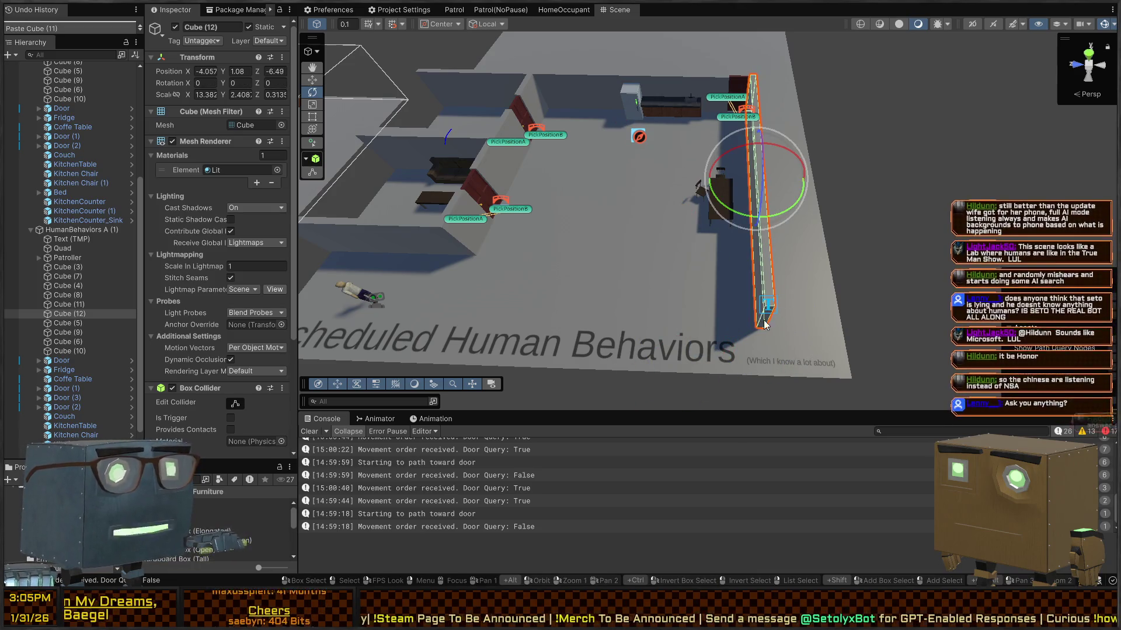
key("v")
mouse_move(803, 368)
left_mouse_down()
mouse_move(858, 339)
mouse_move(902, 297)
mouse_move(912, 268)
left_mouse_up()
mouse_move(580, 295)
left_mouse_down()
mouse_move(439, 302)
mouse_move(526, 280)
left_mouse_up()
left_click_drag(602, 245, 359, 236)
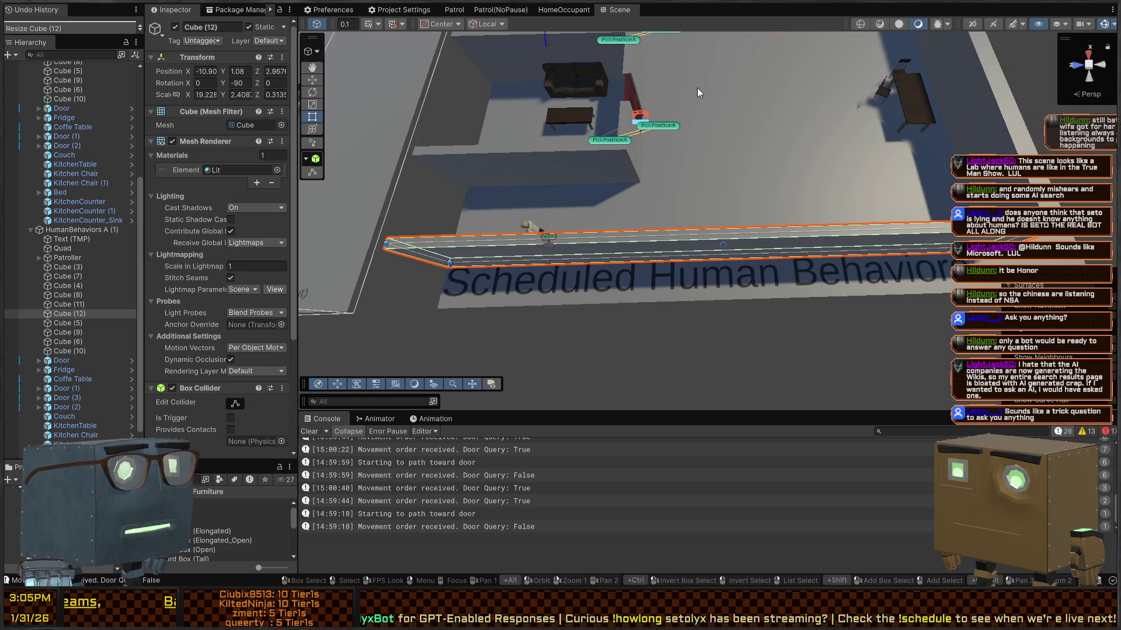
mouse_move(780, 181)
left_mouse_down()
mouse_move(771, 106)
mouse_move(797, 193)
left_mouse_up()
left_click(797, 196)
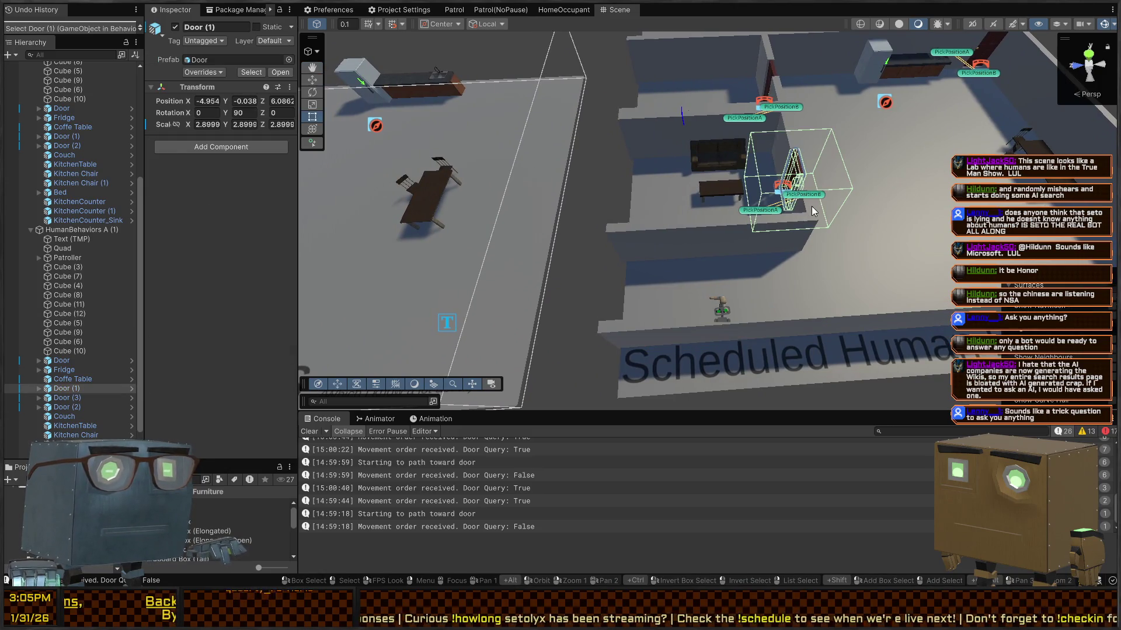
left_click(814, 211)
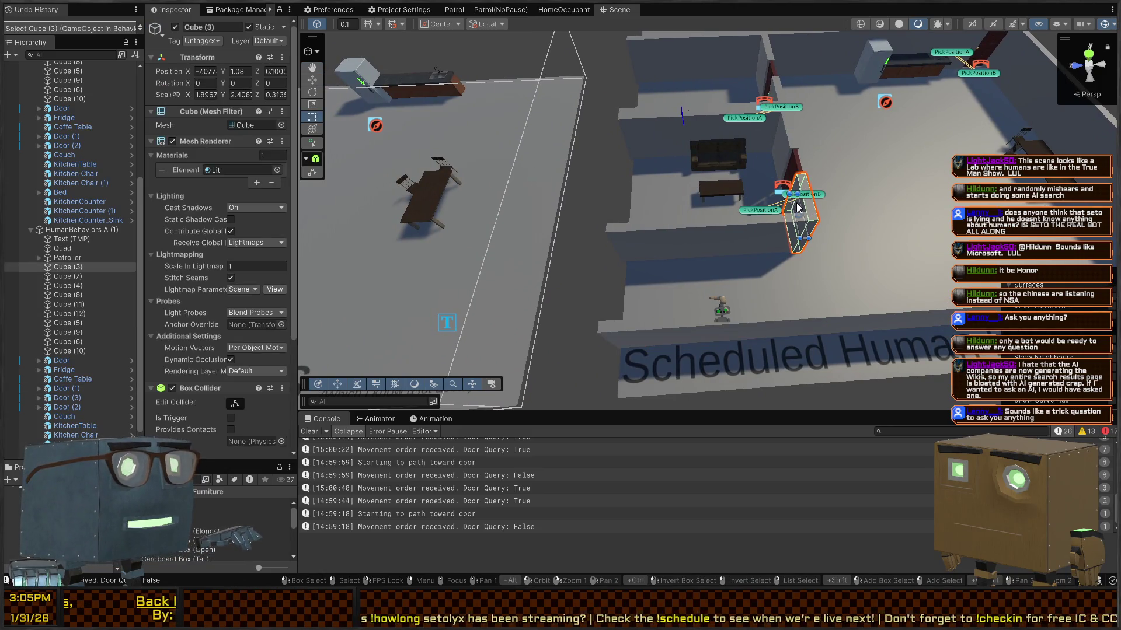
key("w")
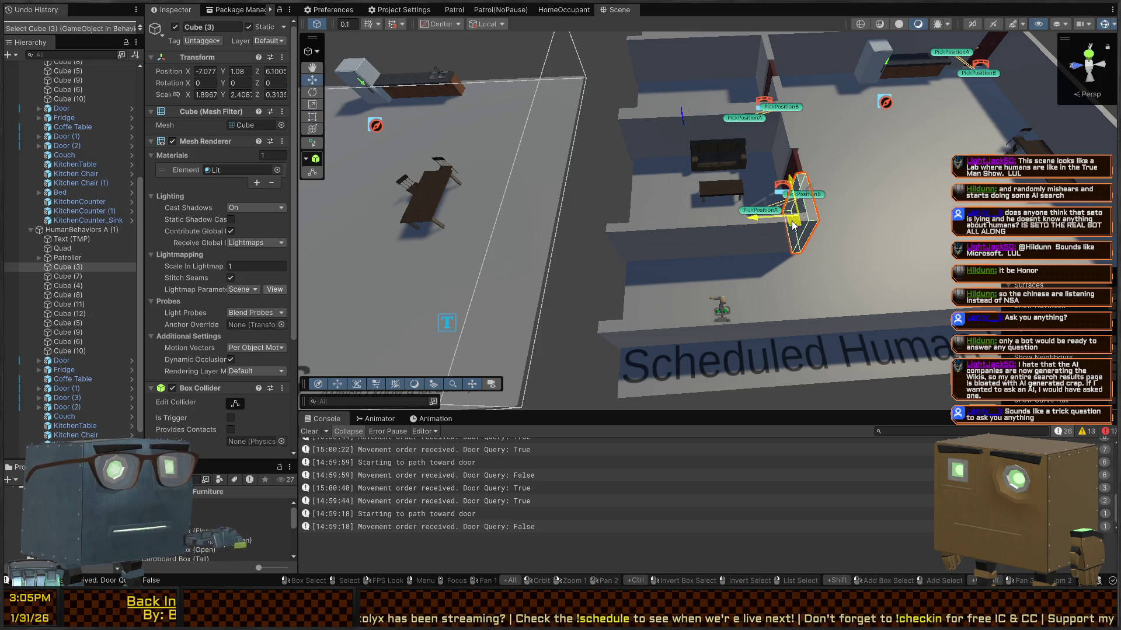
key("ctrl+d")
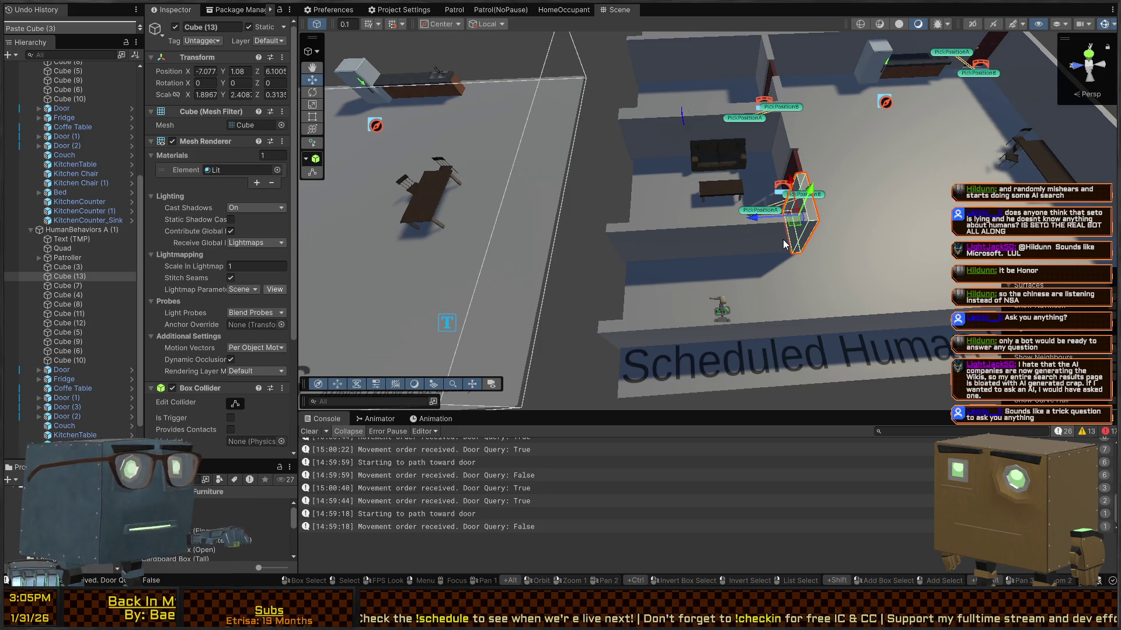
key("ctrl")
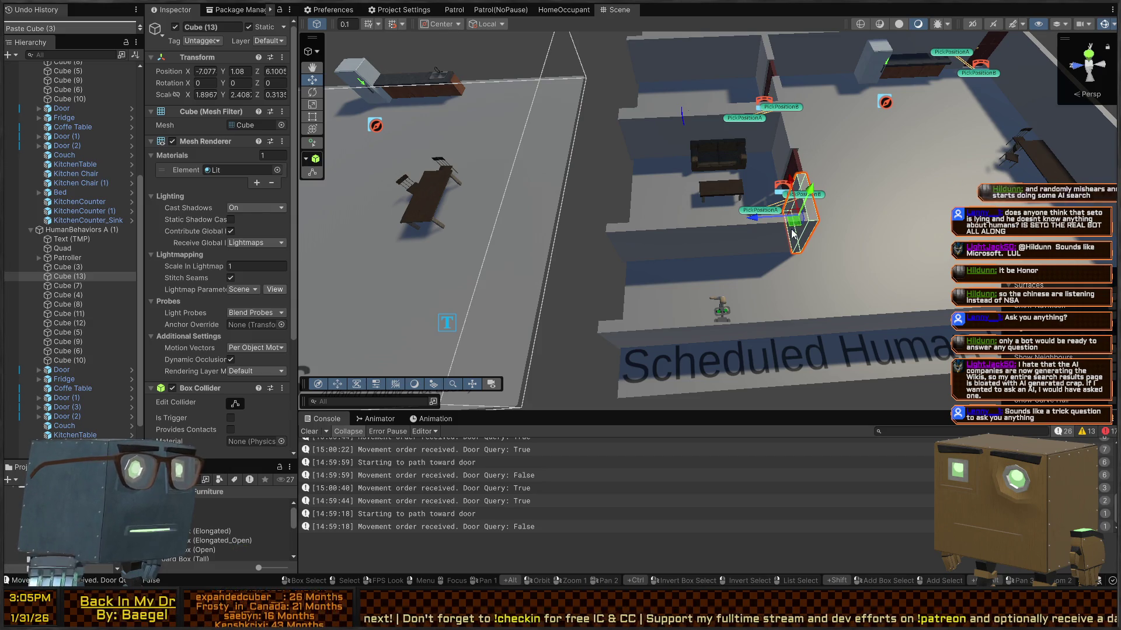
mouse_move(795, 224)
left_mouse_down()
mouse_move(613, 275)
mouse_move(613, 286)
left_mouse_up()
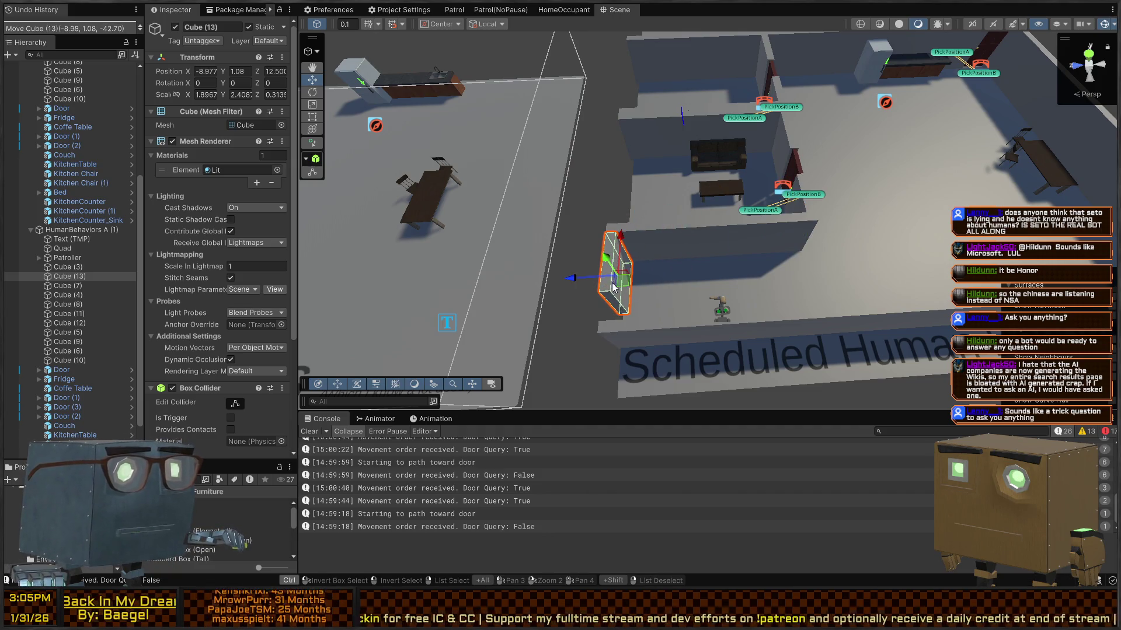
left_click_drag(772, 292, 649, 265)
key("w")
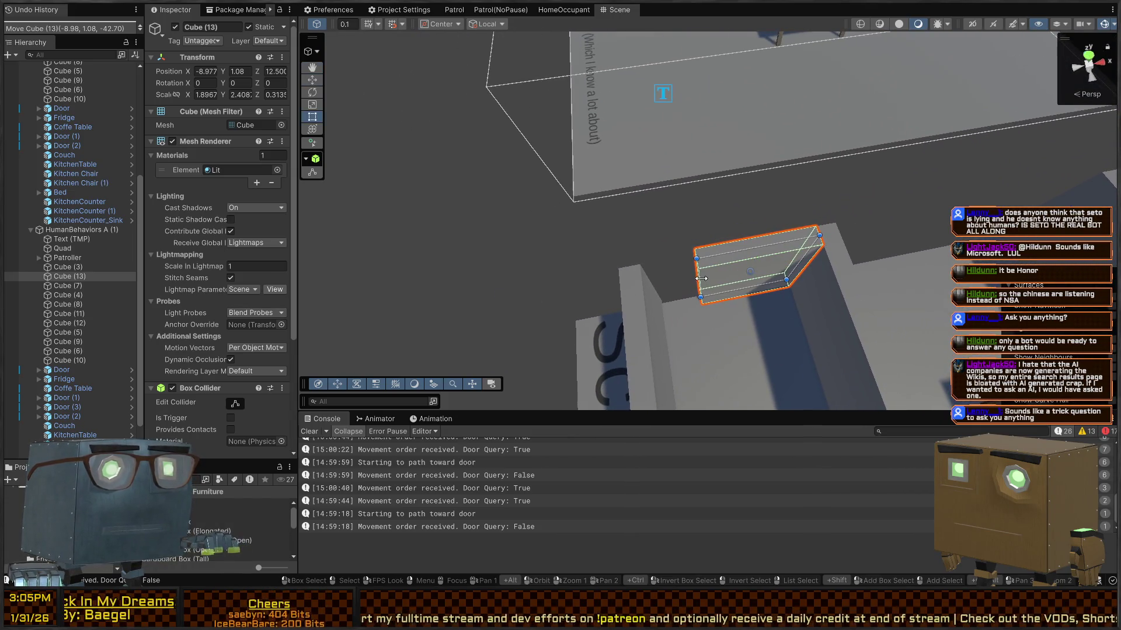
mouse_move(700, 278)
left_mouse_down()
mouse_move(591, 283)
mouse_move(671, 263)
mouse_move(727, 272)
mouse_move(717, 277)
mouse_move(895, 172)
mouse_move(740, 286)
left_mouse_up()
left_click(773, 251)
left_click(658, 305)
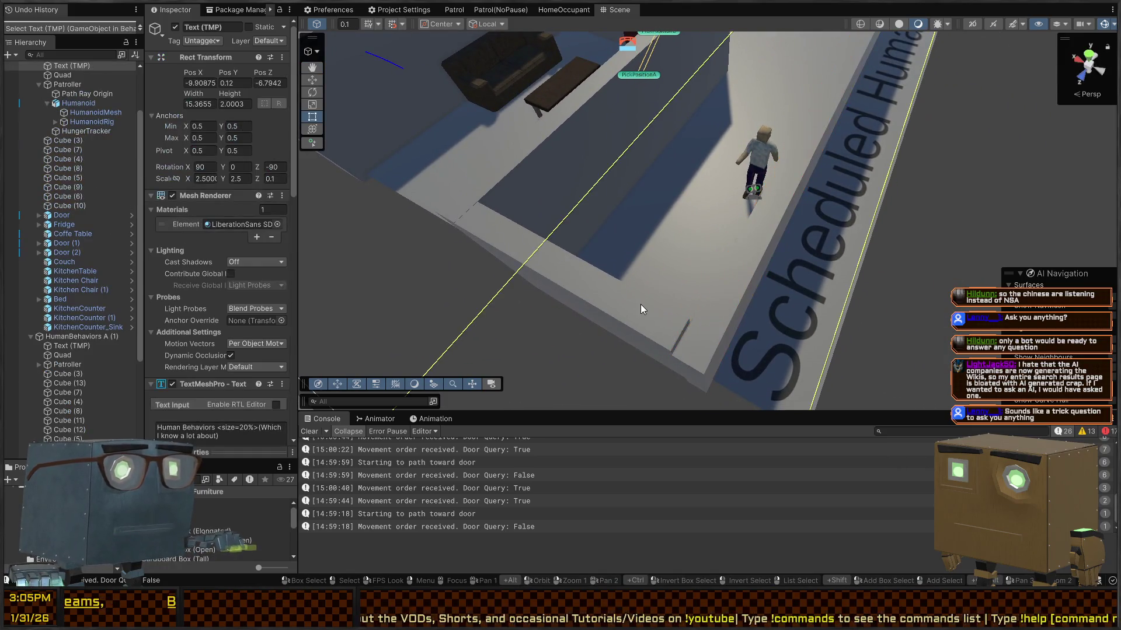
left_click_drag(681, 345, 685, 344)
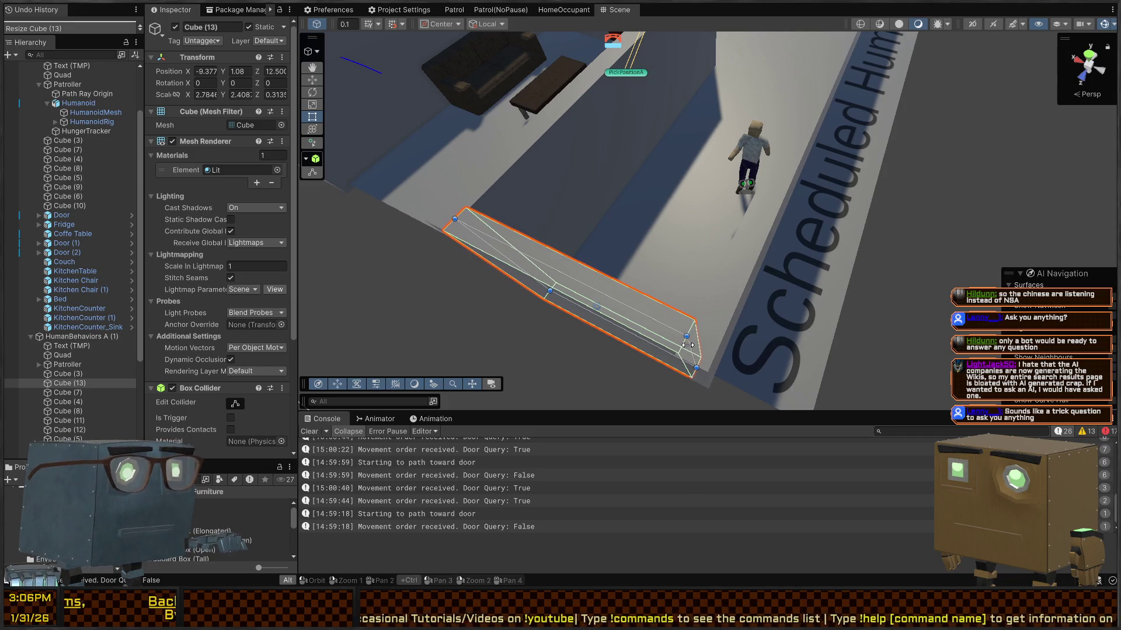
mouse_move(705, 233)
left_mouse_down()
mouse_move(809, 233)
mouse_move(637, 281)
mouse_move(681, 266)
mouse_move(668, 113)
left_mouse_up()
key("Delete")
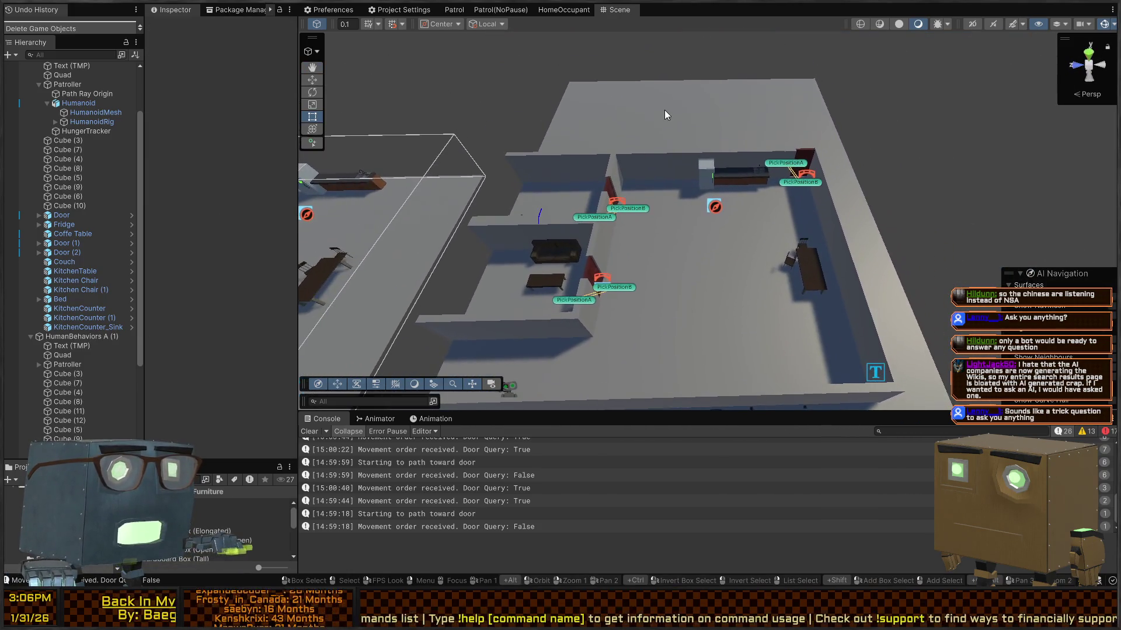
Step: Show HumanBehaviors A (1)'s NavMesh Surface settings and check its floor and label
left_click(542, 130)
scroll(237, 288, "down", 5)
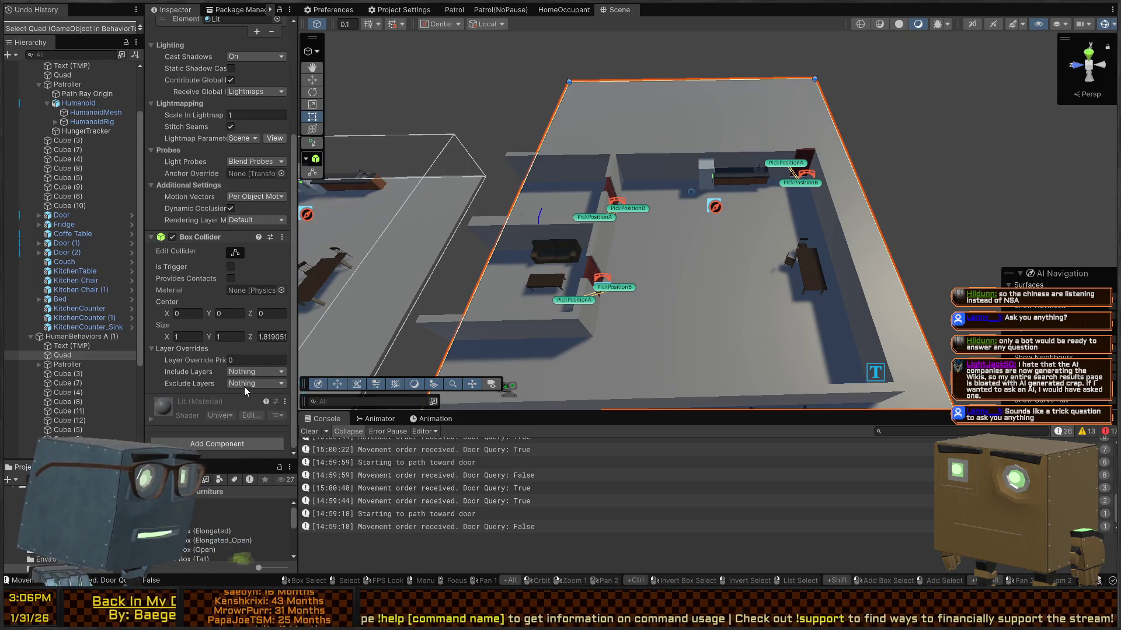
scroll(216, 281, "up", 5)
left_click(72, 336)
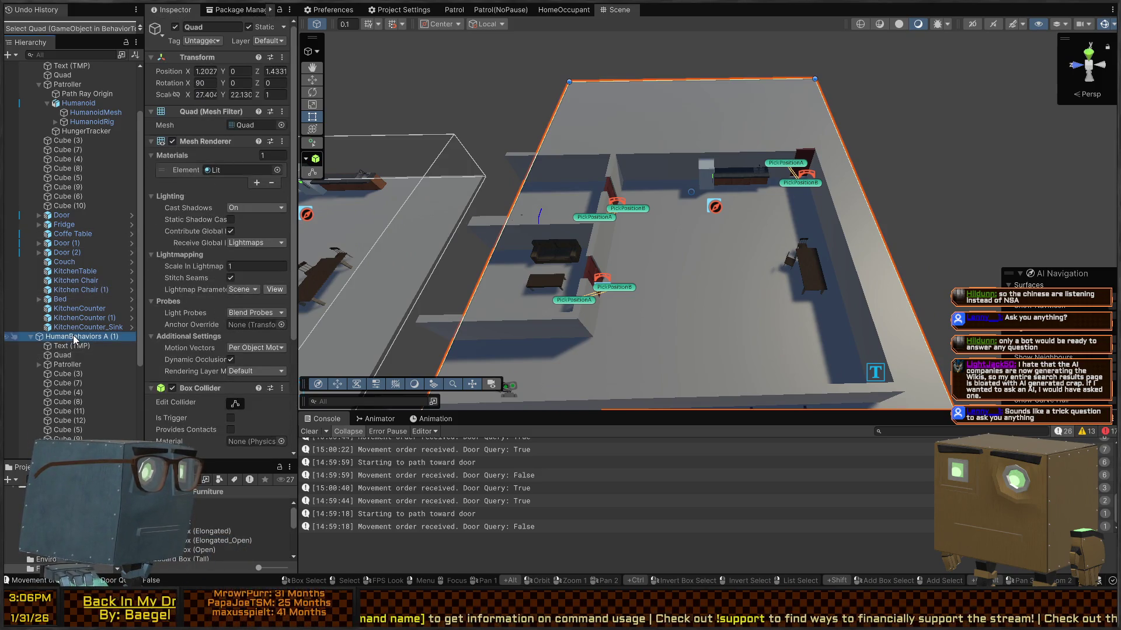
left_click(283, 384)
mouse_move(737, 249)
left_mouse_down()
mouse_move(559, 177)
mouse_move(397, 174)
left_mouse_up()
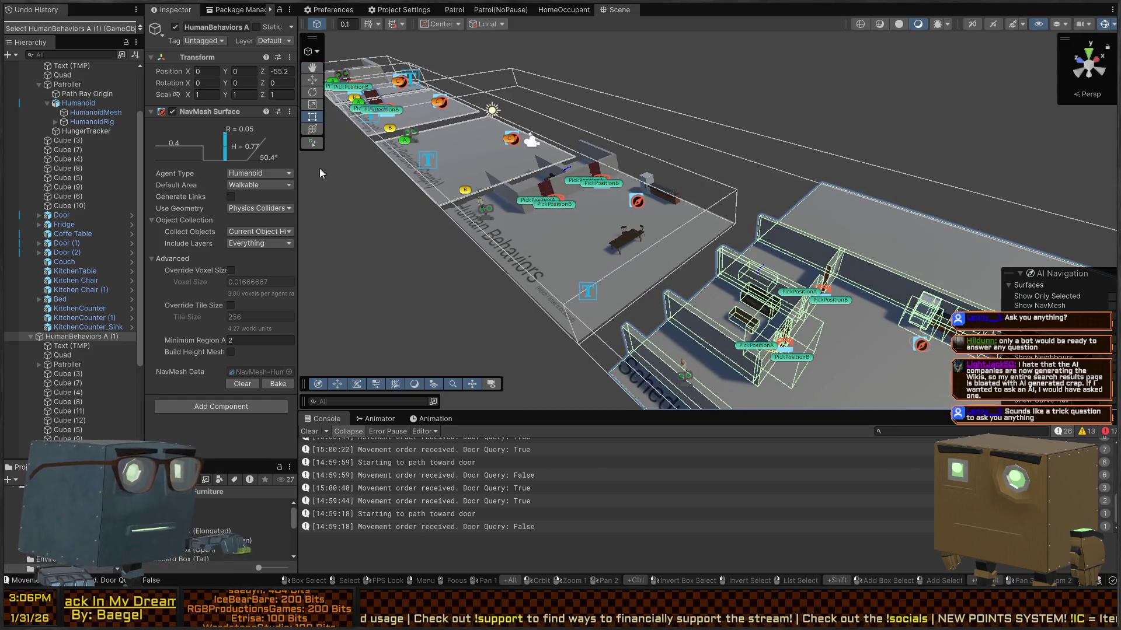
left_click(82, 353)
left_click(91, 347)
left_click(90, 339)
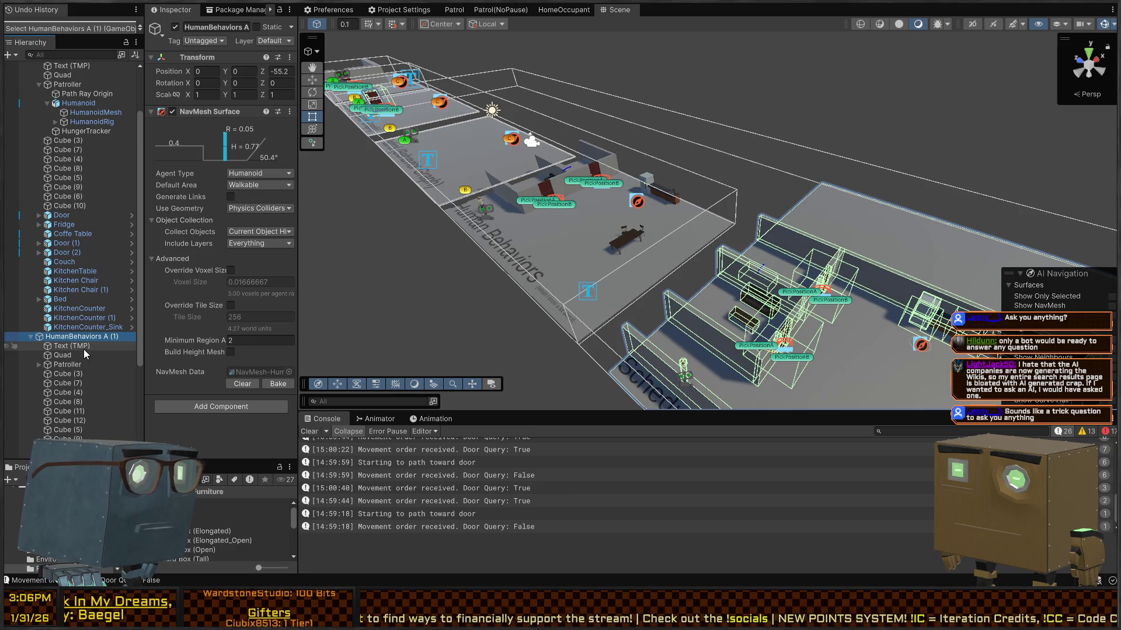
Step: Find the red Door in the copied room and delete it
mouse_move(761, 268)
left_mouse_down()
mouse_move(537, 238)
mouse_move(717, 258)
left_mouse_up()
key("w")
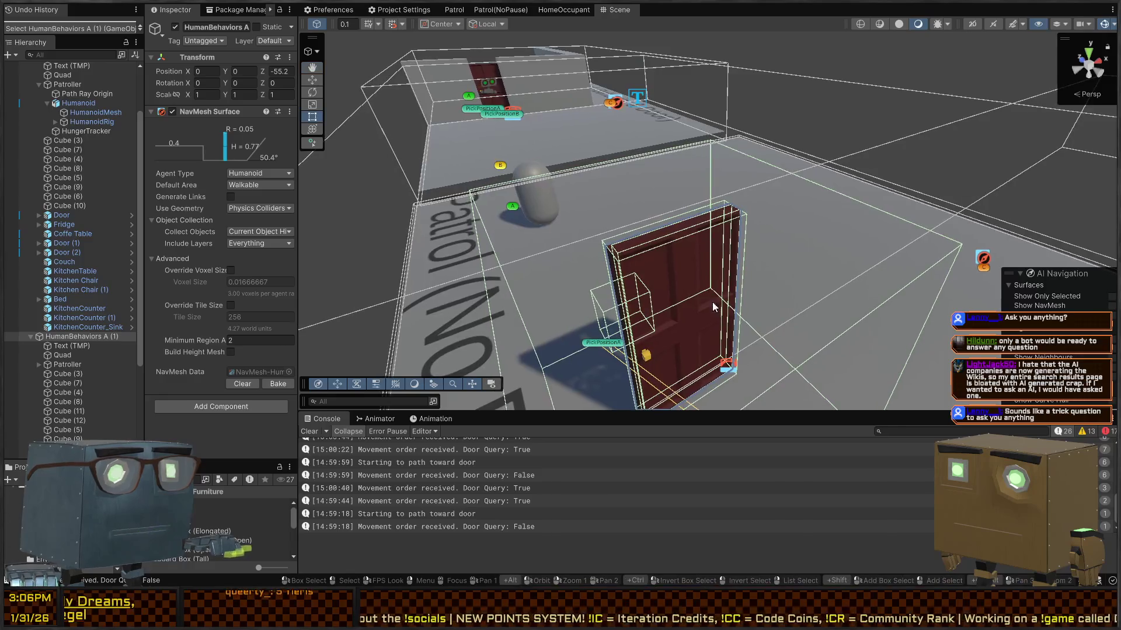
left_click(698, 318)
left_click(688, 314)
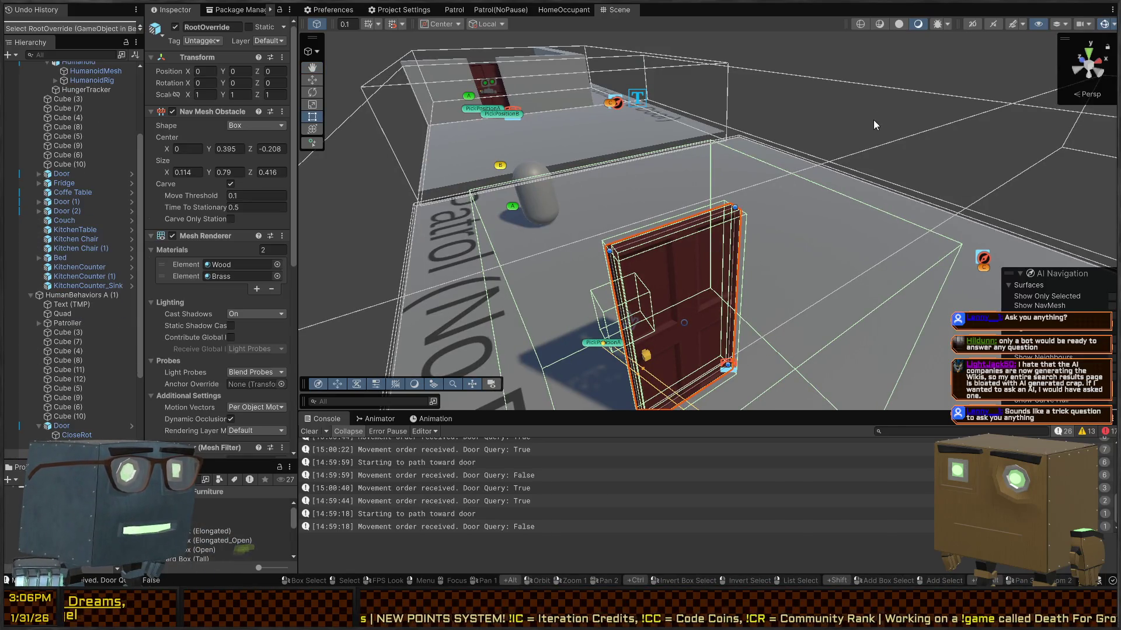
left_click_drag(731, 136, 467, 263)
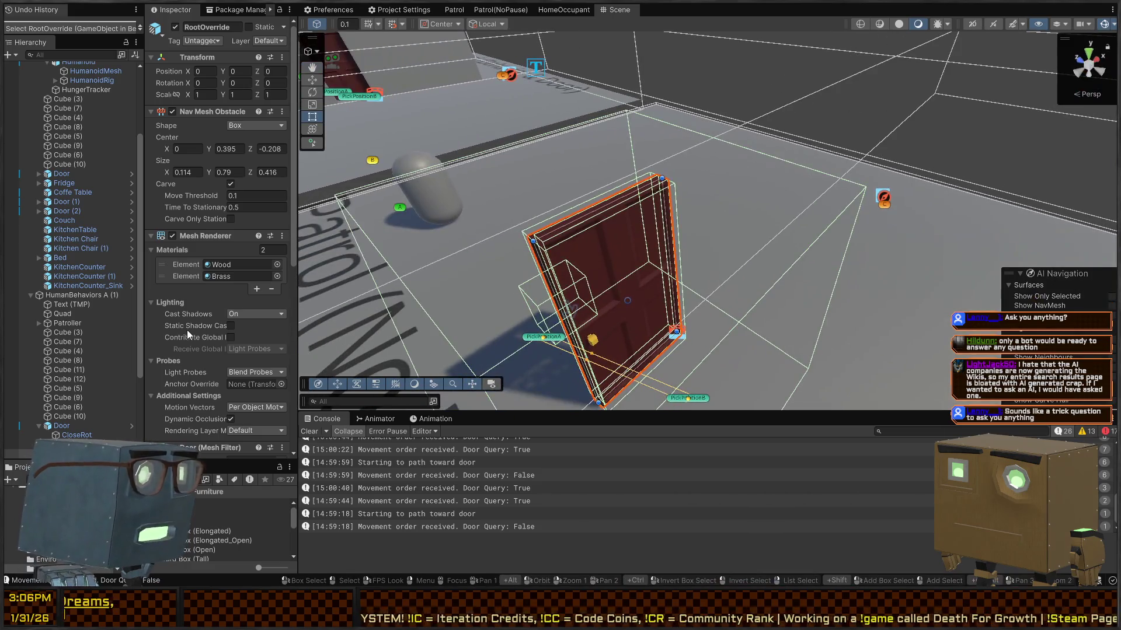
left_click(69, 430)
key("Delete")
mouse_move(623, 270)
left_mouse_down()
mouse_move(641, 173)
mouse_move(946, 204)
mouse_move(828, 80)
mouse_move(525, 175)
left_mouse_up()
key("z")
Step: Review HumanBehaviors A (1)'s rebaked navigation mesh and frame its floor Quad
mouse_move(584, 204)
left_mouse_down()
mouse_move(838, 190)
mouse_move(811, 209)
left_mouse_up()
left_click(802, 209)
left_click(87, 296)
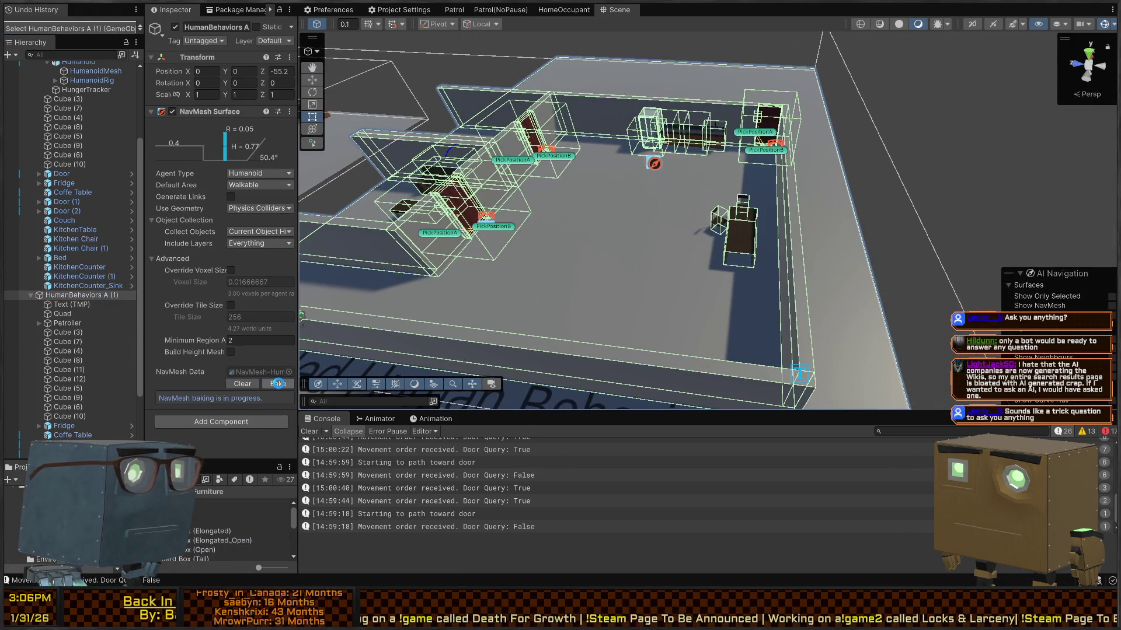
mouse_move(560, 193)
left_mouse_down()
mouse_move(533, 190)
mouse_move(619, 199)
mouse_move(754, 253)
left_mouse_up()
left_click(632, 202)
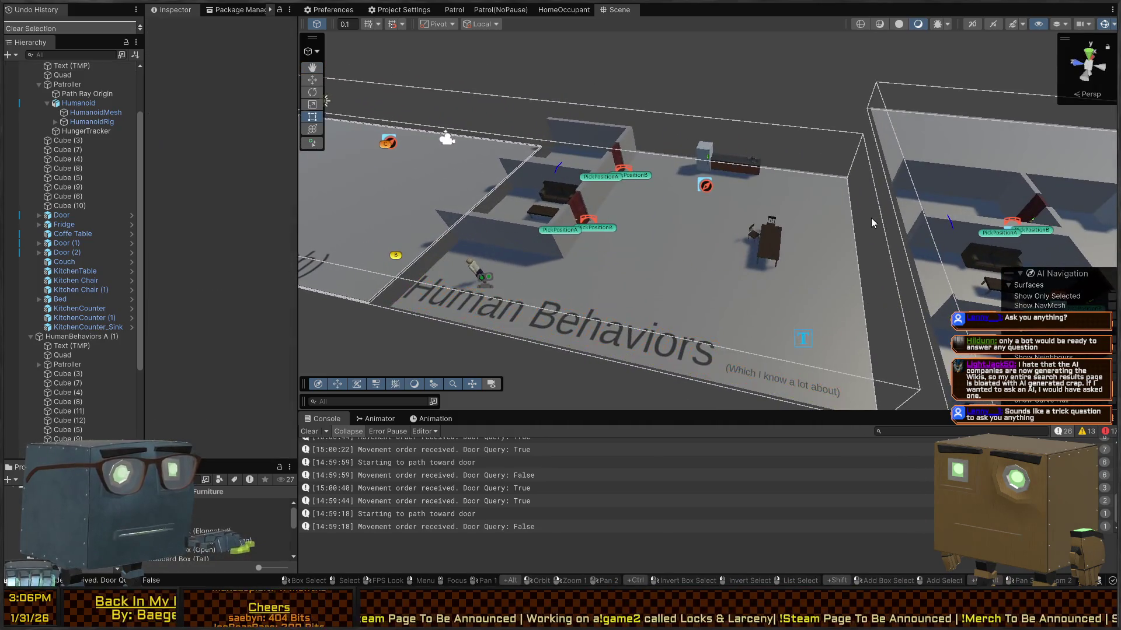
left_click(835, 214)
key("f")
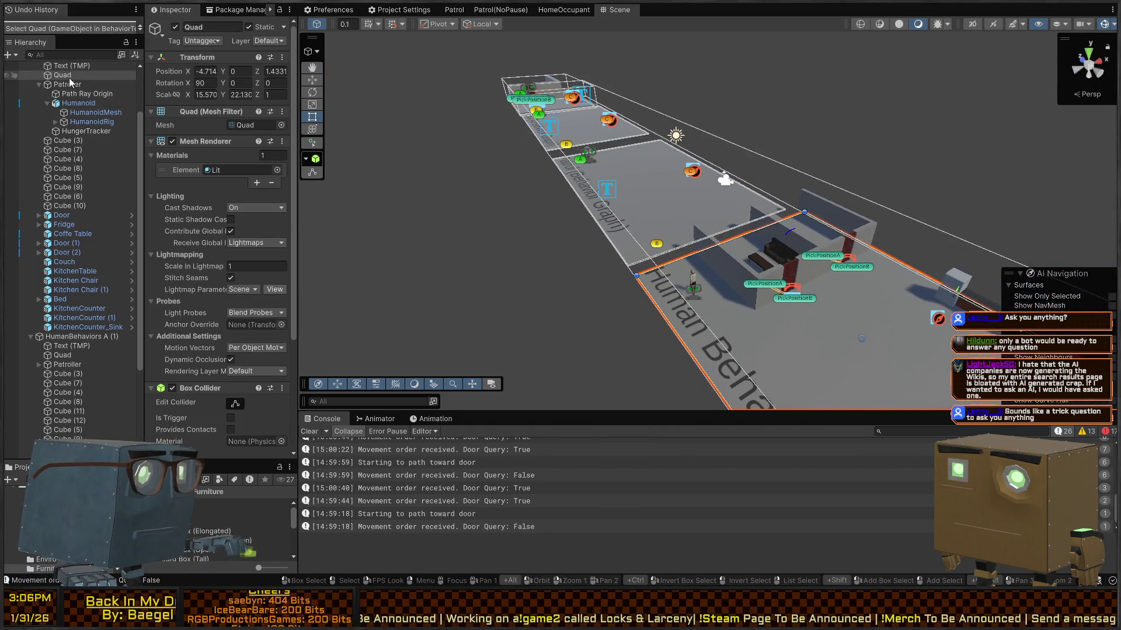
Step: Inspect the Door and the GameObjects' NavMesh surfaces in the original HumanBehaviors A room
scroll(62, 86, "up", 3)
left_click(61, 123)
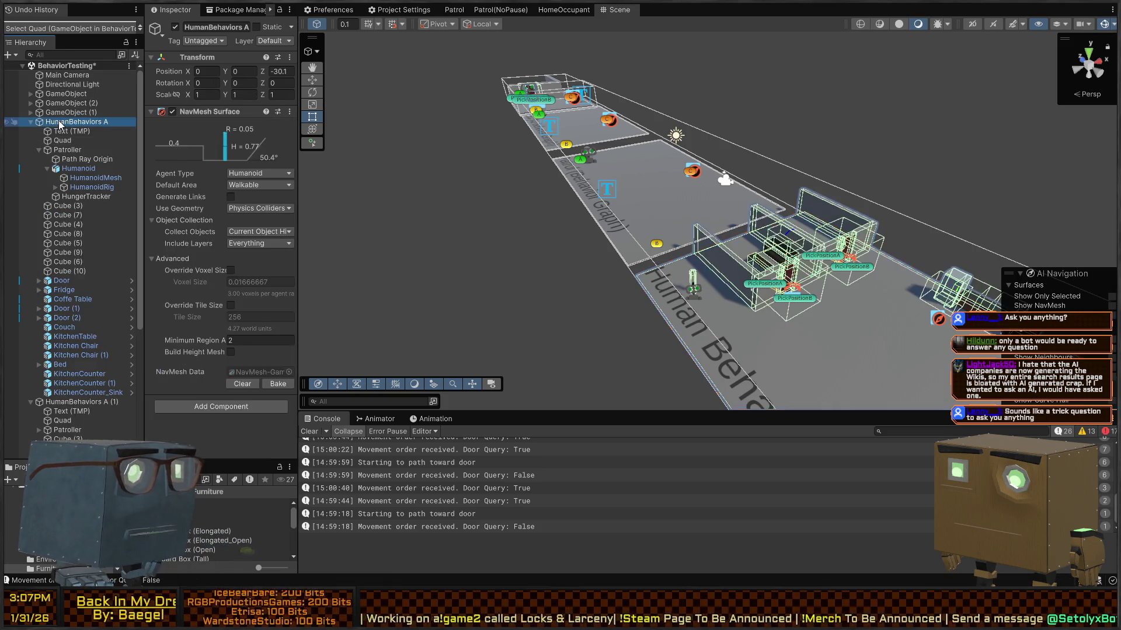
mouse_move(625, 159)
left_mouse_down()
mouse_move(545, 125)
mouse_move(515, 140)
mouse_move(590, 165)
mouse_move(566, 169)
mouse_move(607, 186)
mouse_move(747, 199)
left_mouse_up()
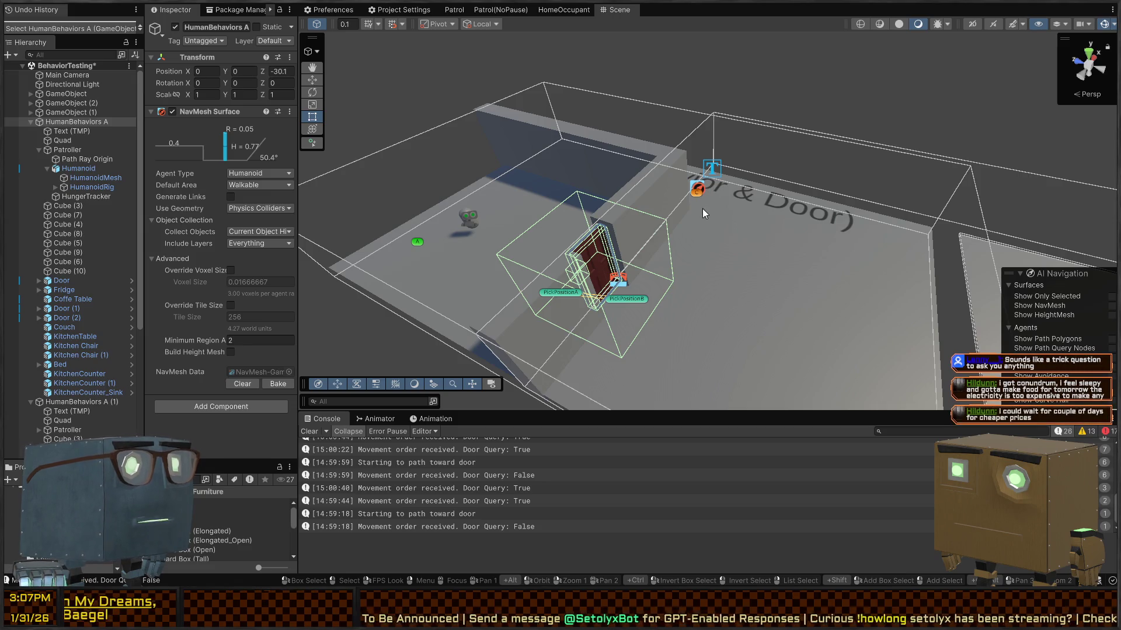
mouse_move(774, 165)
left_mouse_down()
mouse_move(753, 199)
mouse_move(788, 187)
left_mouse_up()
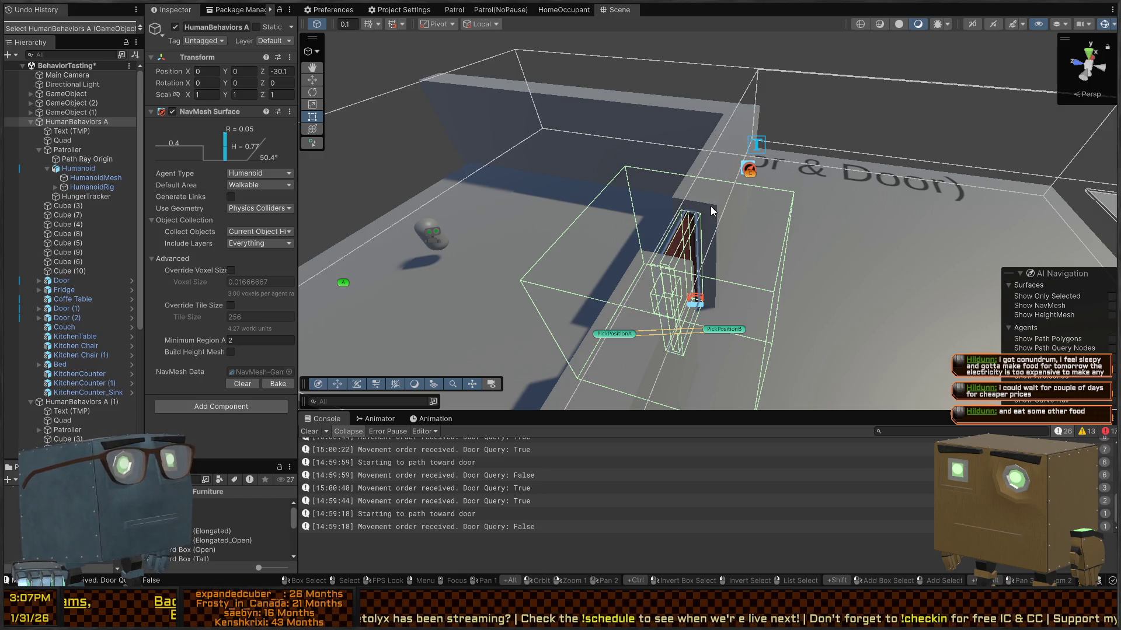
mouse_move(672, 252)
left_mouse_down()
mouse_move(750, 308)
mouse_move(569, 259)
left_mouse_up()
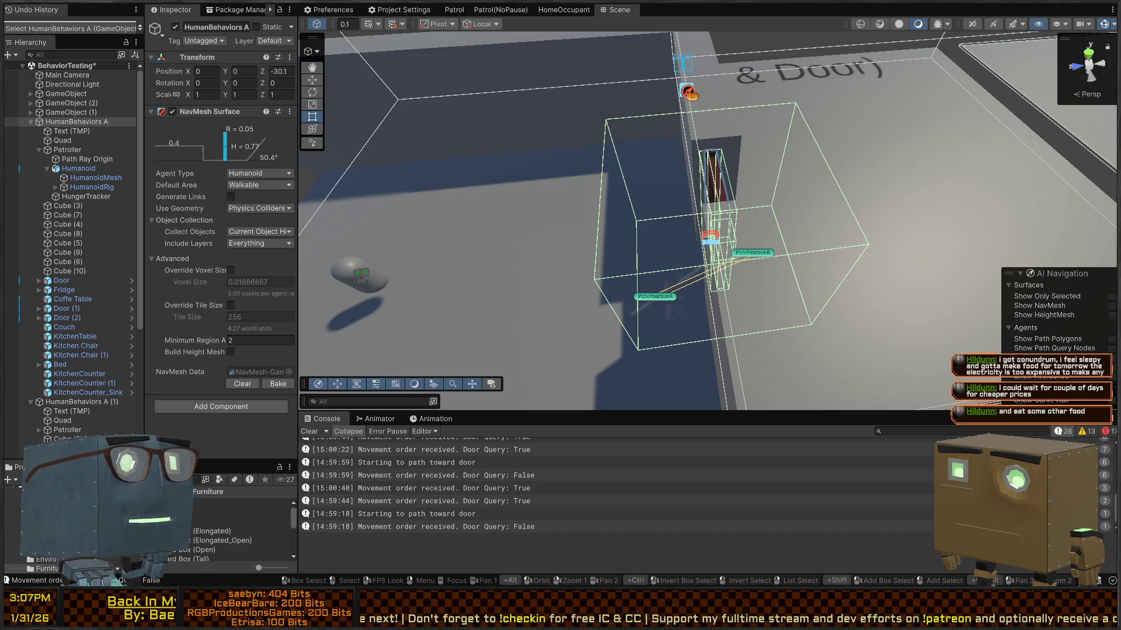
left_click_drag(607, 122, 618, 96)
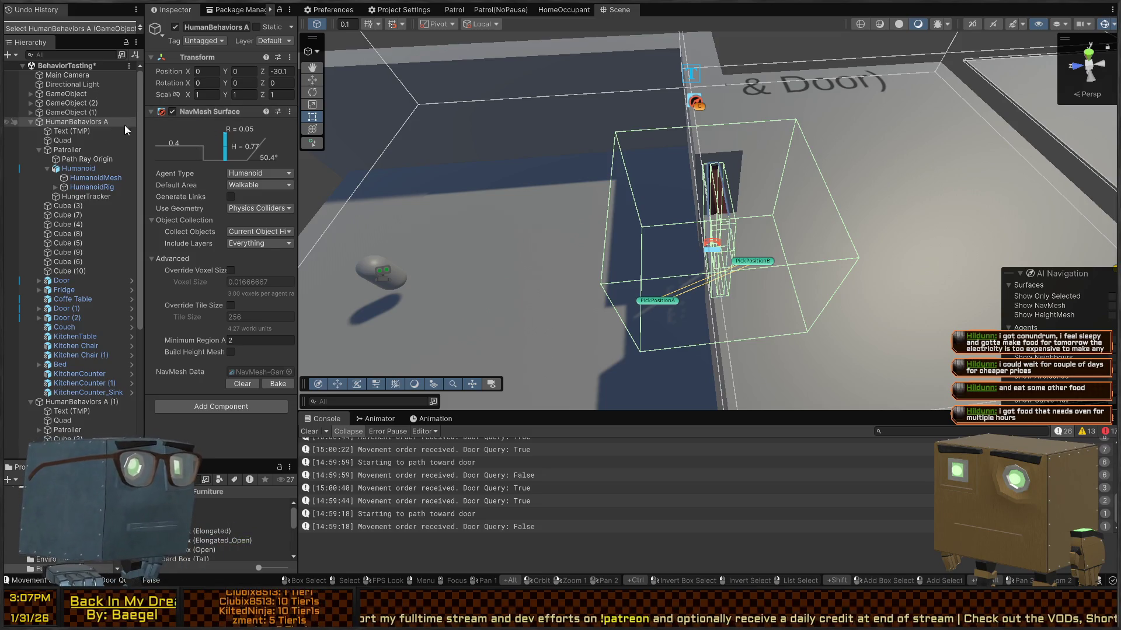
left_click(725, 211)
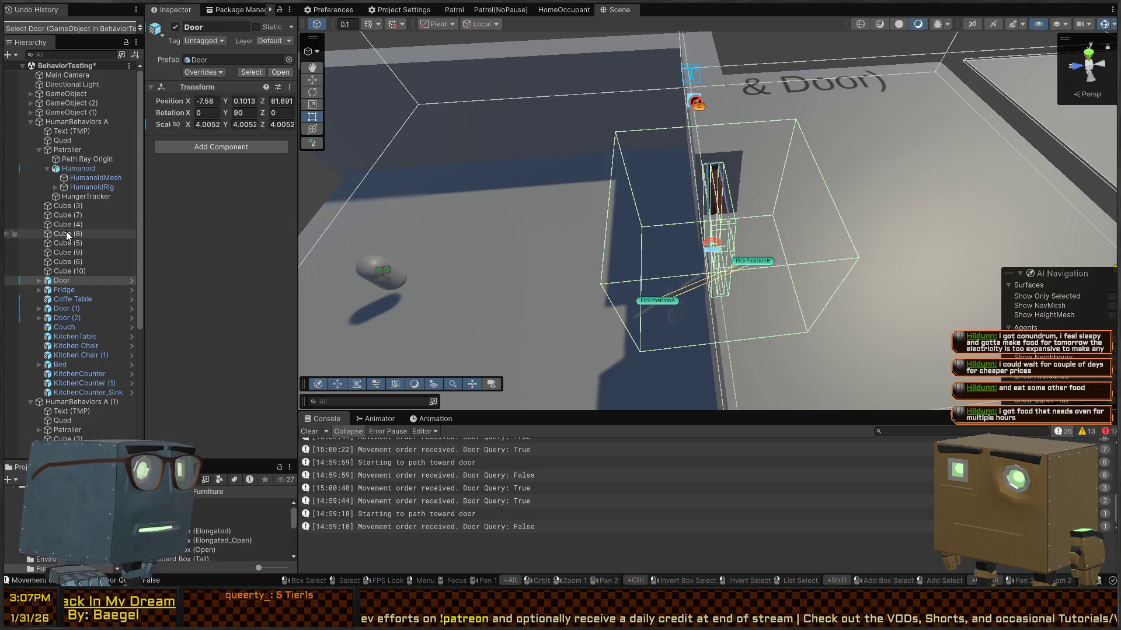
left_click(65, 94)
left_click(66, 105)
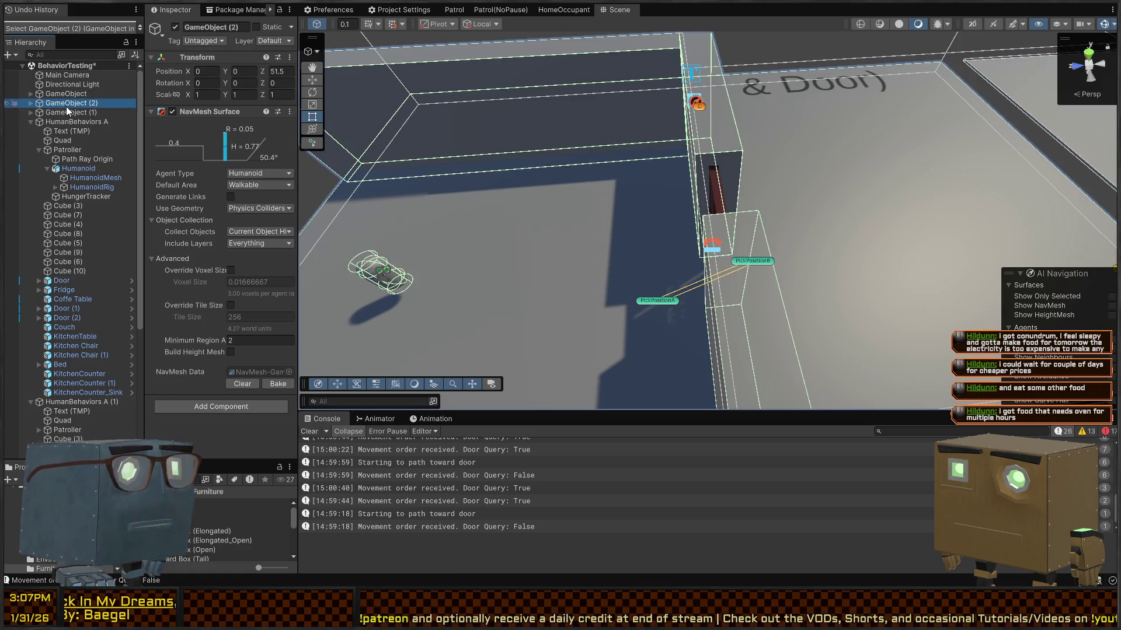
left_click(718, 200)
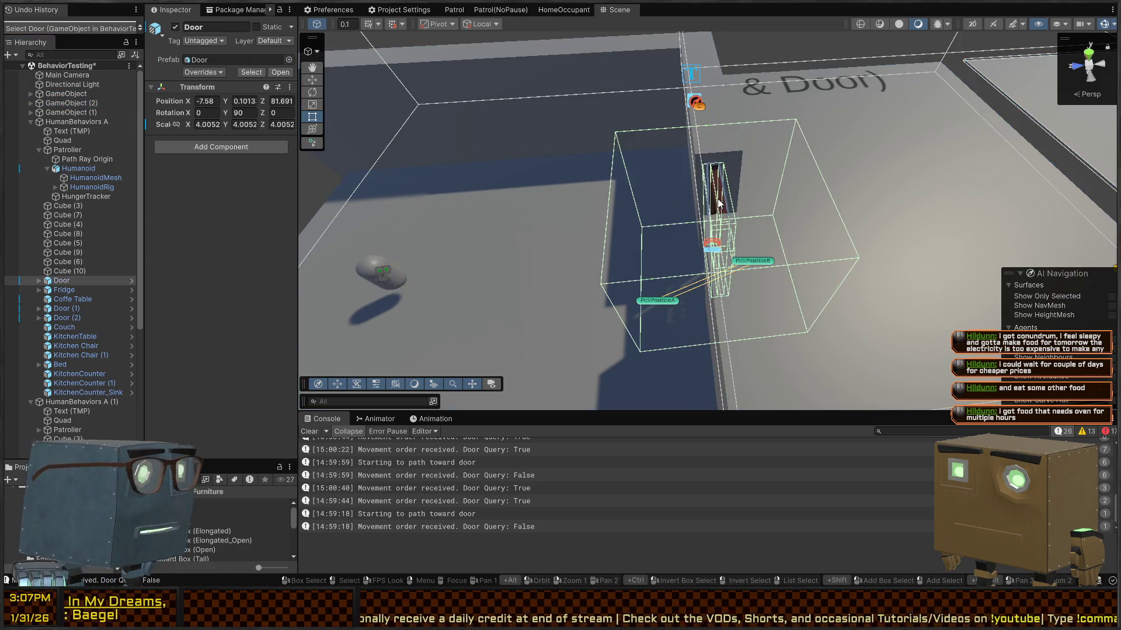
left_click(78, 96)
left_click(77, 104)
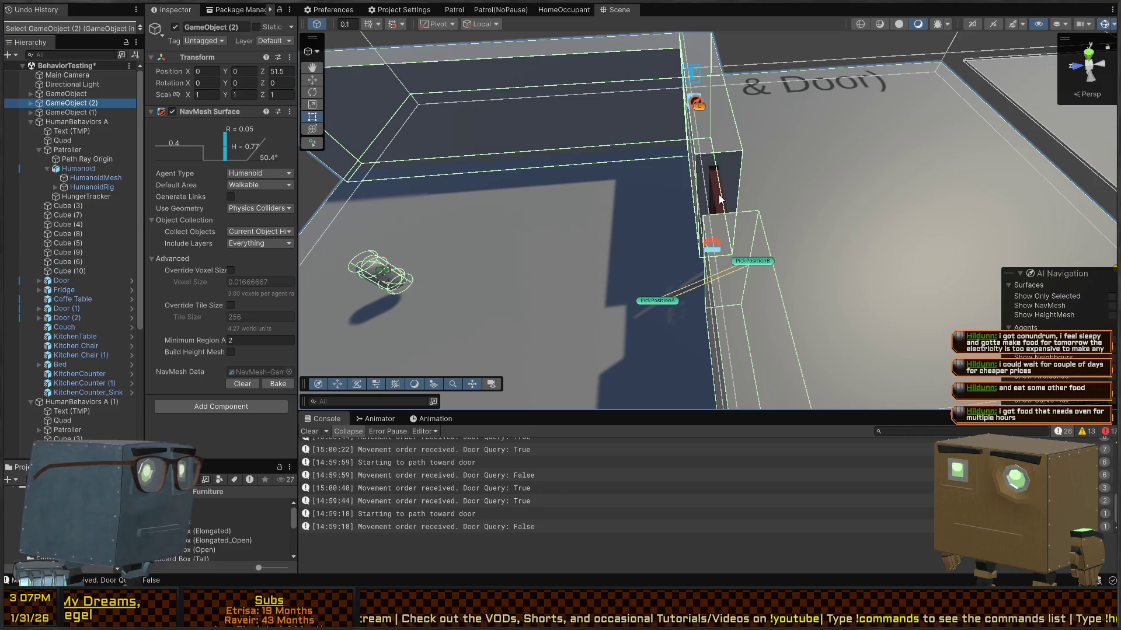
left_click(719, 195)
Step: Drag the Door out of HumanBehaviors A in the Hierarchy and rebake that group's NavMesh
mouse_move(74, 269)
left_mouse_down()
mouse_move(65, 100)
mouse_move(68, 110)
left_mouse_up()
left_click(73, 122)
left_click(278, 383)
scroll(834, 157, "down", 5)
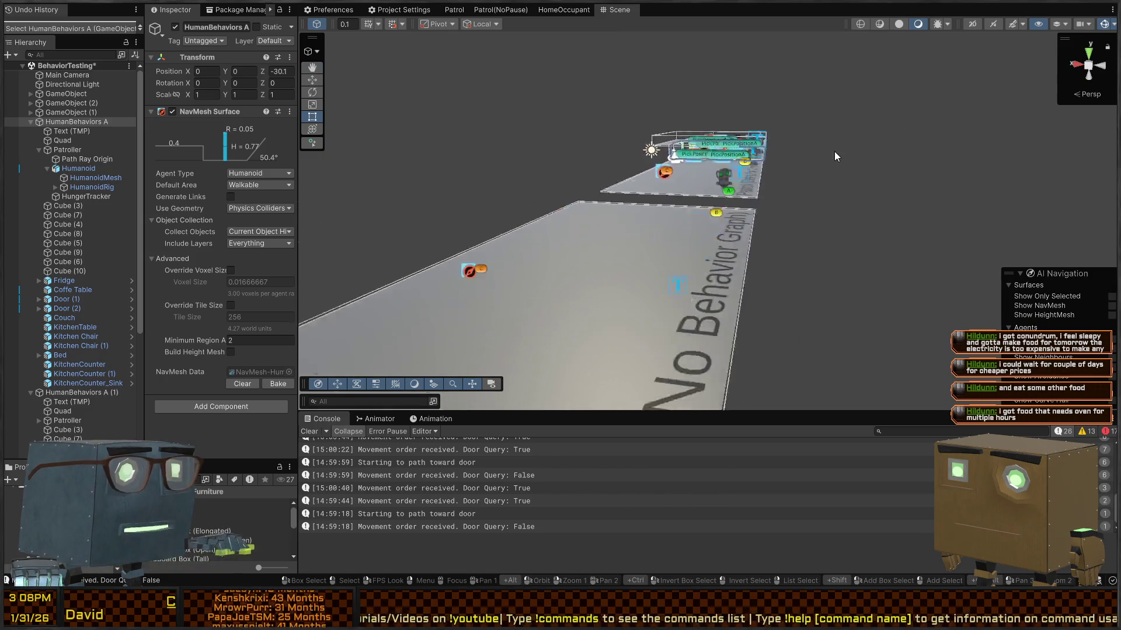
scroll(835, 151, "up", 5)
left_click_drag(838, 166, 455, 252)
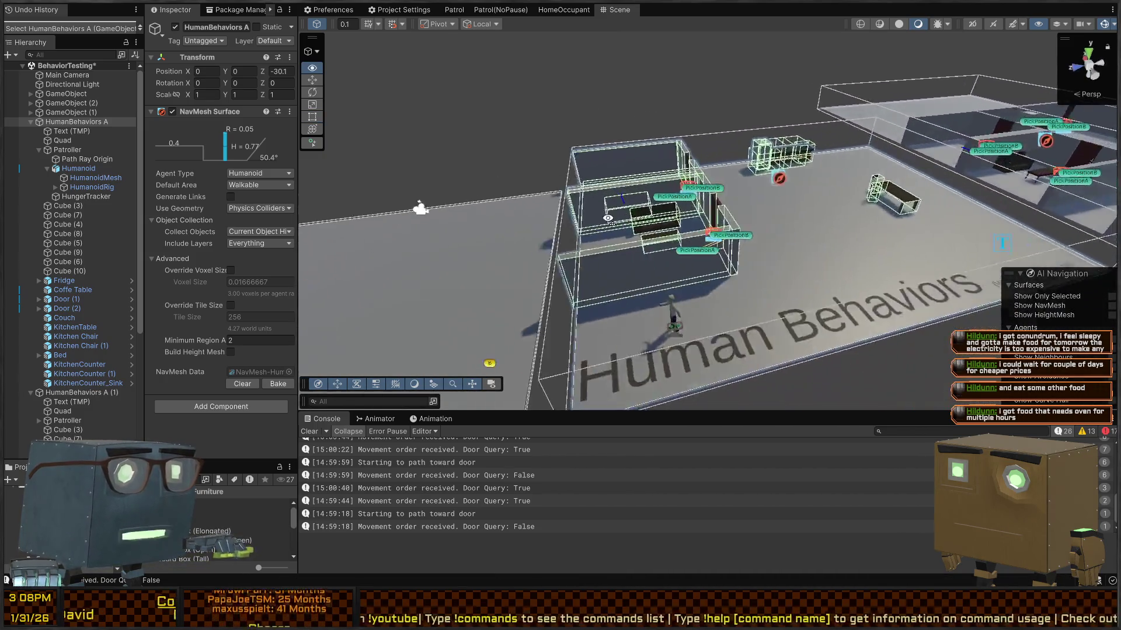
left_click(629, 206)
scroll(625, 213, "up", 3)
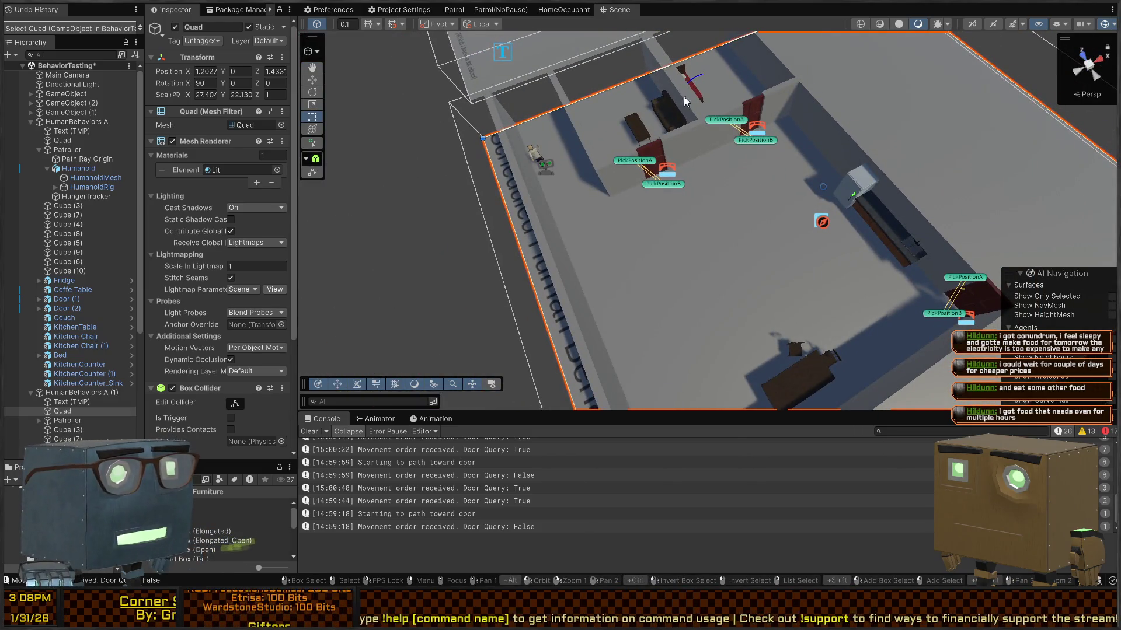
Step: Select the Patroller, scroll to its Behavior Agent with the HomeOccupant graph, and widen the inspector
left_click(547, 170)
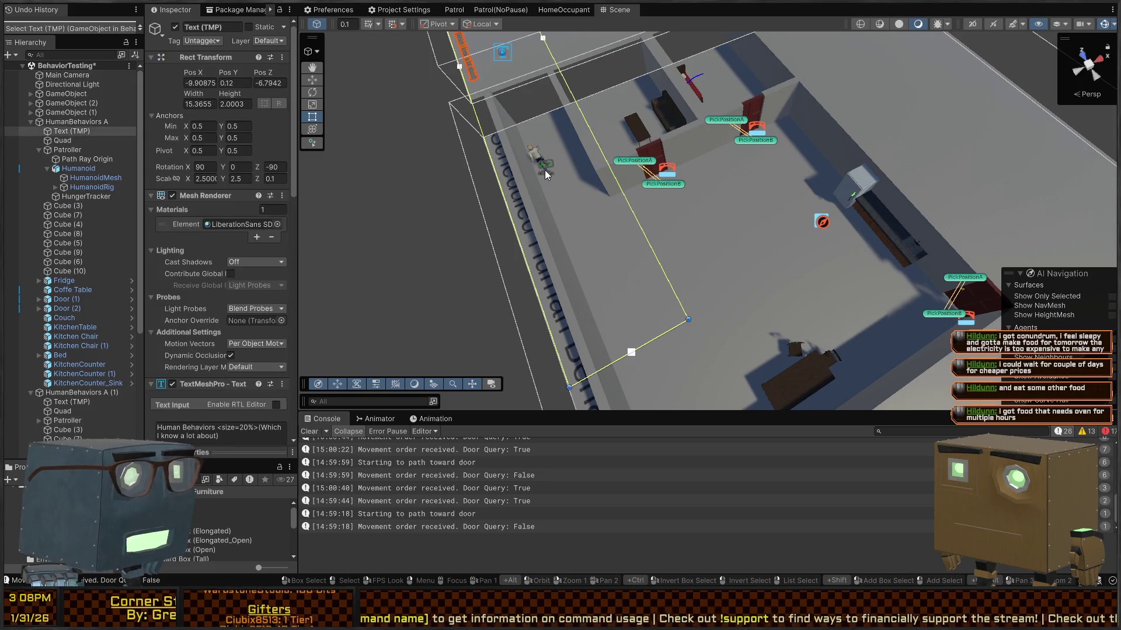
left_click(544, 167)
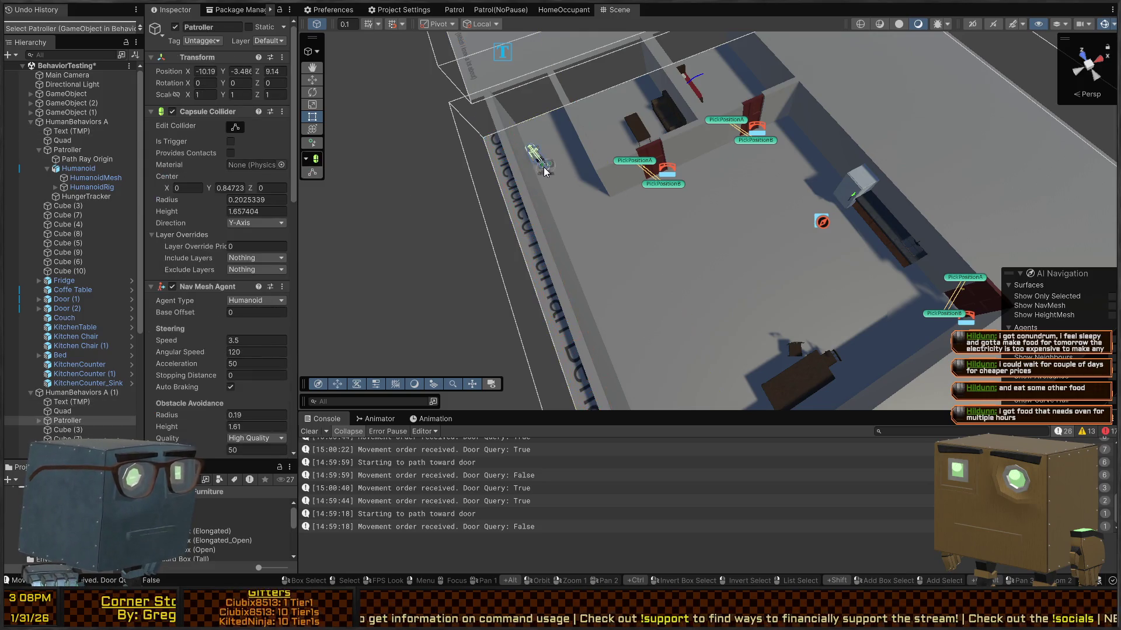
scroll(260, 293, "down", 3)
scroll(184, 274, "down", 12)
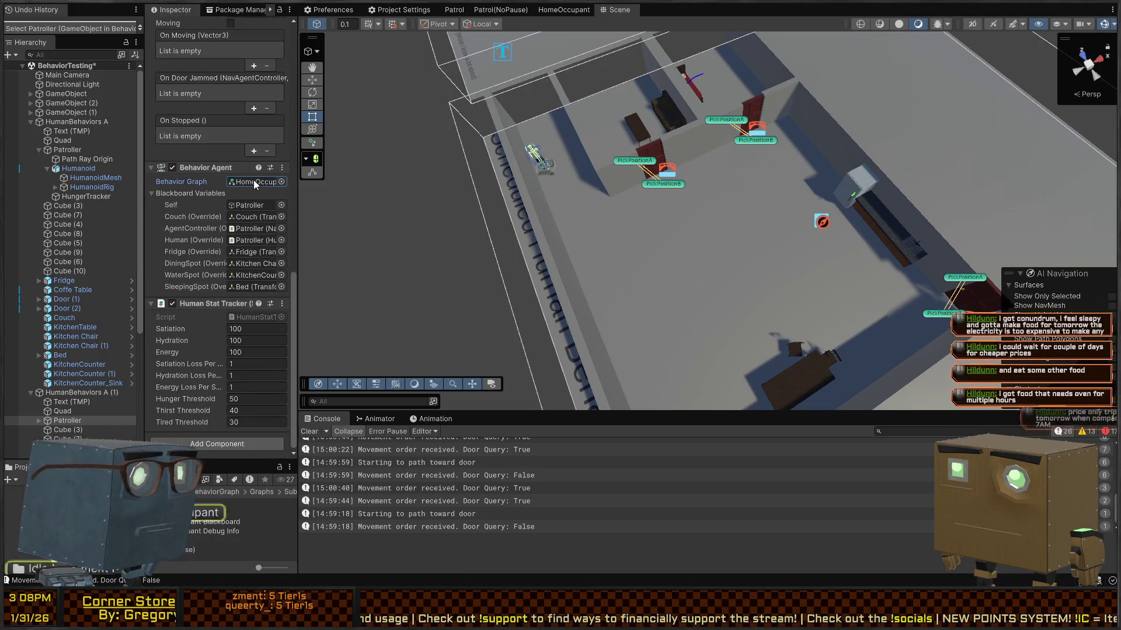
left_click_drag(298, 194, 445, 197)
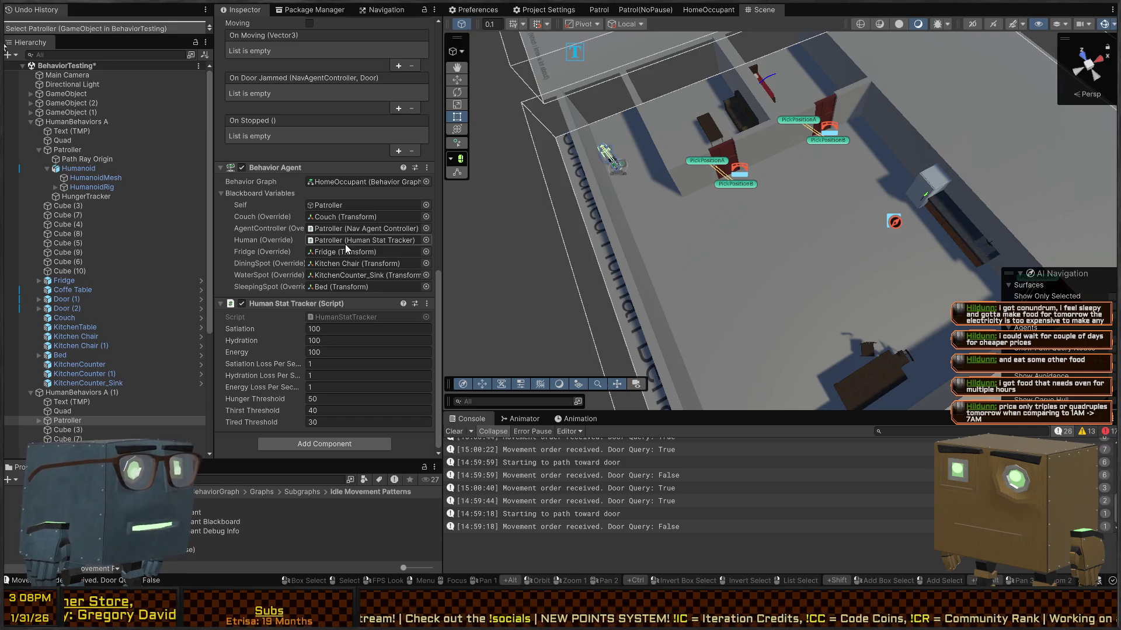
mouse_move(957, 175)
left_mouse_down()
mouse_move(983, 161)
mouse_move(844, 168)
mouse_move(912, 124)
mouse_move(1064, 196)
mouse_move(750, 244)
mouse_move(732, 209)
mouse_move(749, 224)
left_mouse_up()
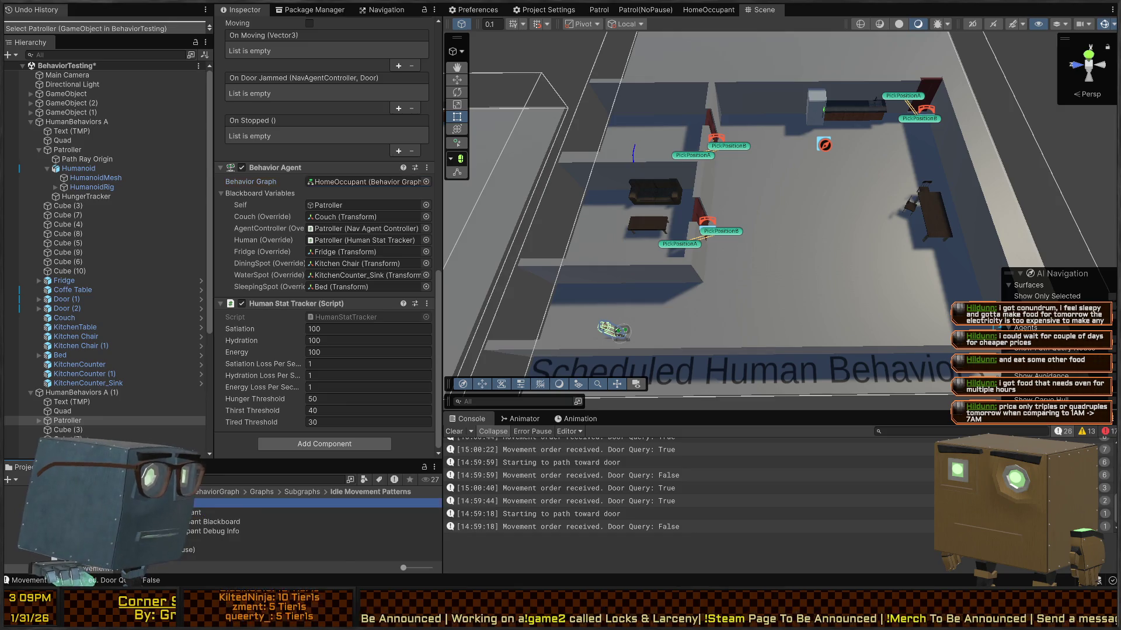
left_click(239, 538)
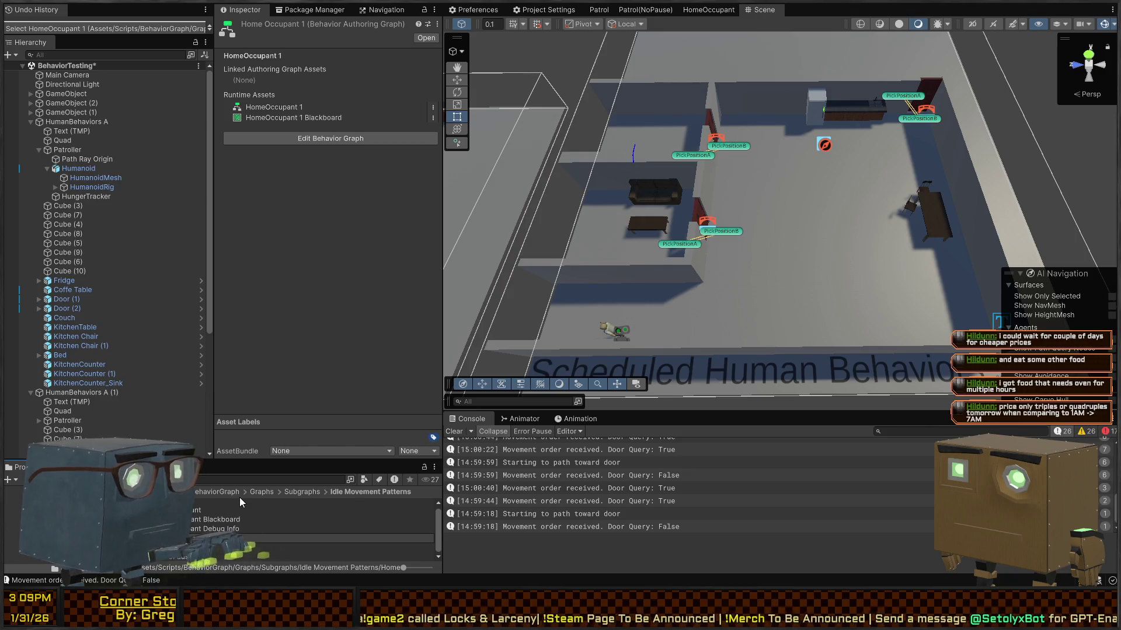
Step: Rename the copied graph asset HomeOccupant_Customizable and open it in the behavior graph editor
type("PatrollingHomeOccupant")
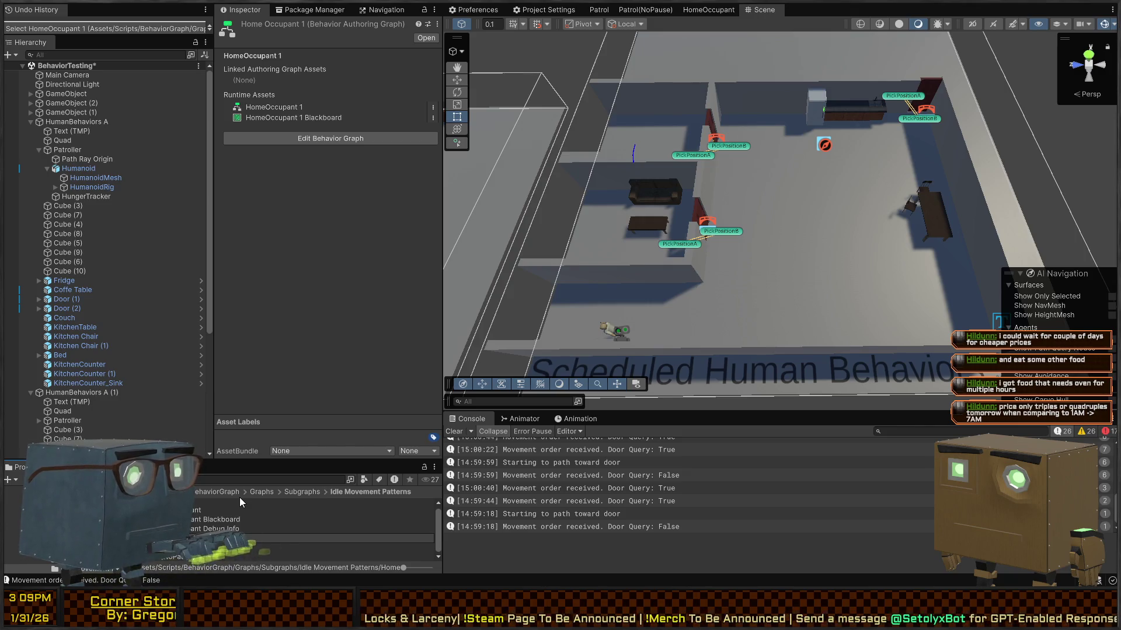
key("Return")
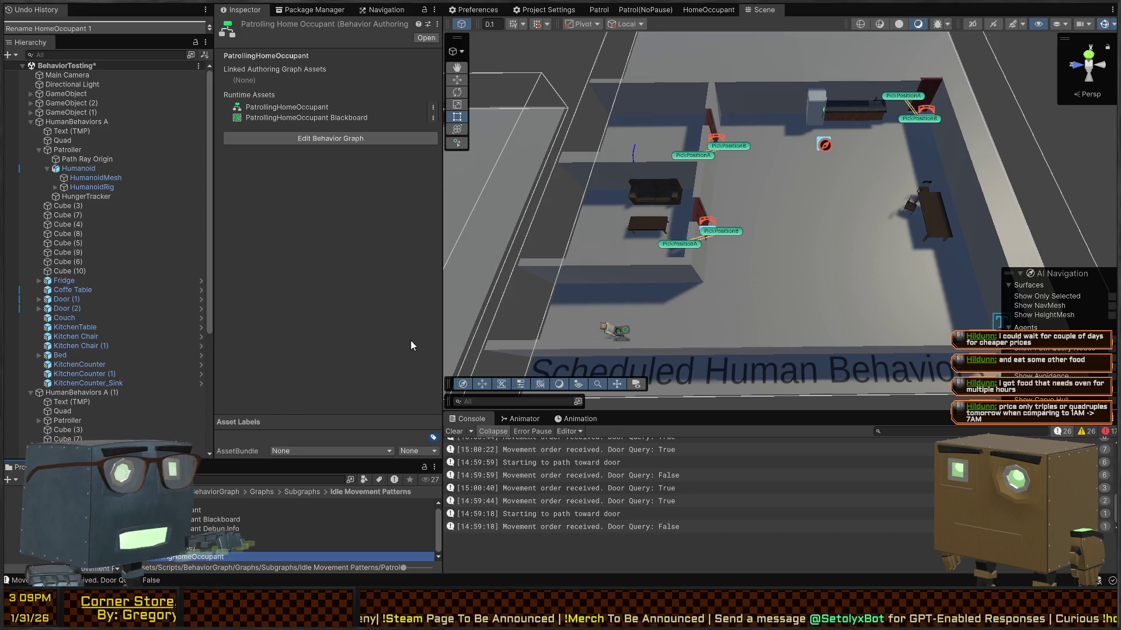
left_click(426, 38)
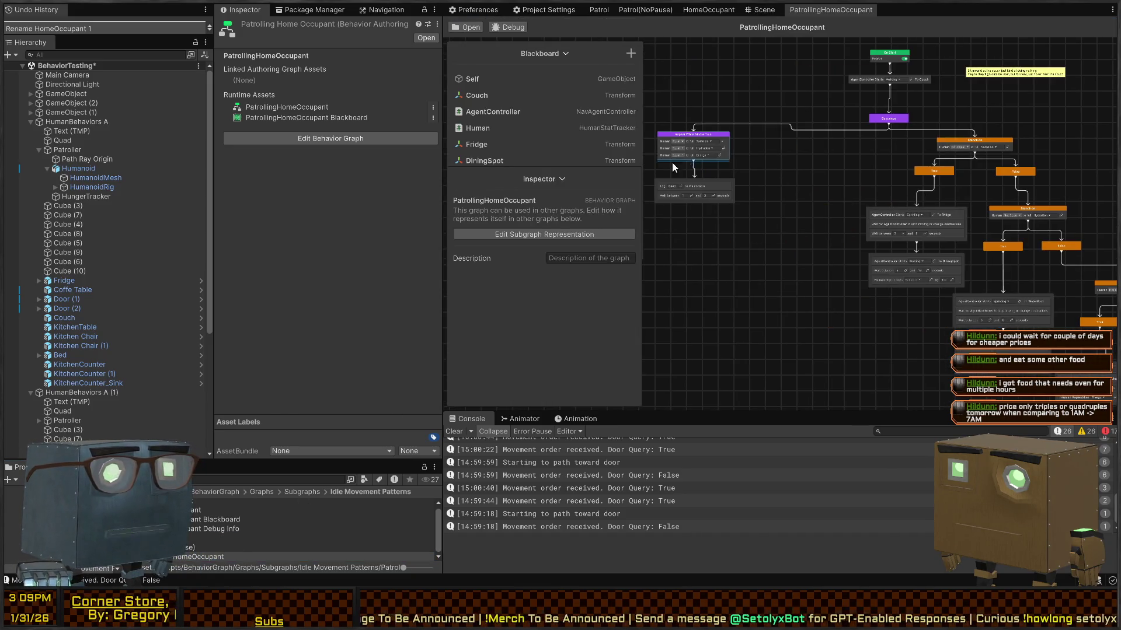
scroll(671, 162, "up", 5)
left_click(781, 187)
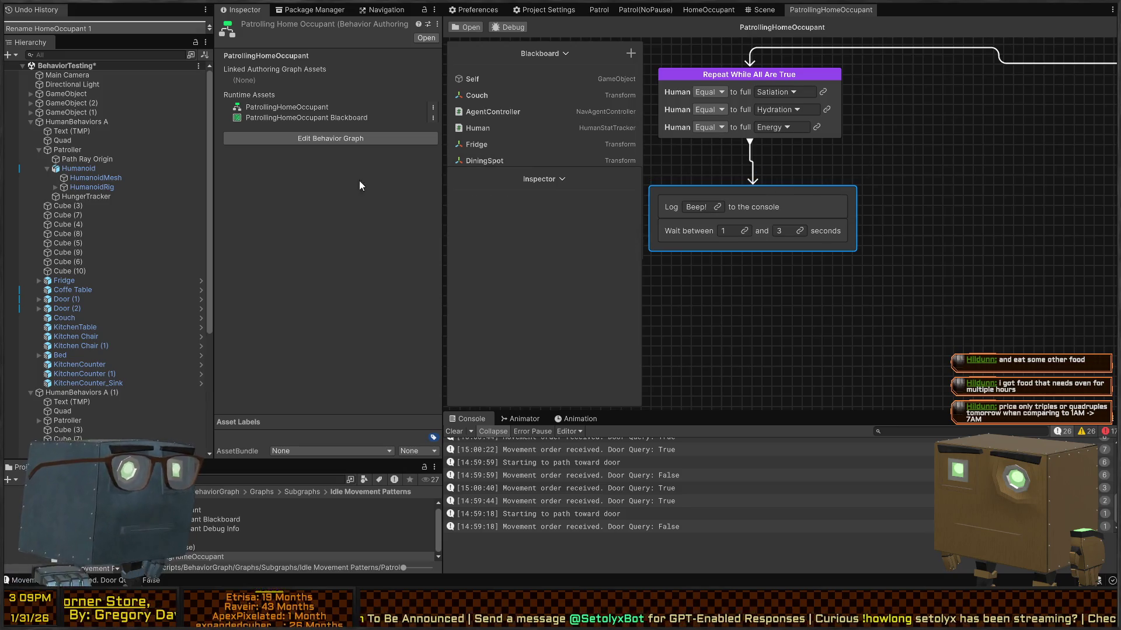
left_click(170, 556)
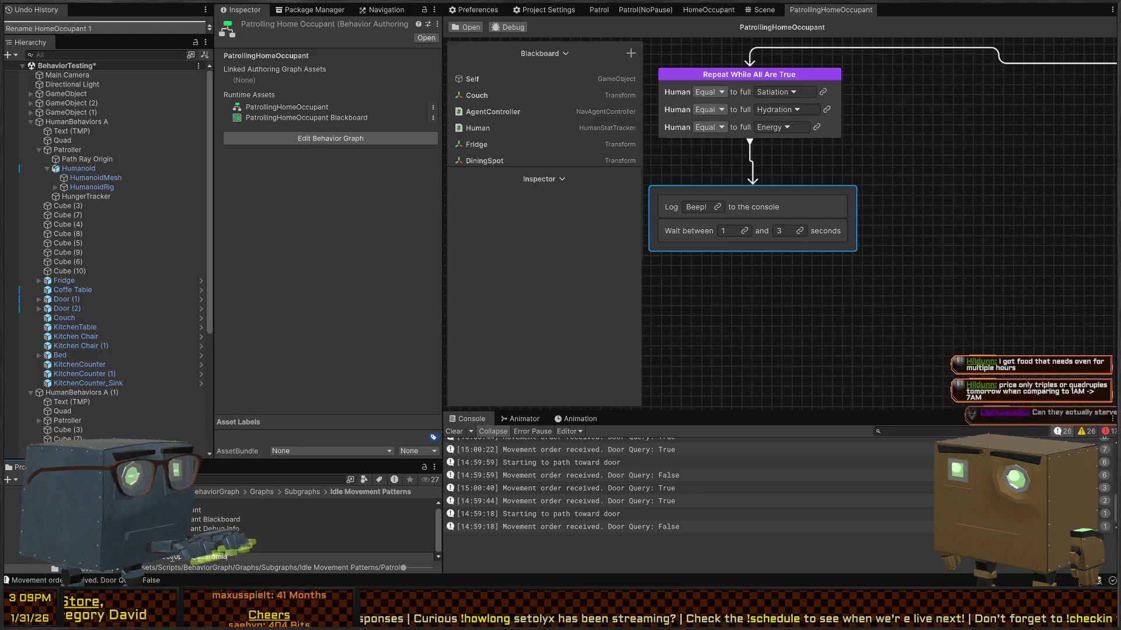
type("_Customizable")
key("Return")
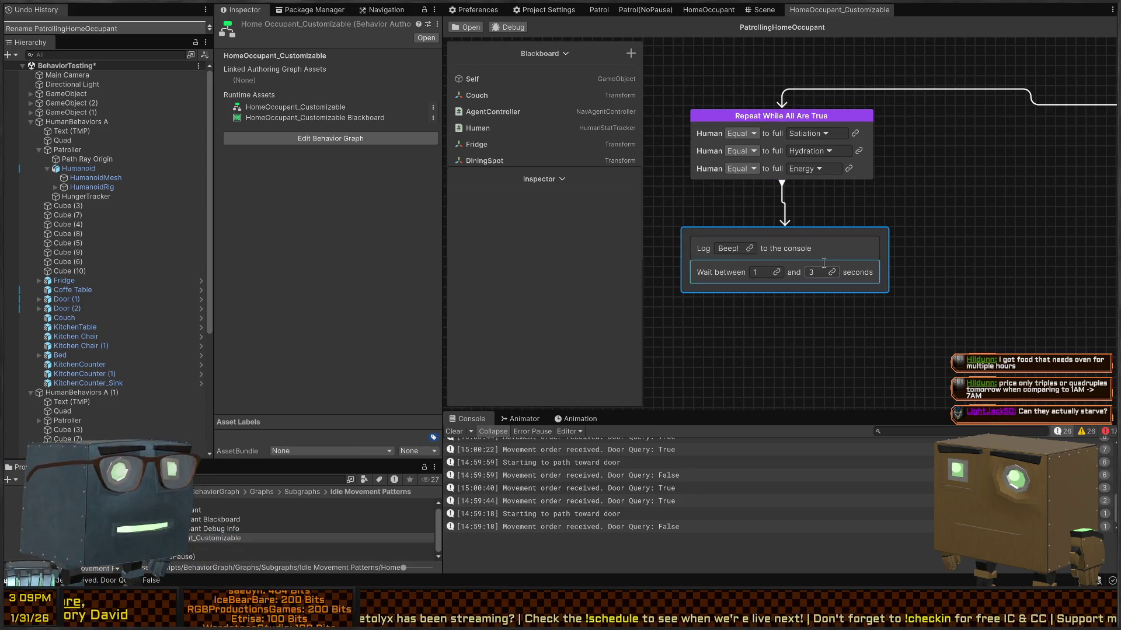
Step: Delete the Beep log node and the 1–3 second Wait node under Repeat While All Are True
left_click(890, 219)
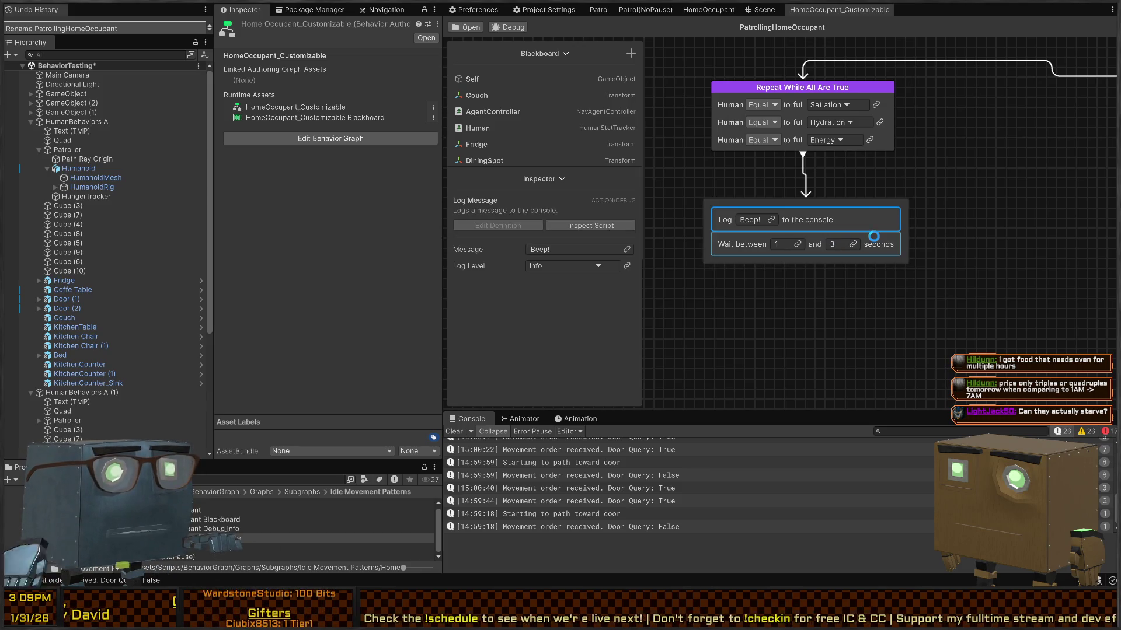
key("Delete")
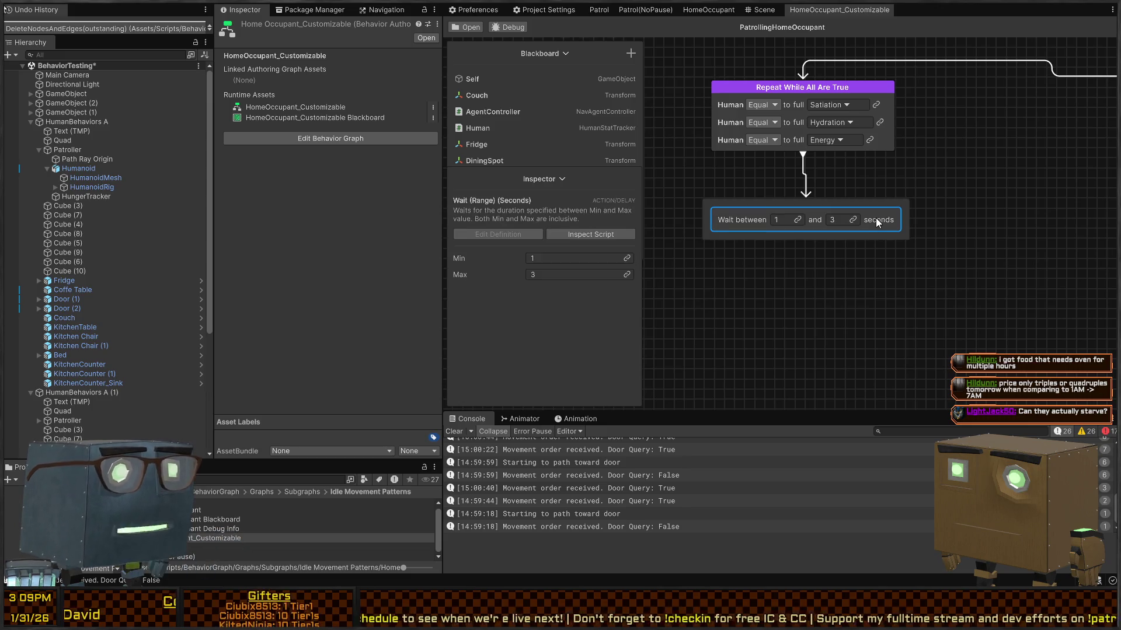
left_click(803, 155)
left_click(859, 214)
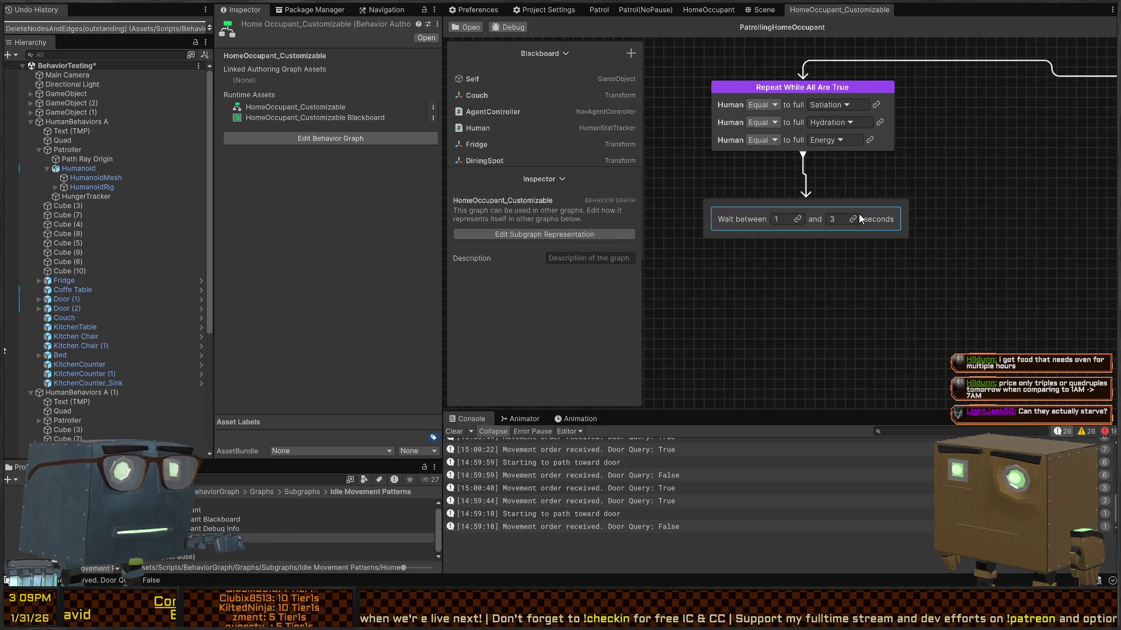
left_click(965, 198)
key("Delete")
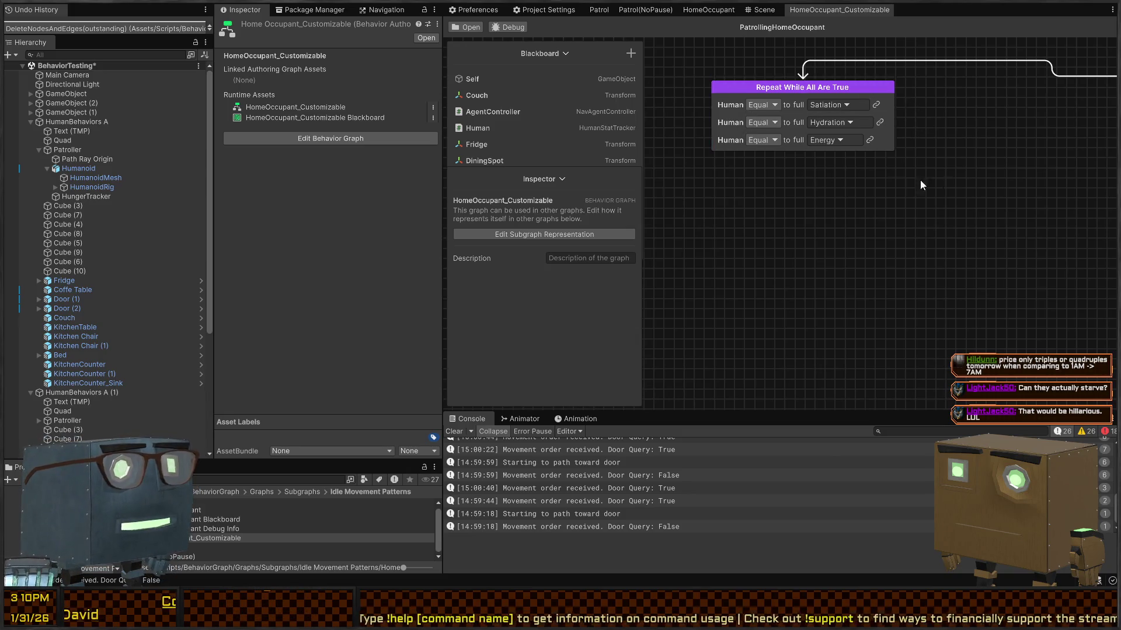
scroll(944, 199, "down", 3)
Step: Shift the Repeat While All Are True node right and bring the Branch nodes into view
mouse_move(915, 195)
left_mouse_down()
mouse_move(870, 178)
mouse_move(983, 174)
left_mouse_up()
mouse_move(807, 177)
left_mouse_down()
mouse_move(889, 187)
mouse_move(953, 175)
left_mouse_up()
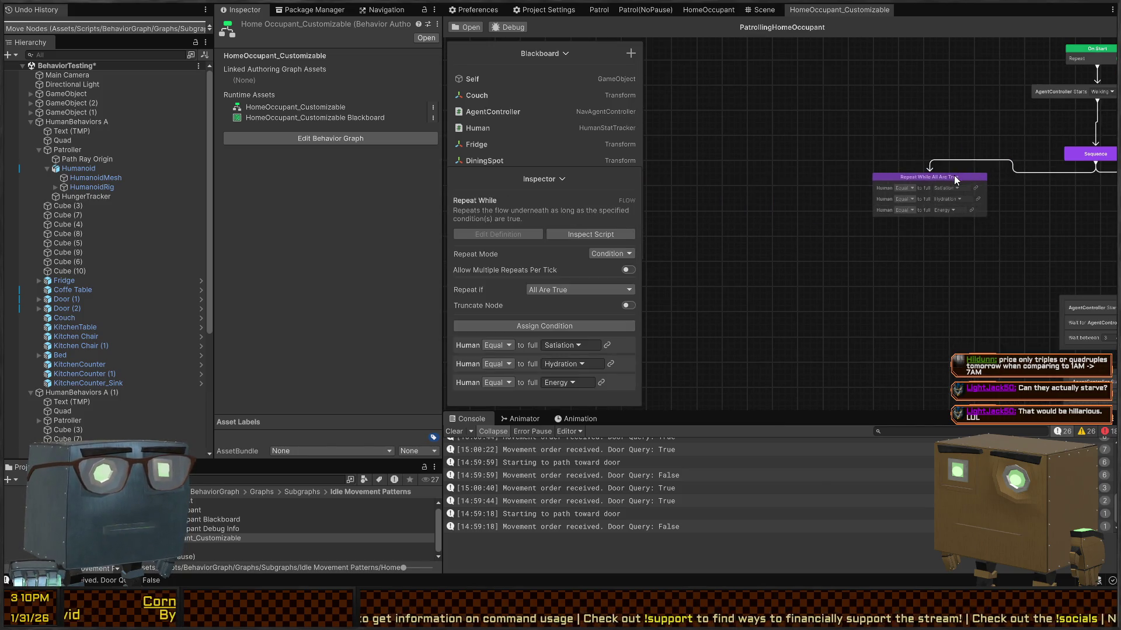
left_click_drag(1045, 190, 831, 174)
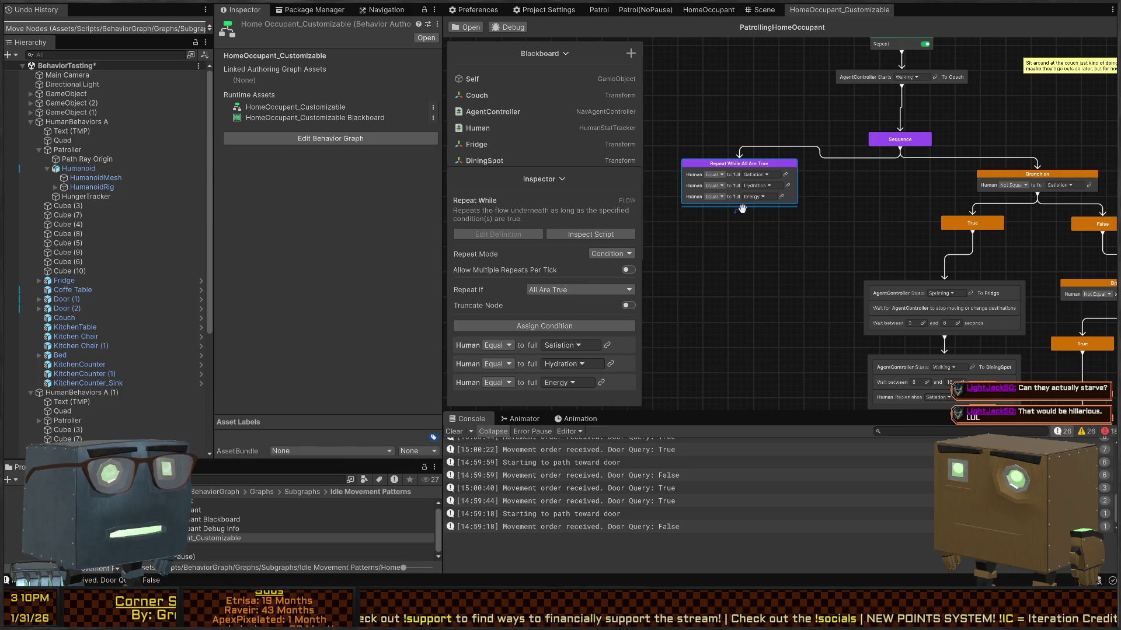
Step: Add a Run Subgraph node below Repeat While and link it to a new CustomizedBehavior subgraph variable
right_click(753, 237)
left_click(755, 261)
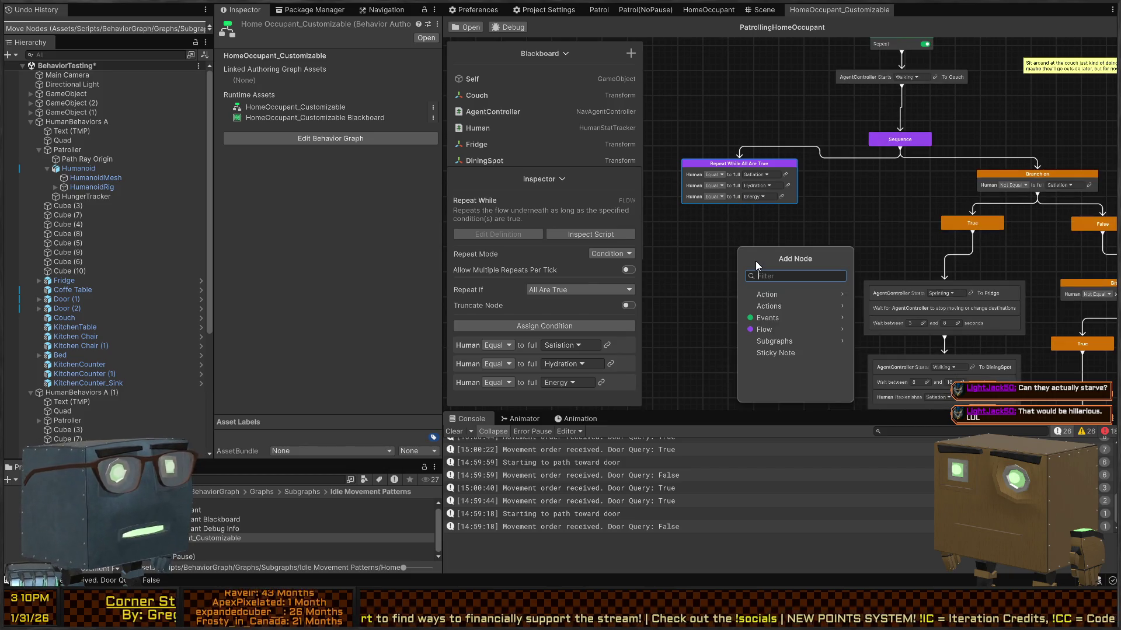
type("runsub")
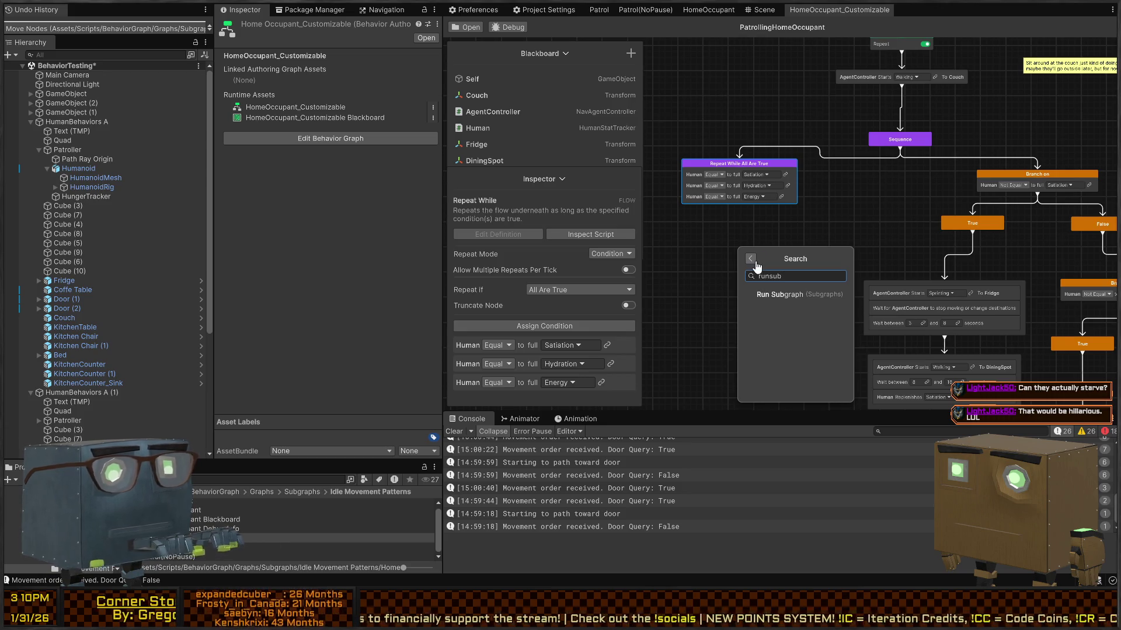
key("Return")
left_click_drag(737, 241, 720, 242)
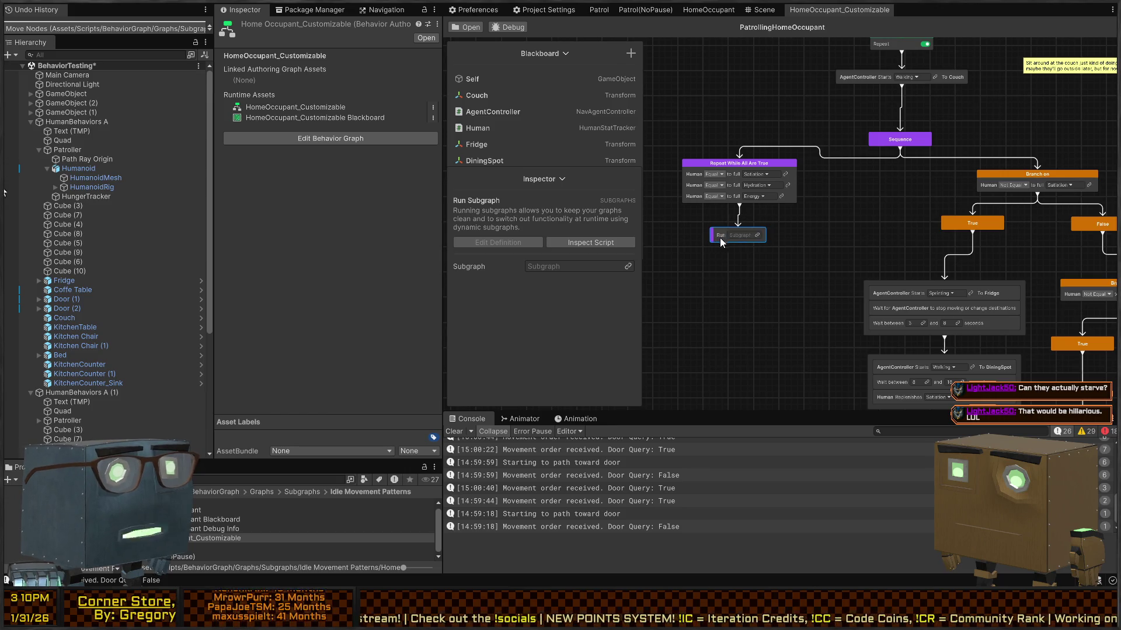
left_click(758, 236)
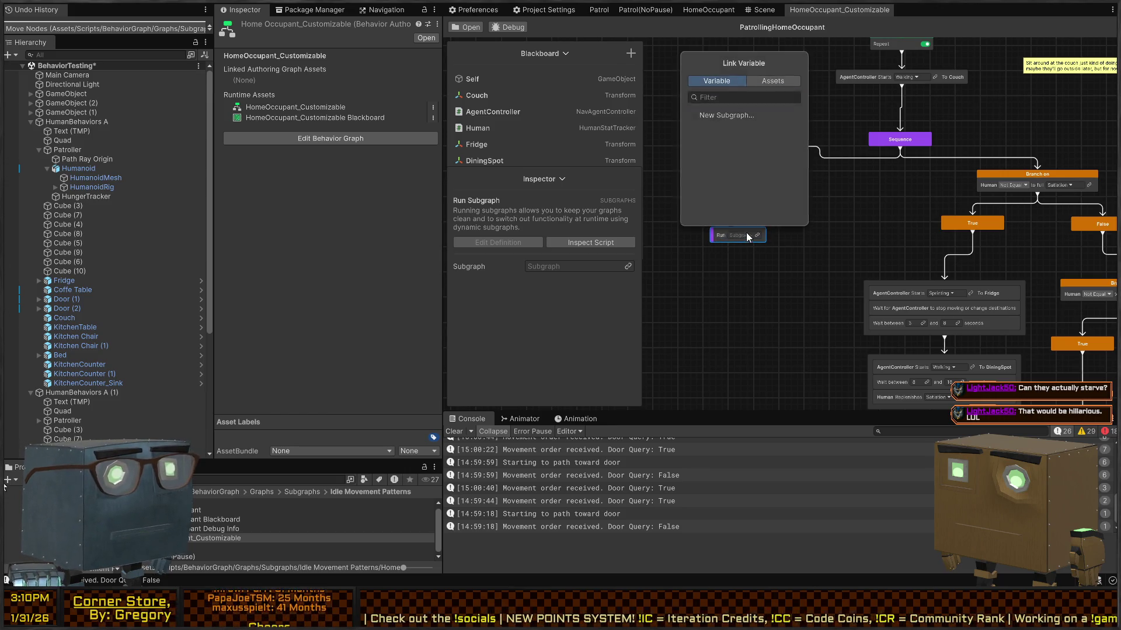
left_click(730, 116)
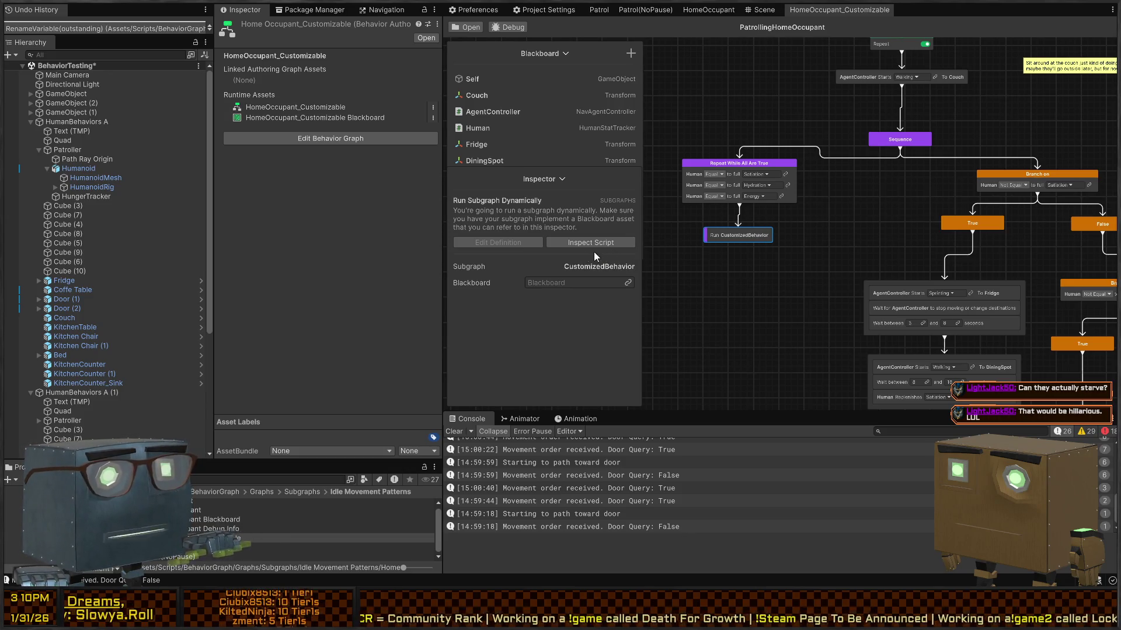
left_click(627, 283)
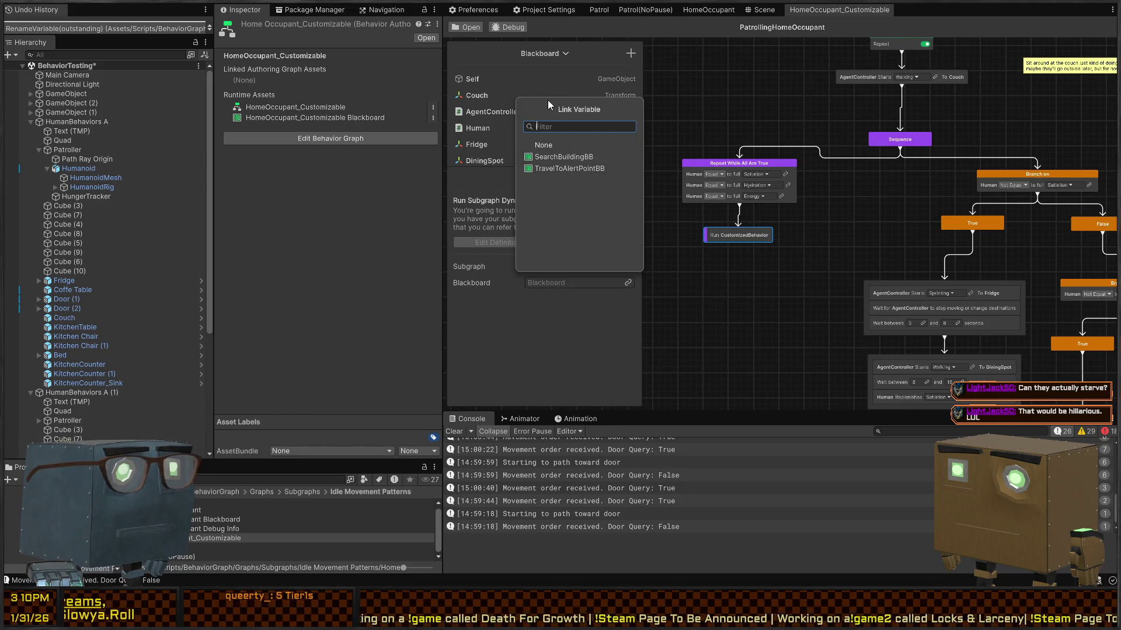
left_click(562, 365)
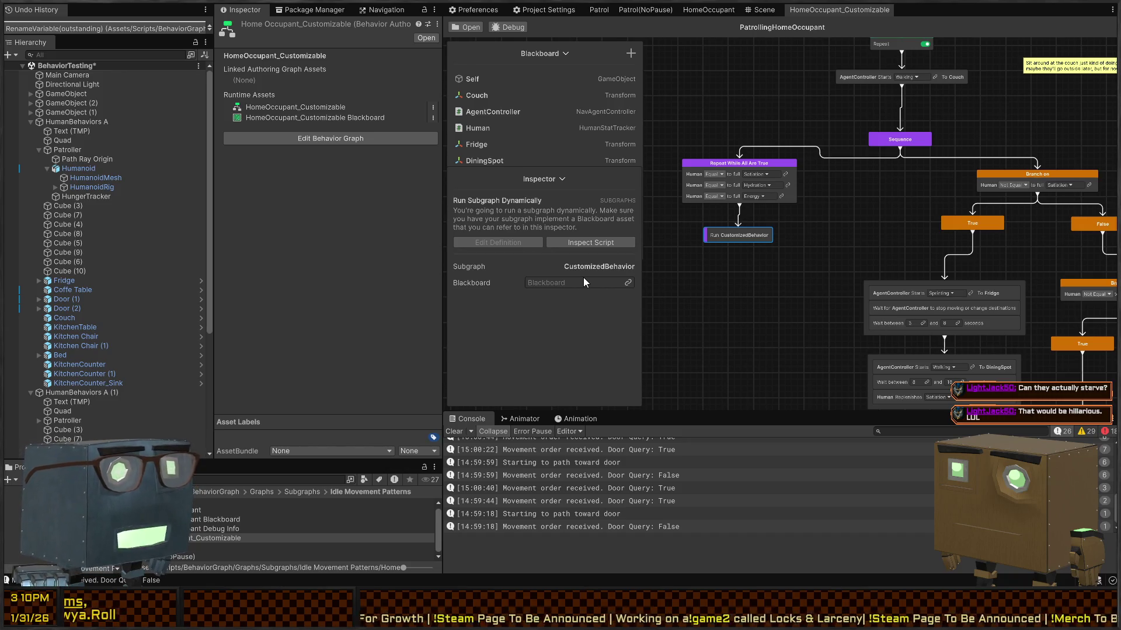
left_click(628, 283)
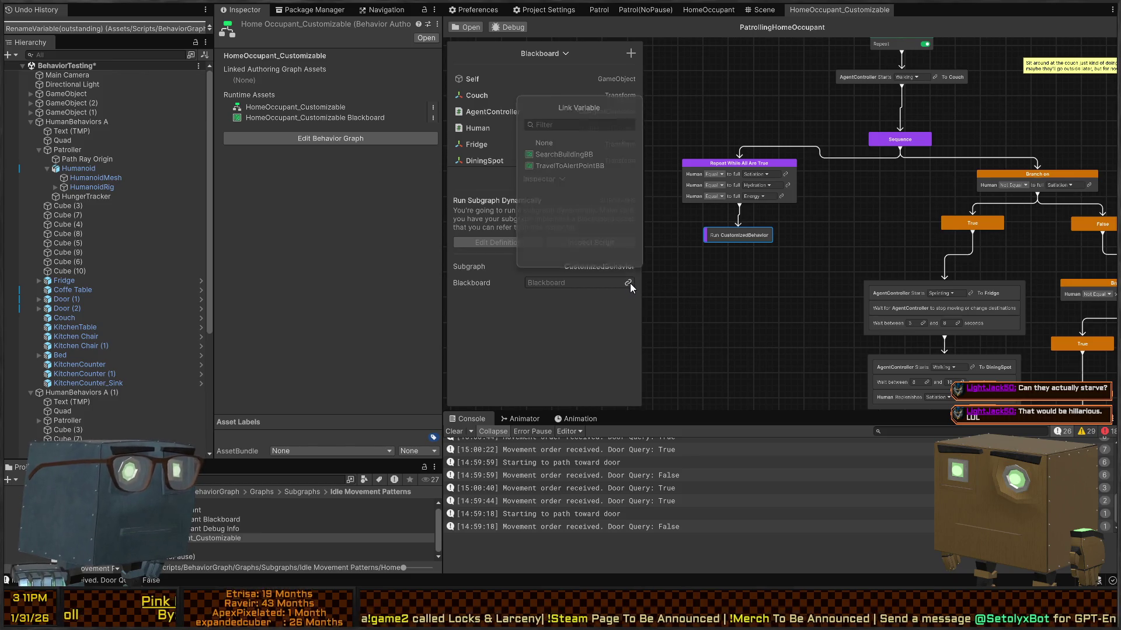
left_click(610, 311)
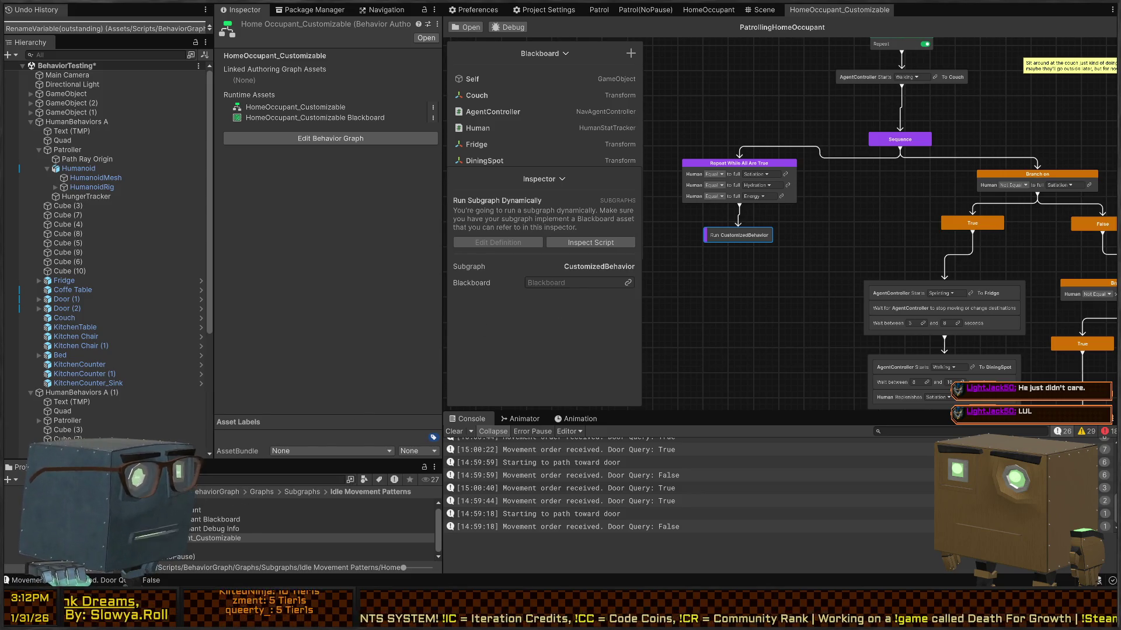
scroll(315, 525, "down", 1)
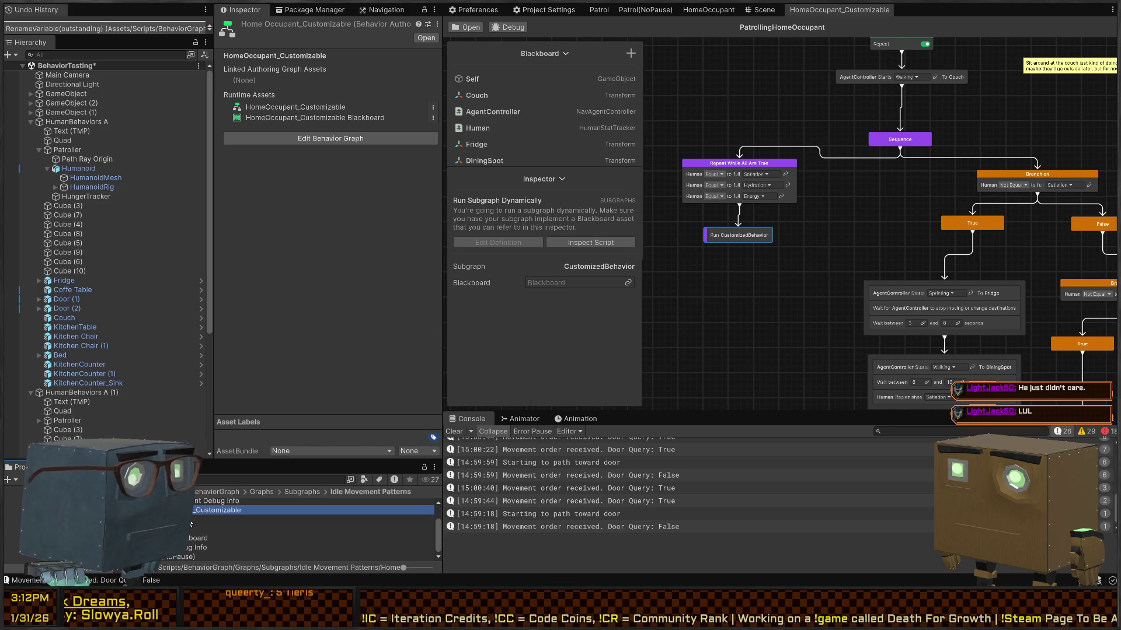
Step: Try linking the Patrol Blackboard asset to the subgraph's Blackboard, then inspect its Variables
left_click(262, 538)
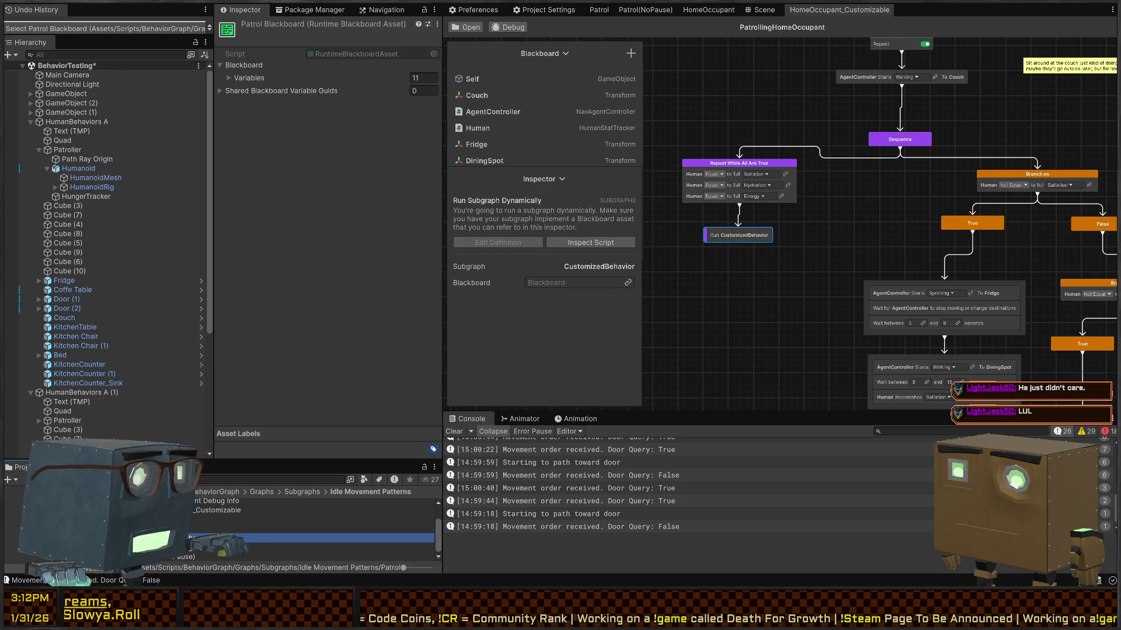
left_click(263, 547)
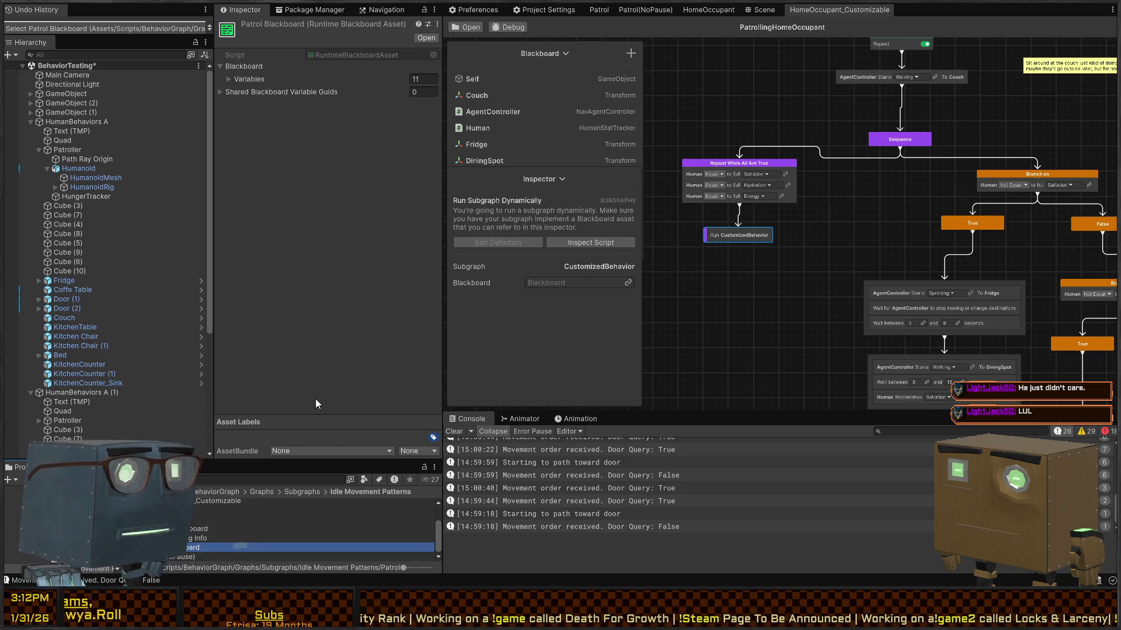
left_click_drag(193, 547, 582, 292)
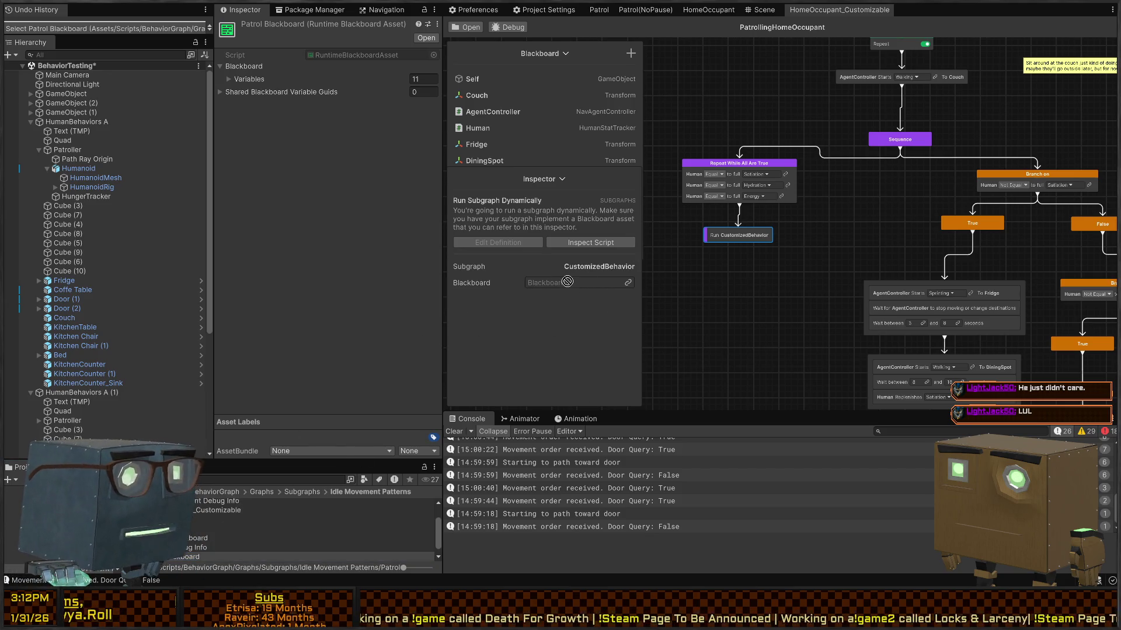
left_click(628, 282)
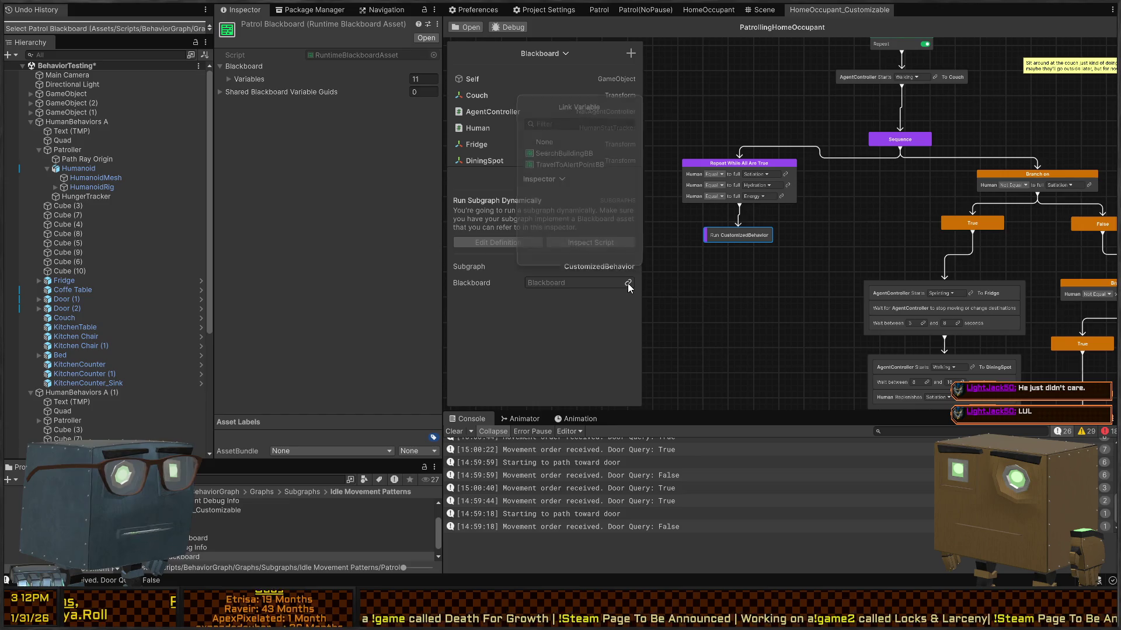
left_click(206, 547)
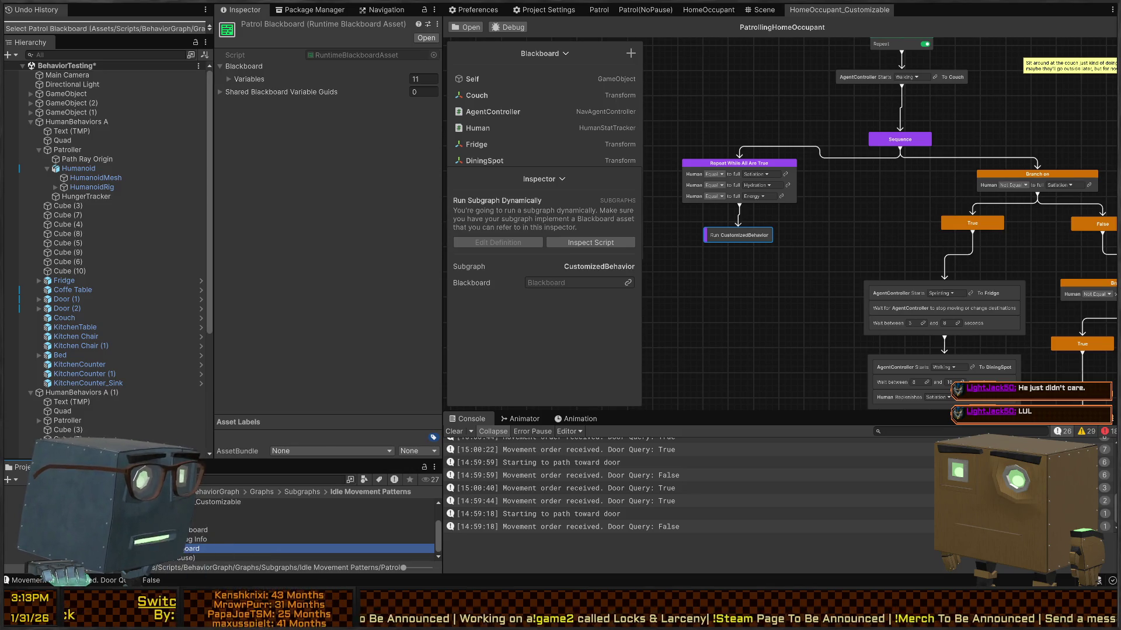
left_click(244, 84)
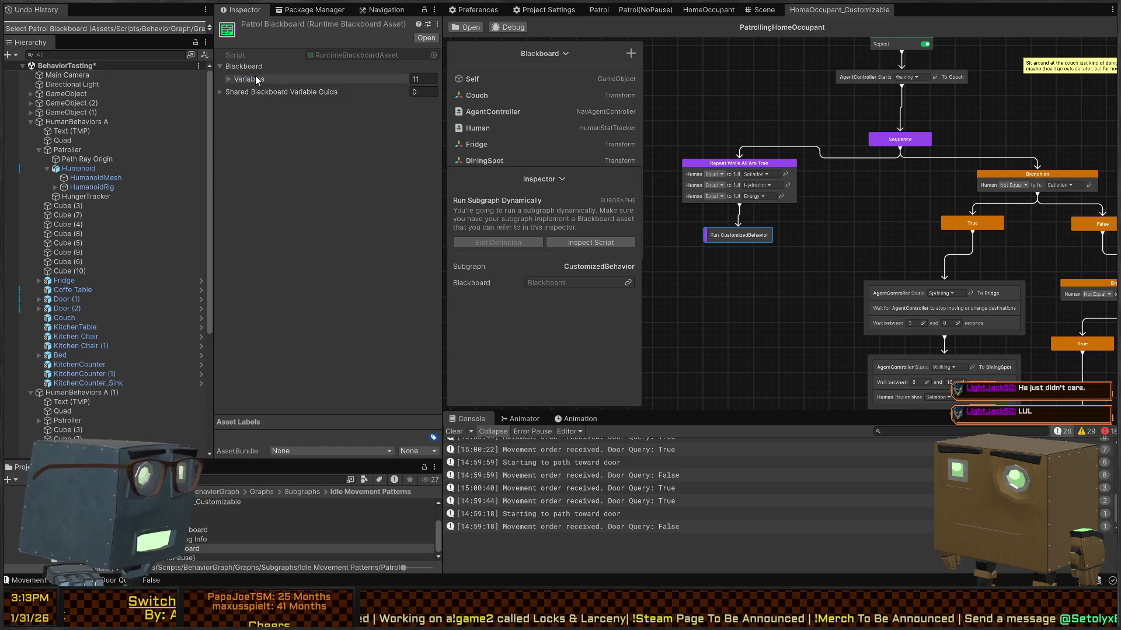
left_click(254, 66)
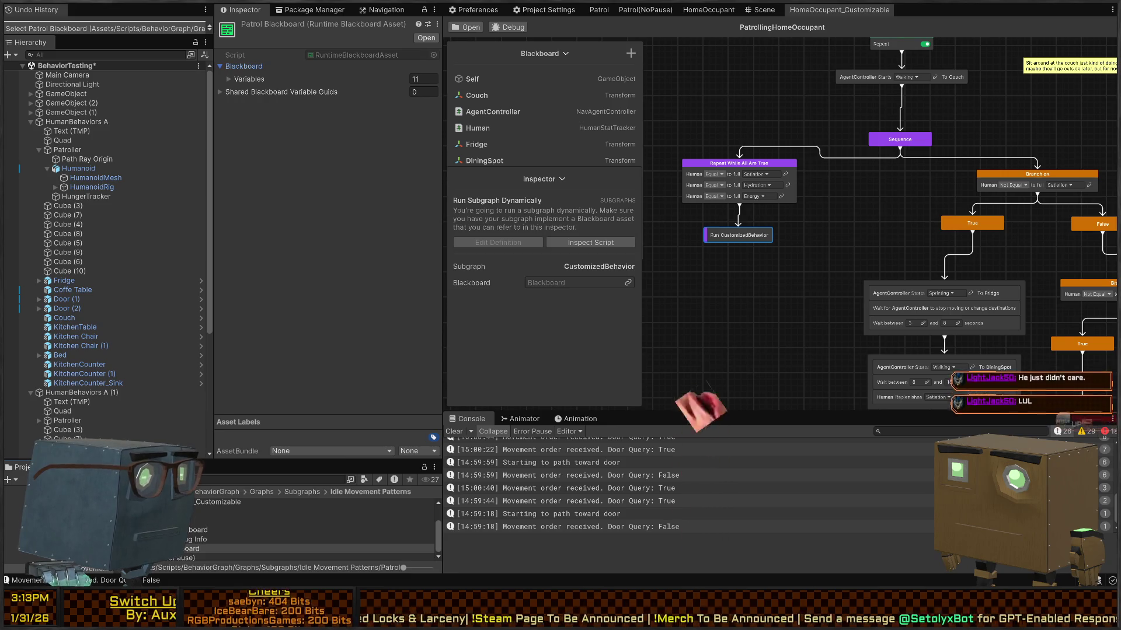
Step: Rename the Patrol blackboard authoring asset to PatrolBlackboard
left_click(210, 548)
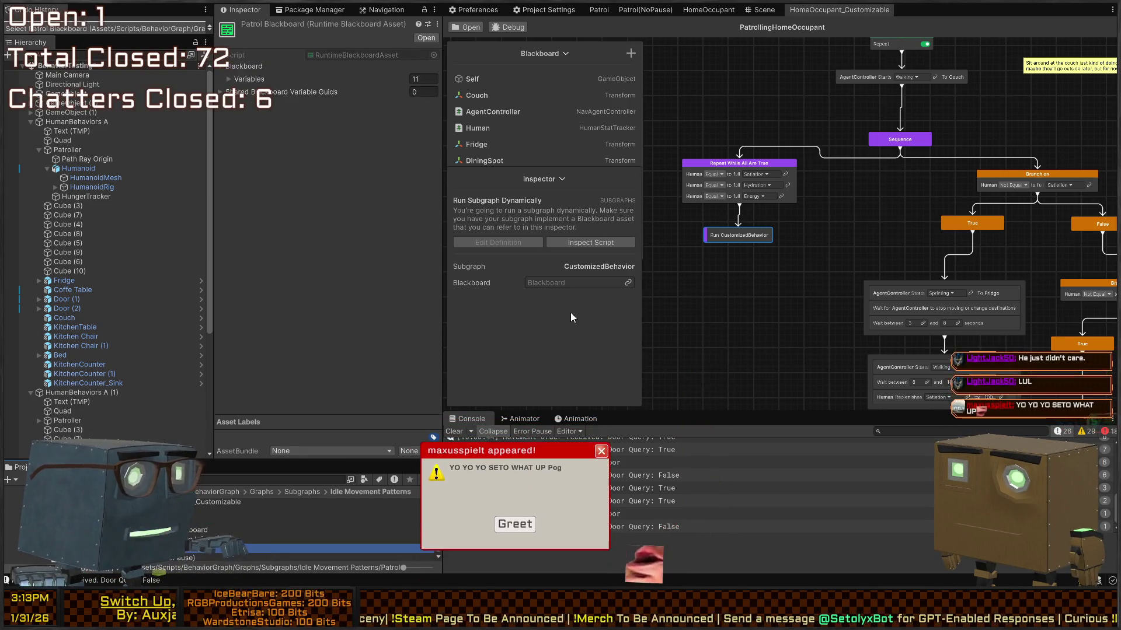
left_click(584, 298)
left_click(515, 537)
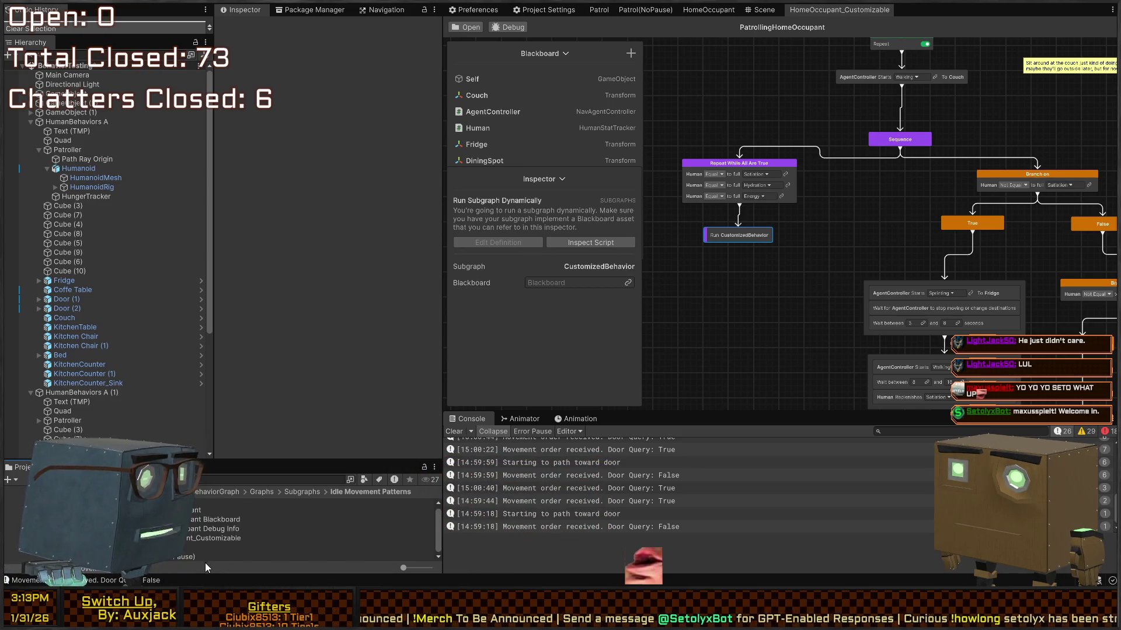
scroll(292, 525, "down", 1)
left_click(233, 515)
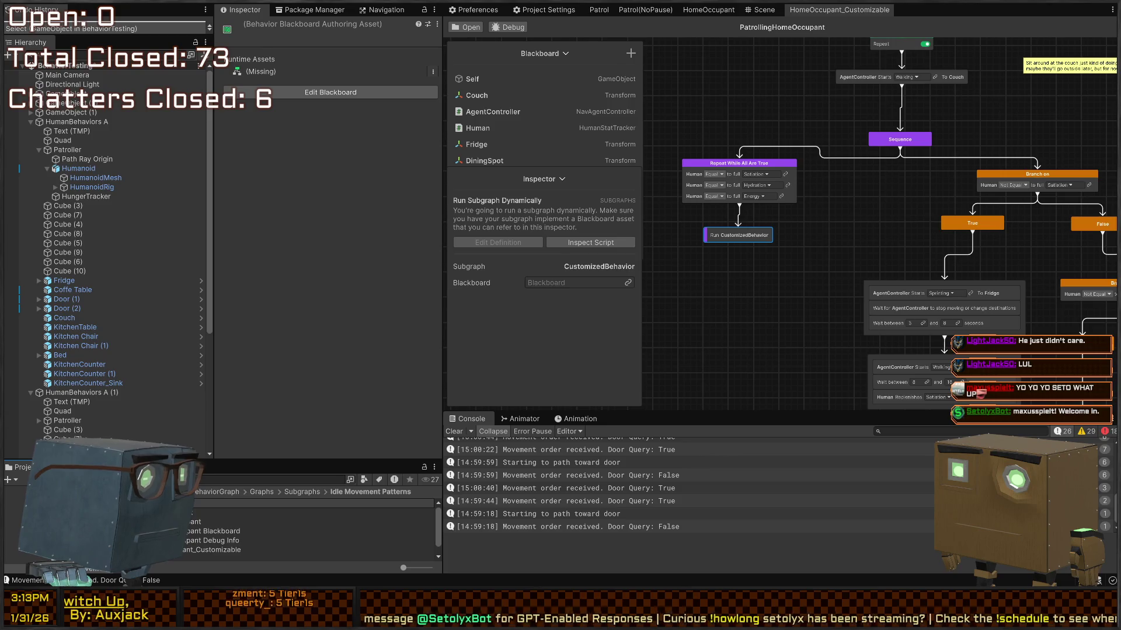
type("d")
key("Return")
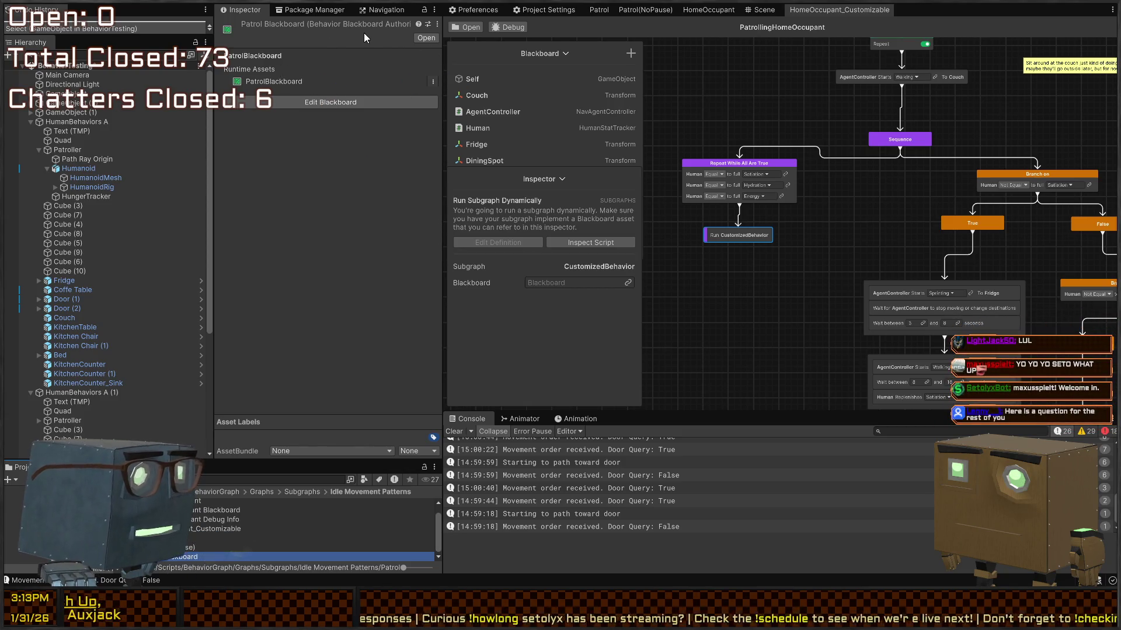
Step: Switch the Inspector to Debug view with Ctrl+Shift+D, then back to Normal
left_click(351, 23)
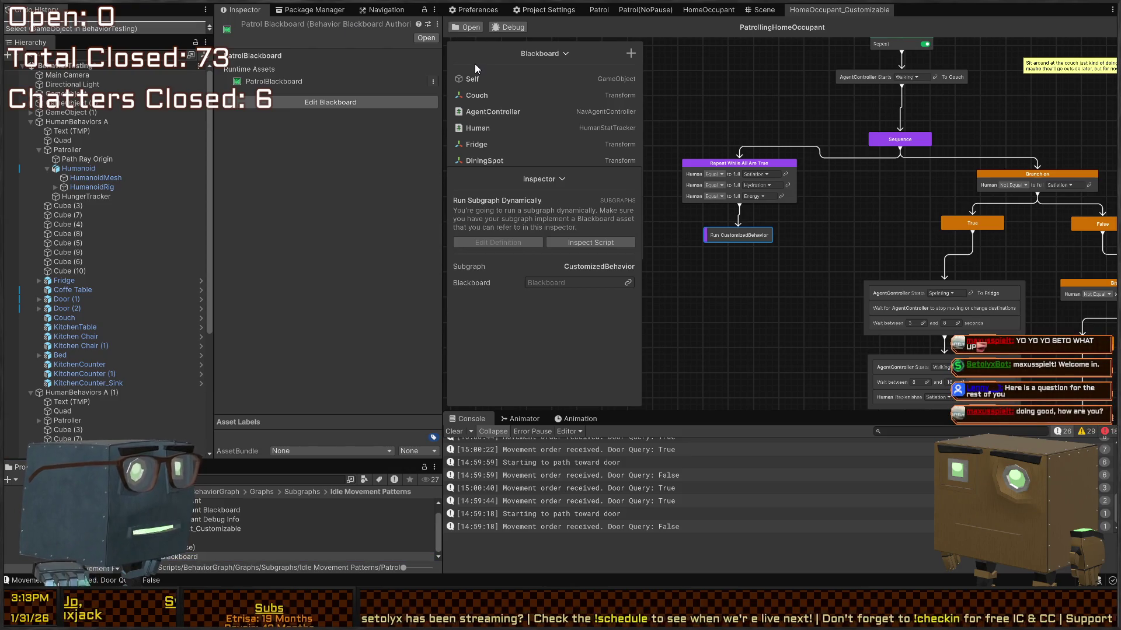
key("ctrl+shift+d")
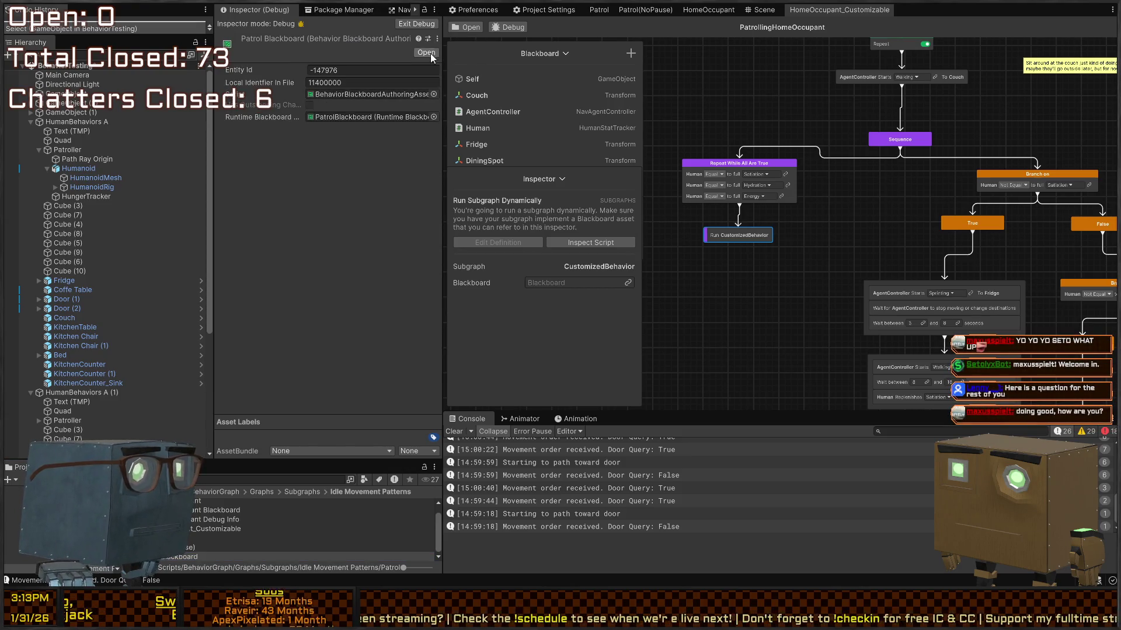
left_click(428, 23)
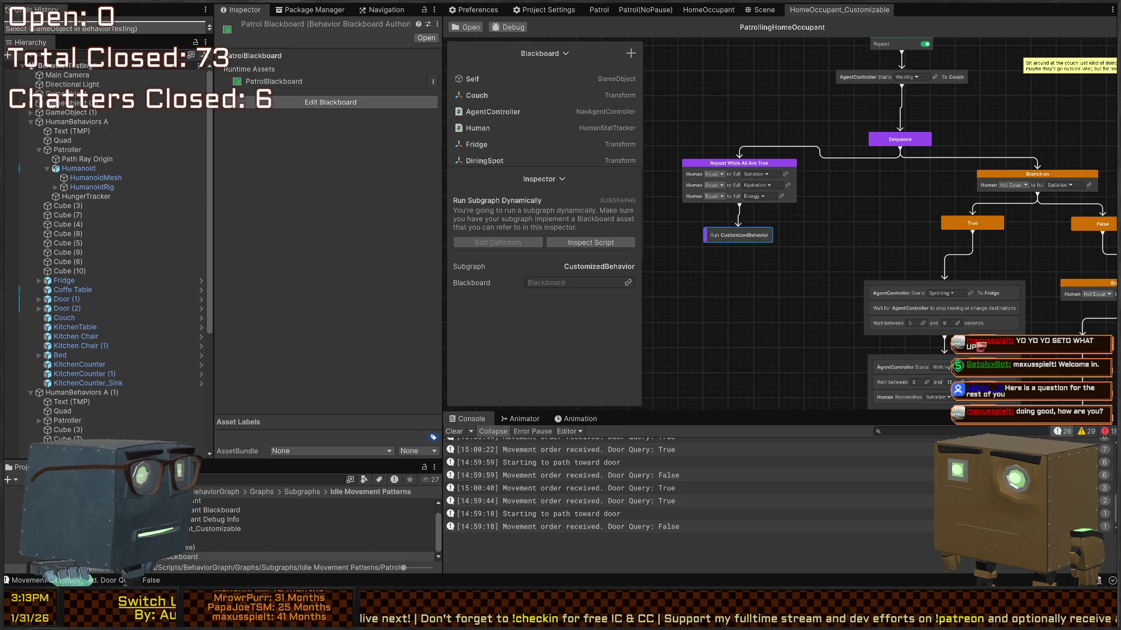
Step: Open the Patrol graph, collapse its Inspector section and stretch the Blackboard panel taller
double_click(263, 538)
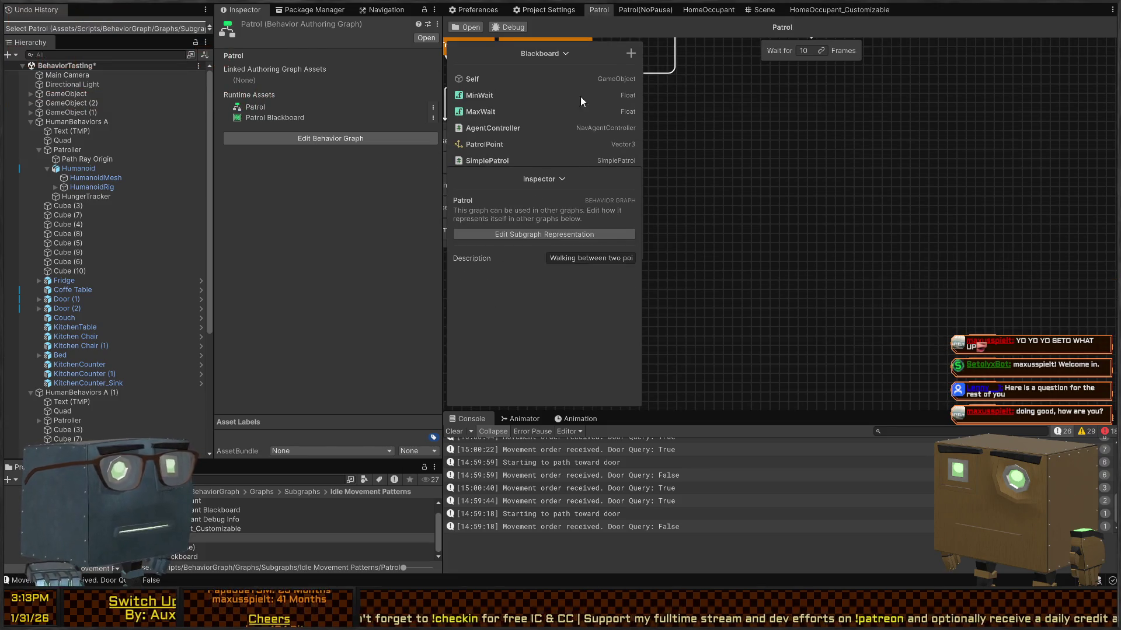
left_click(563, 177)
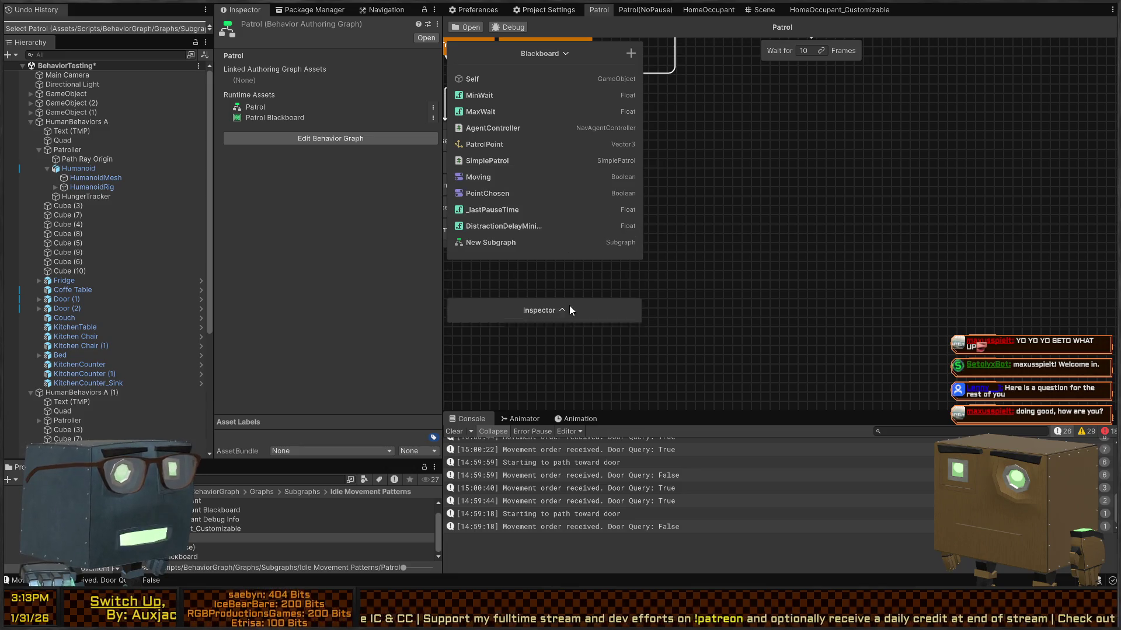
left_click_drag(591, 261, 566, 344)
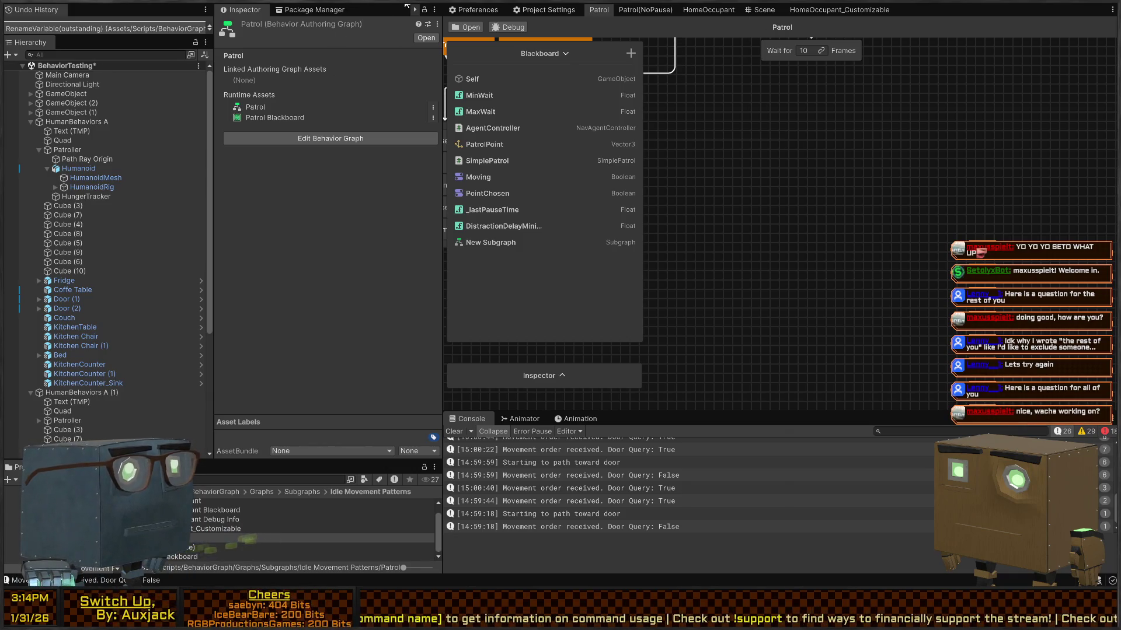
left_click(400, 12)
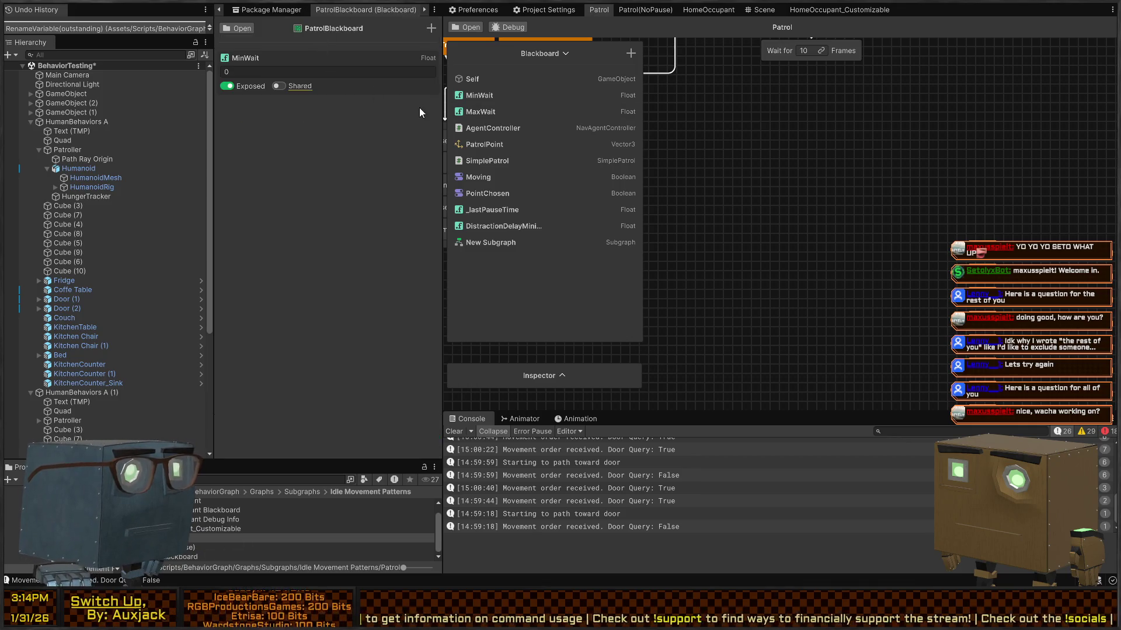
Step: Add a Float variable named MaxWait to PatrolBlackboard
left_click(431, 29)
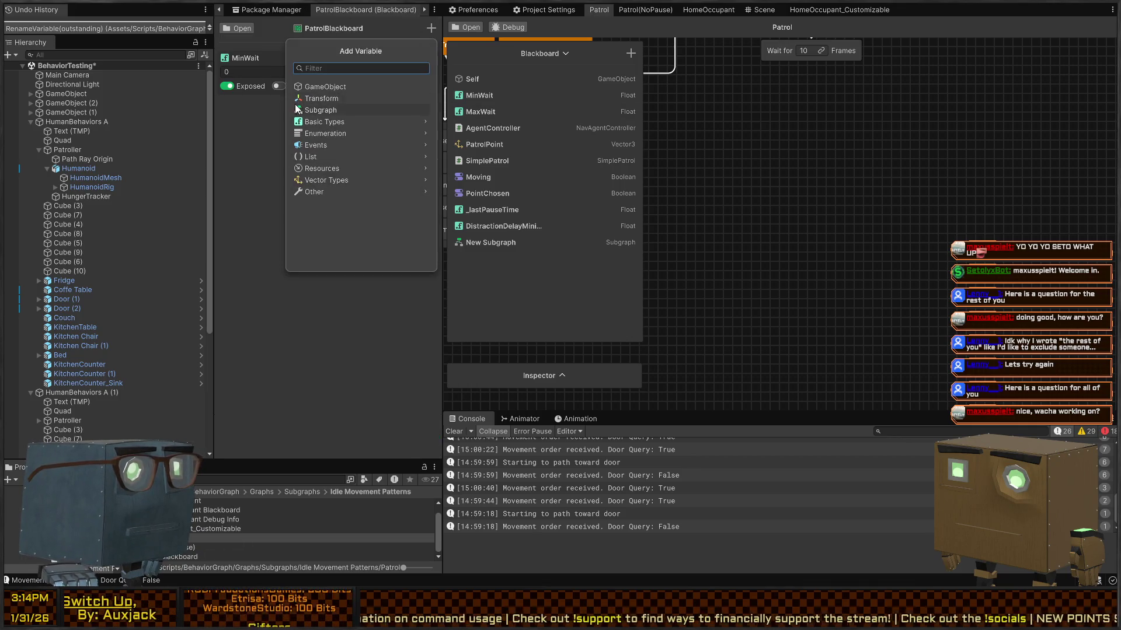
type("float")
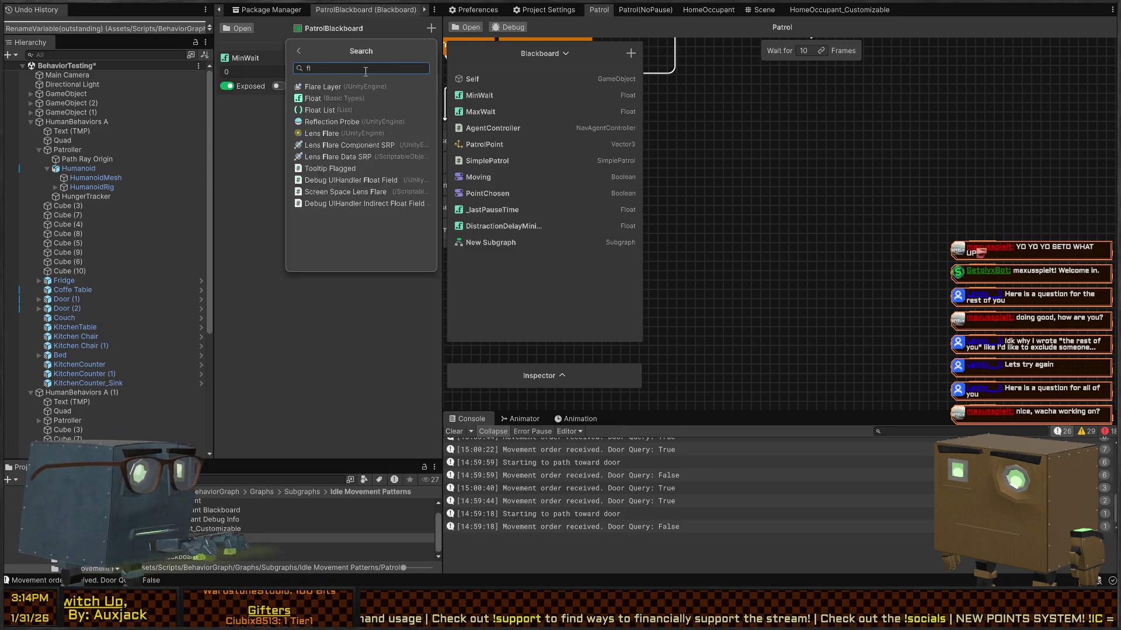
key("Return")
type("Max")
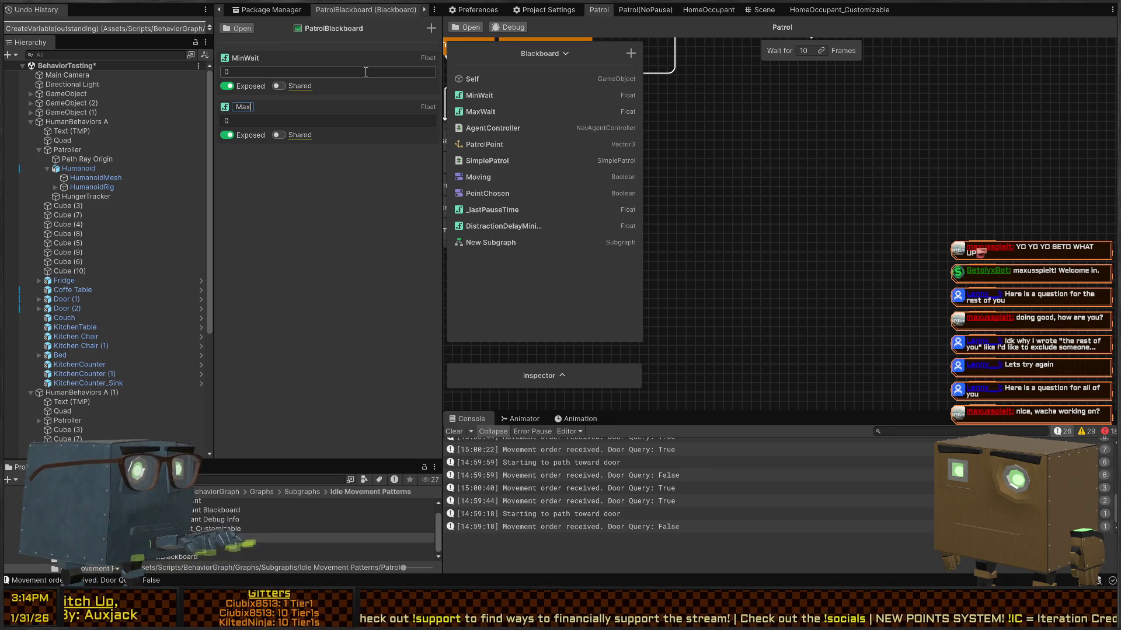
type("Wait")
key("Return")
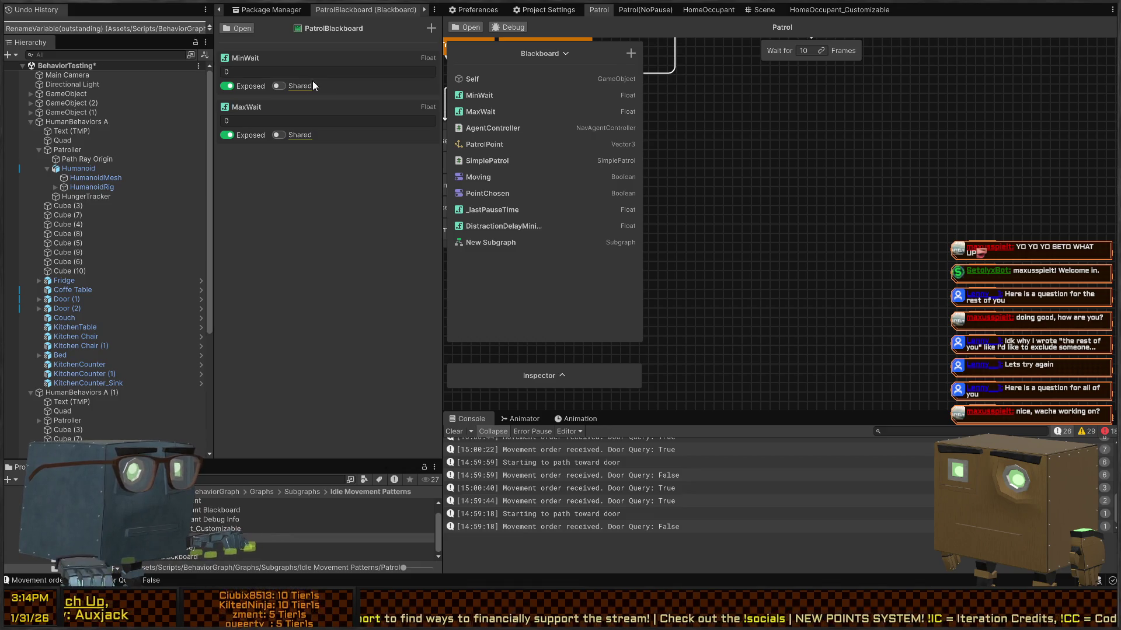
Step: Add a Nav Agent Controller variable and a Vector3 variable named PatrolPoint
left_click(431, 28)
type("AgentControll")
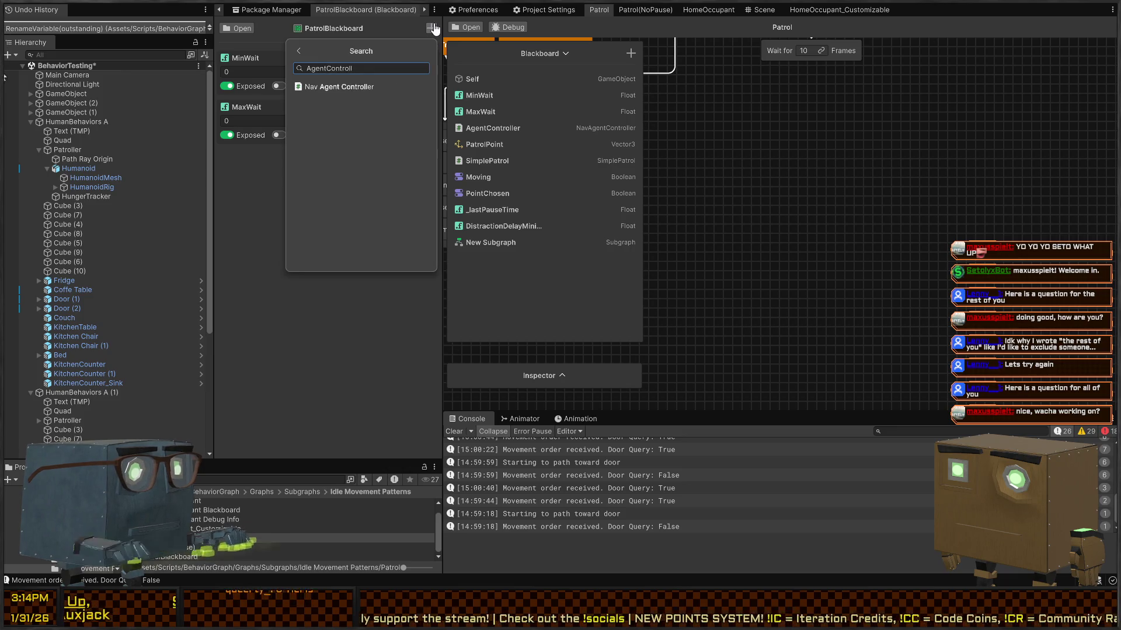
key("Return")
left_click(432, 28)
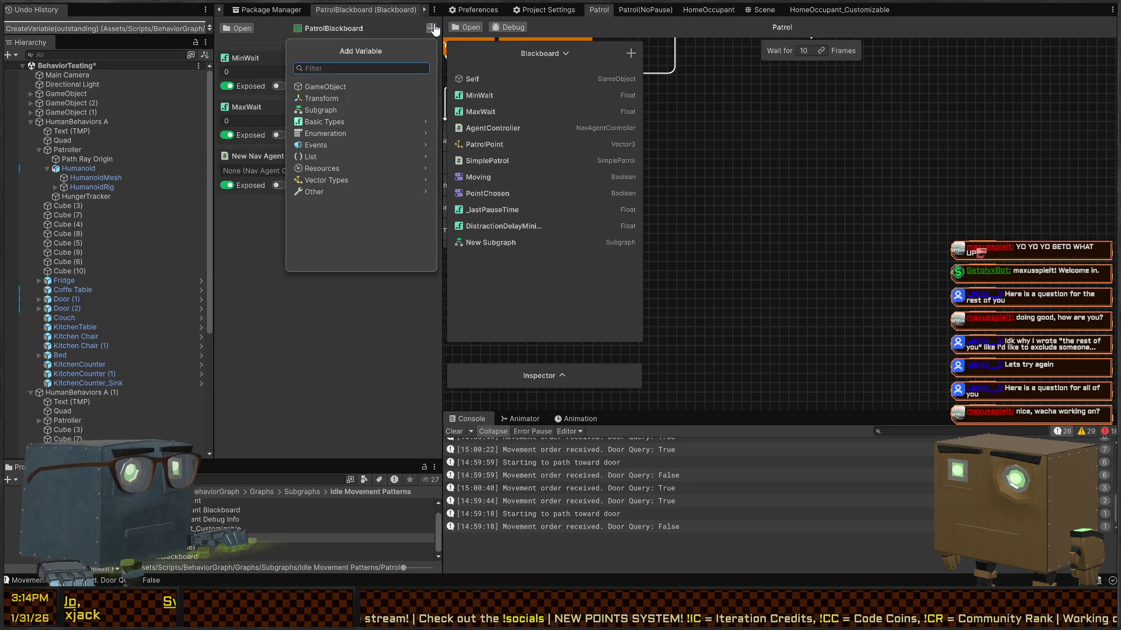
type("Vector3")
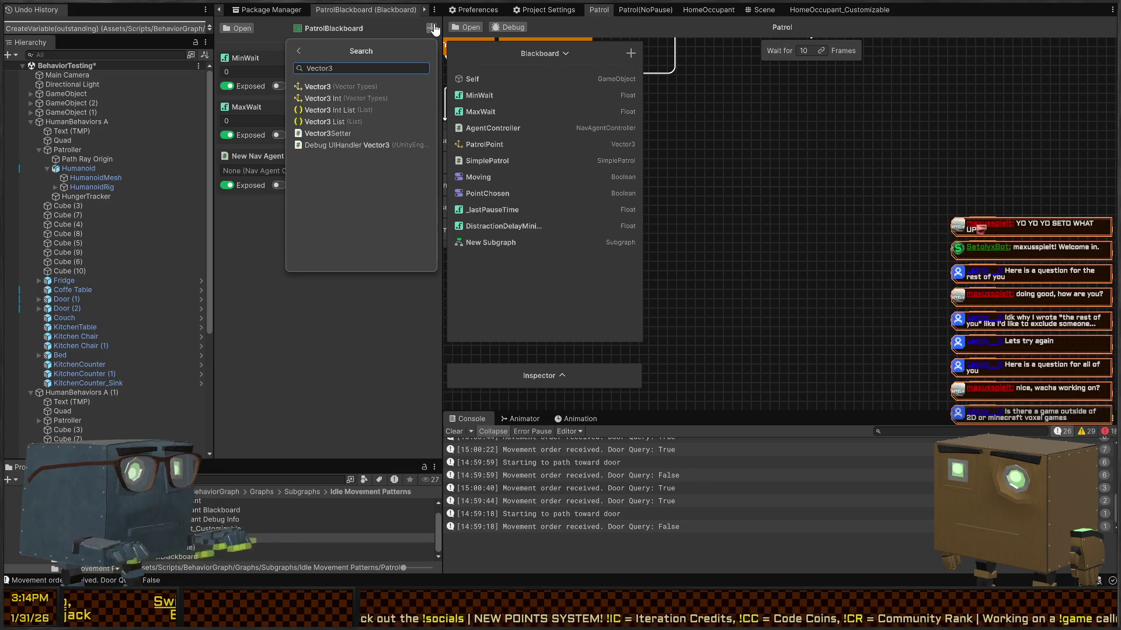
key("Return")
type("P")
key("Return")
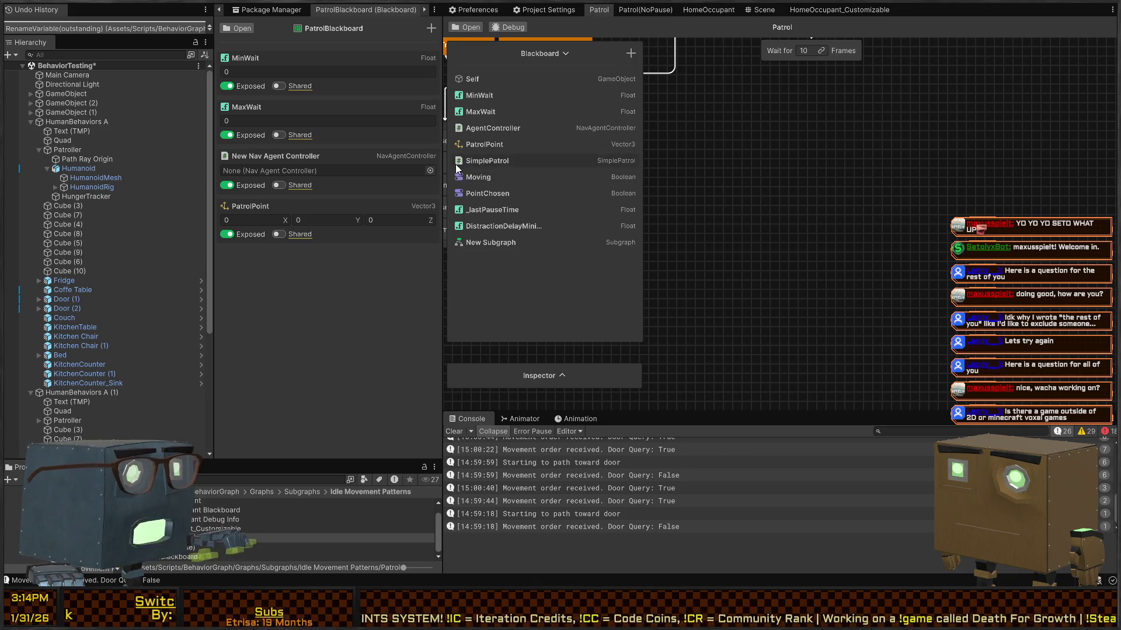
Step: Add a Simple Patrol variable named SimplePatrol
left_click(432, 28)
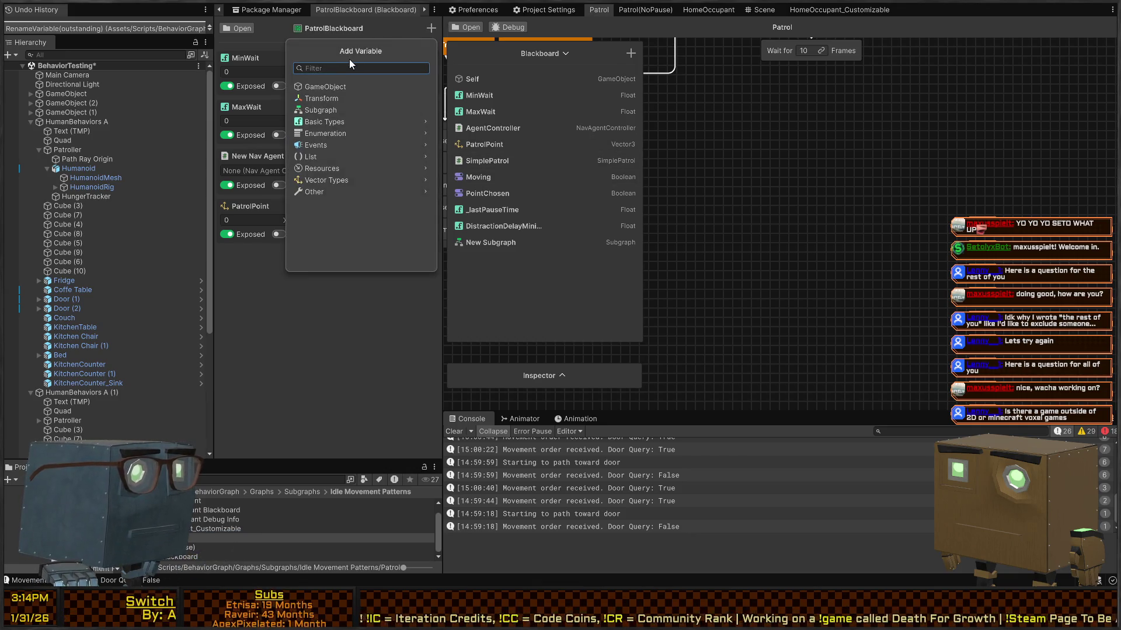
type("simple")
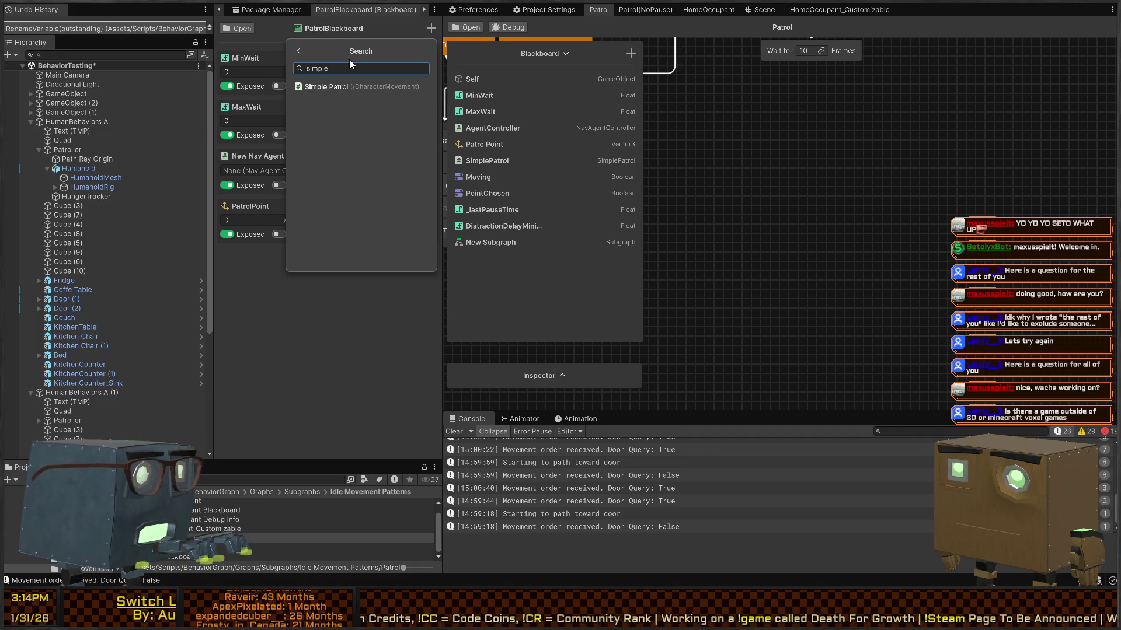
key("Return")
type("SimplePatrol")
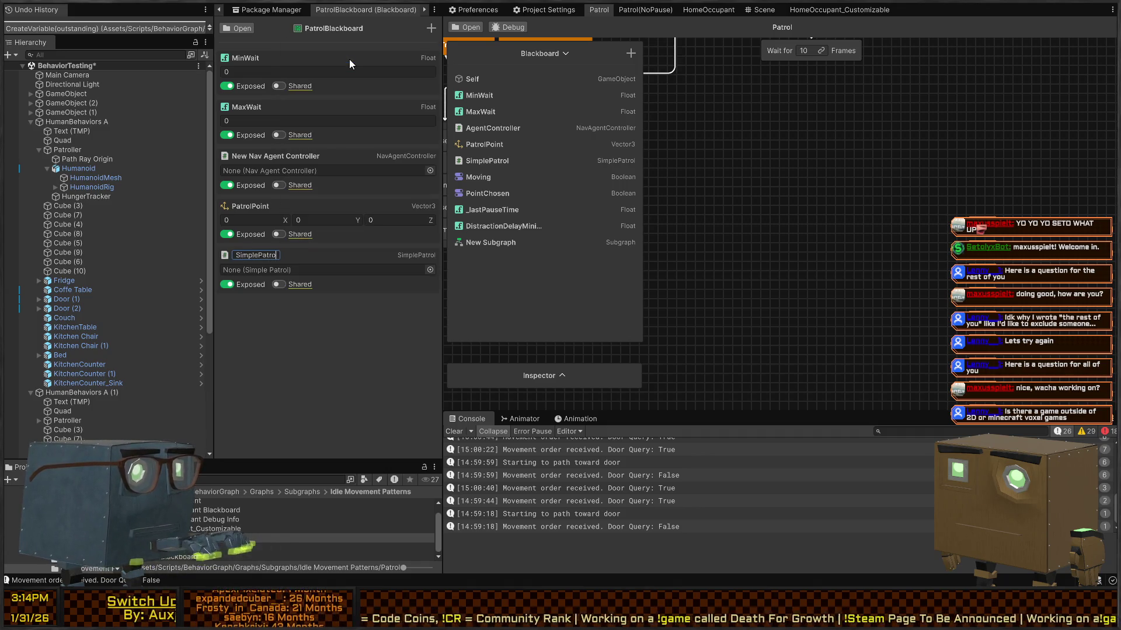
key("Return")
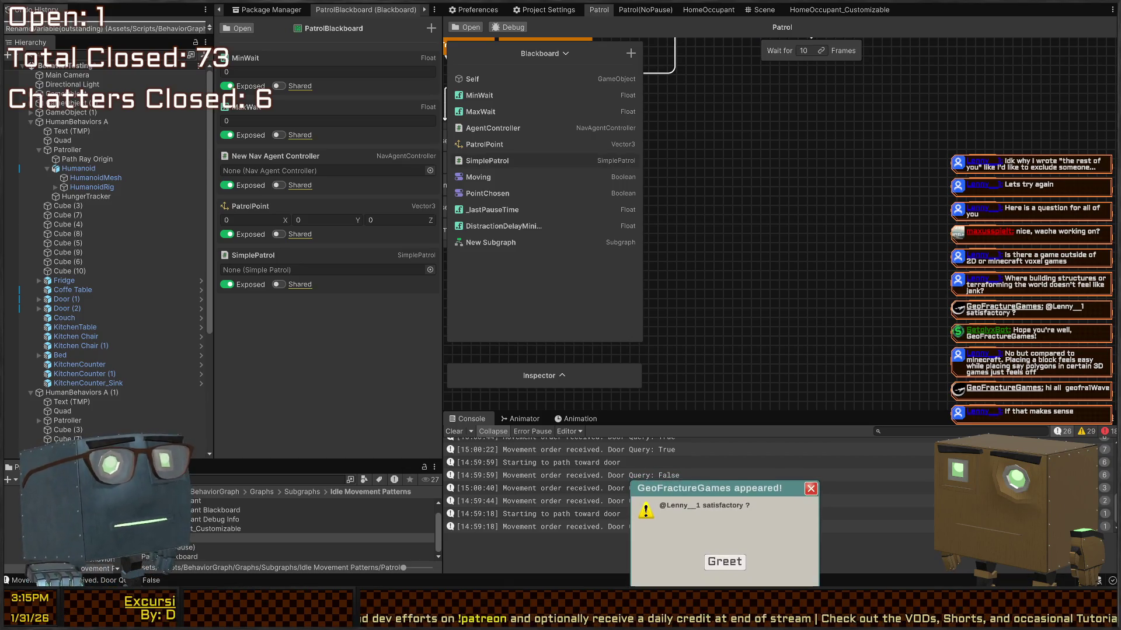
Step: Switch to the Scene view, reframe the camera and enter Play mode with Ctrl+P
mouse_move(691, 275)
left_mouse_down()
mouse_move(740, 336)
mouse_move(788, 346)
left_mouse_up()
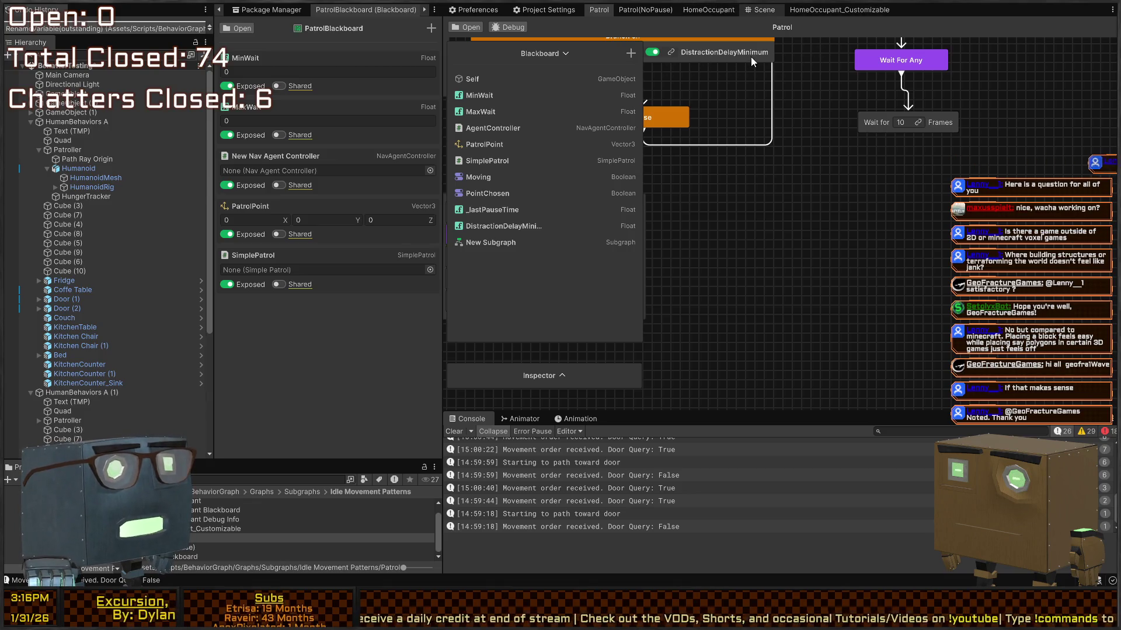
left_click(760, 9)
mouse_move(677, 151)
left_mouse_down()
mouse_move(621, 126)
mouse_move(726, 225)
mouse_move(764, 239)
mouse_move(752, 225)
left_mouse_up()
key("ctrl+p")
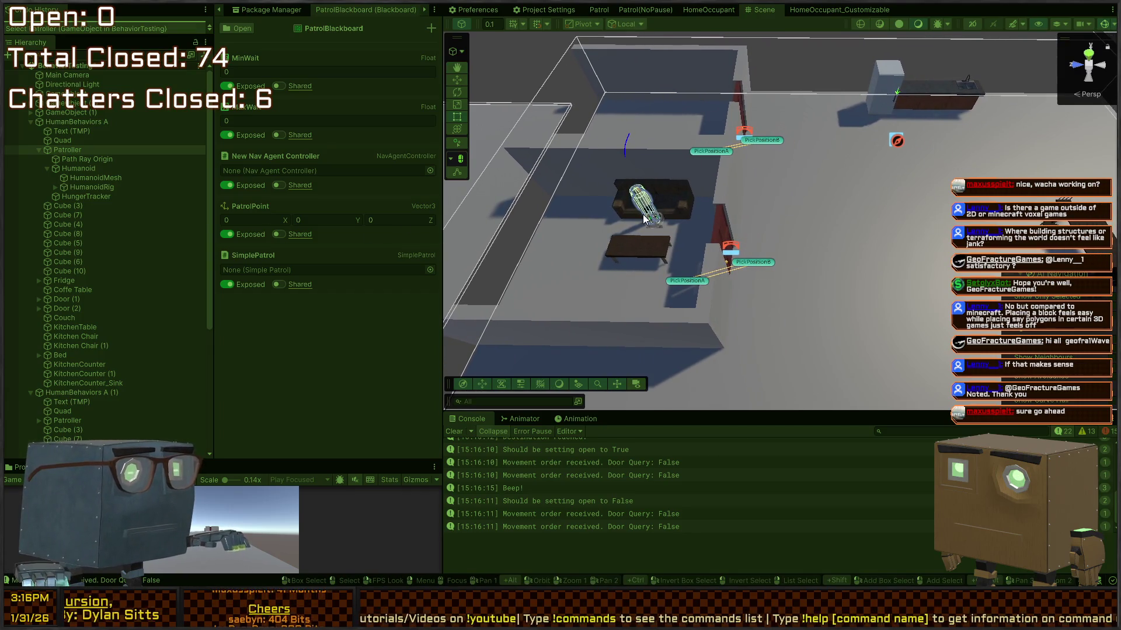
Step: Select the Patroller and scroll its Inspector down to the Human Stat Tracker stats
left_click(644, 216)
left_click(65, 149)
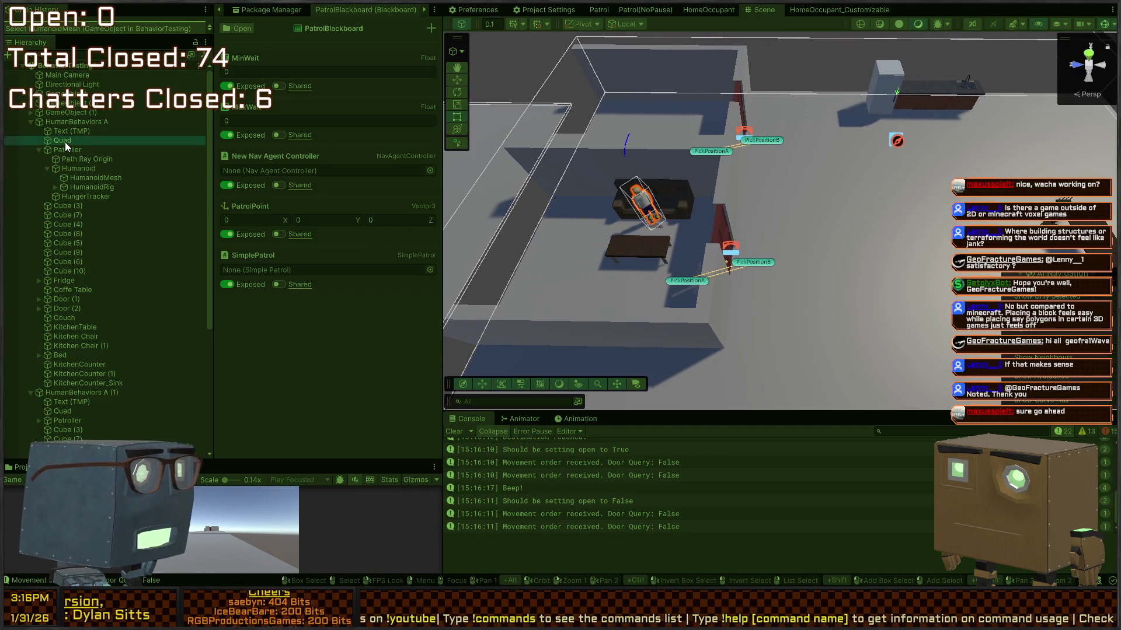
left_click(264, 8)
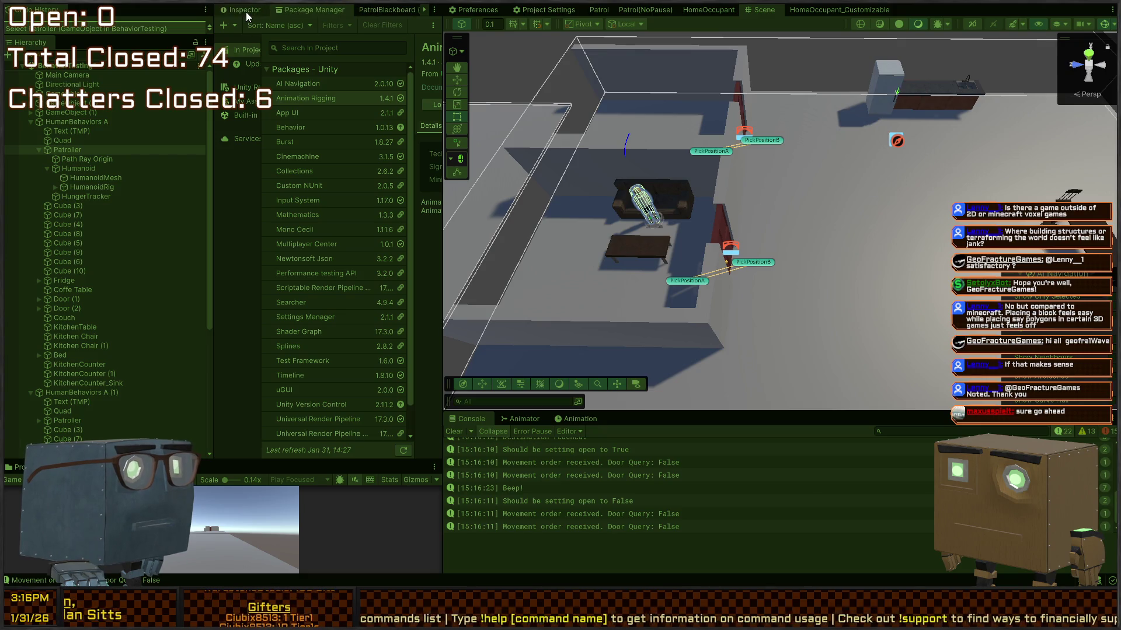
left_click(246, 13)
scroll(286, 210, "down", 15)
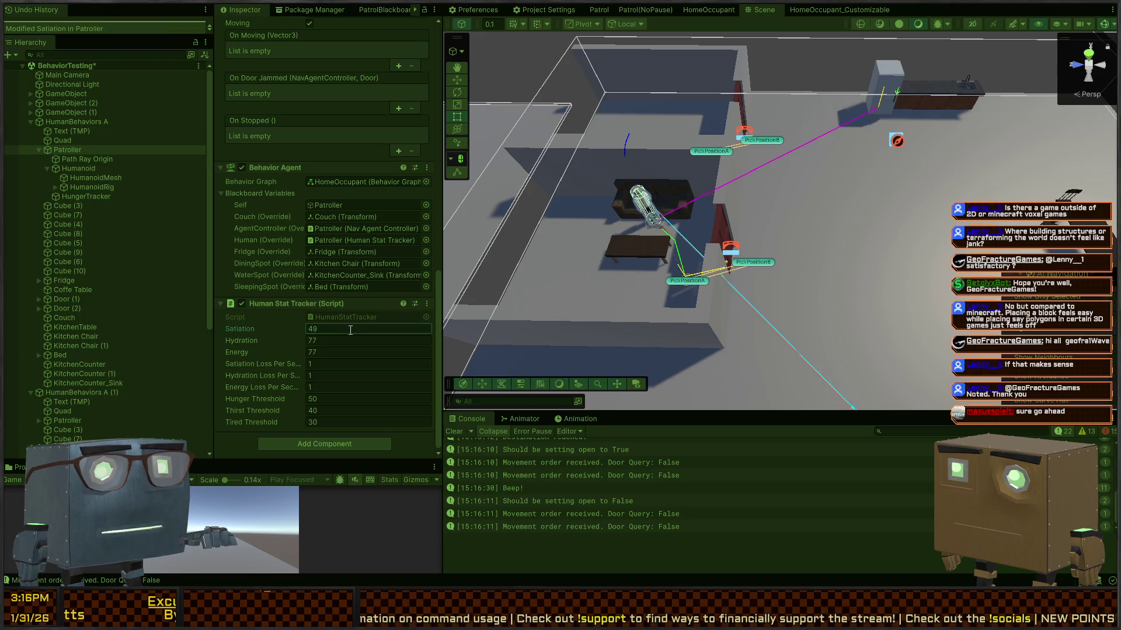
Step: Orbit and fly the Scene camera to follow the NPC around the room
mouse_move(756, 220)
left_mouse_down()
mouse_move(768, 188)
mouse_move(741, 214)
mouse_move(764, 256)
left_mouse_up()
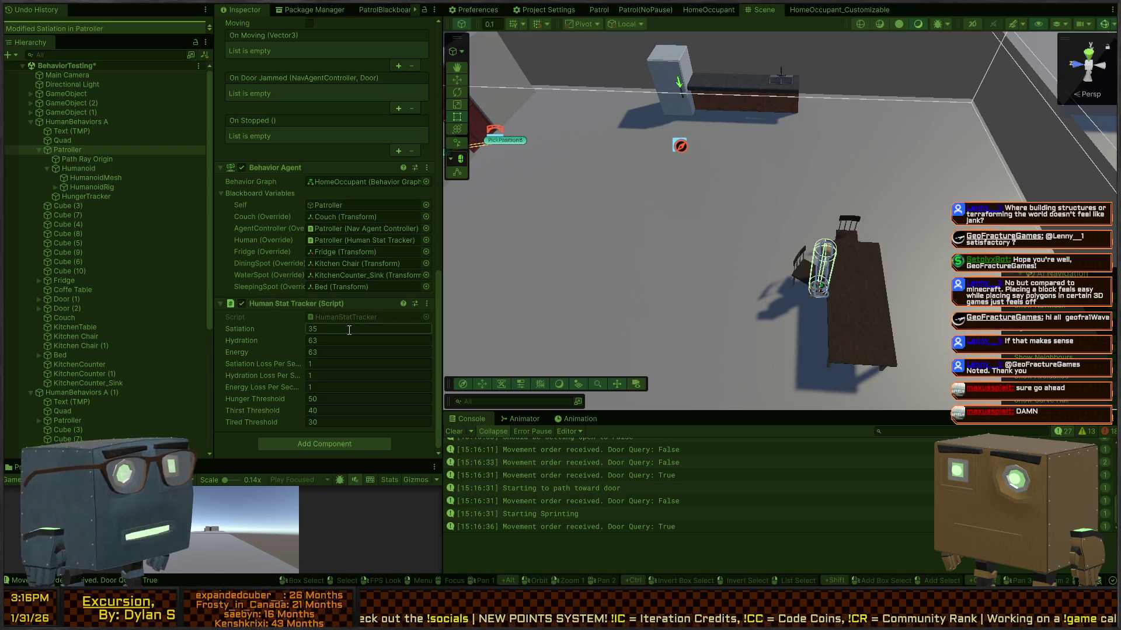
mouse_move(646, 259)
left_mouse_down()
mouse_move(795, 291)
mouse_move(757, 281)
left_mouse_up()
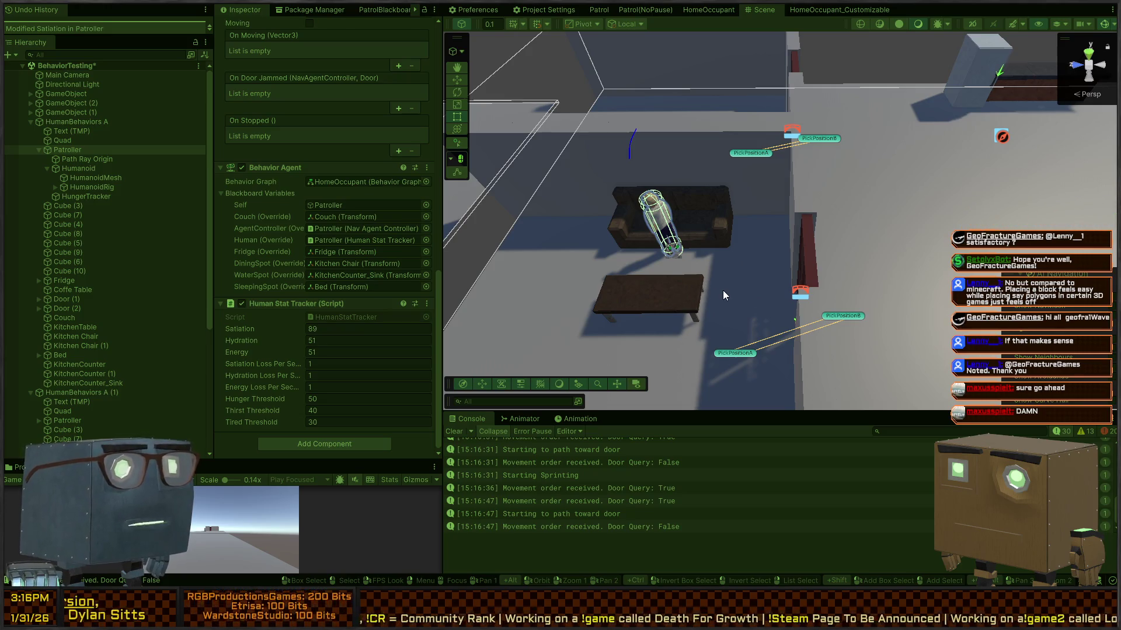
left_click_drag(713, 282, 719, 315)
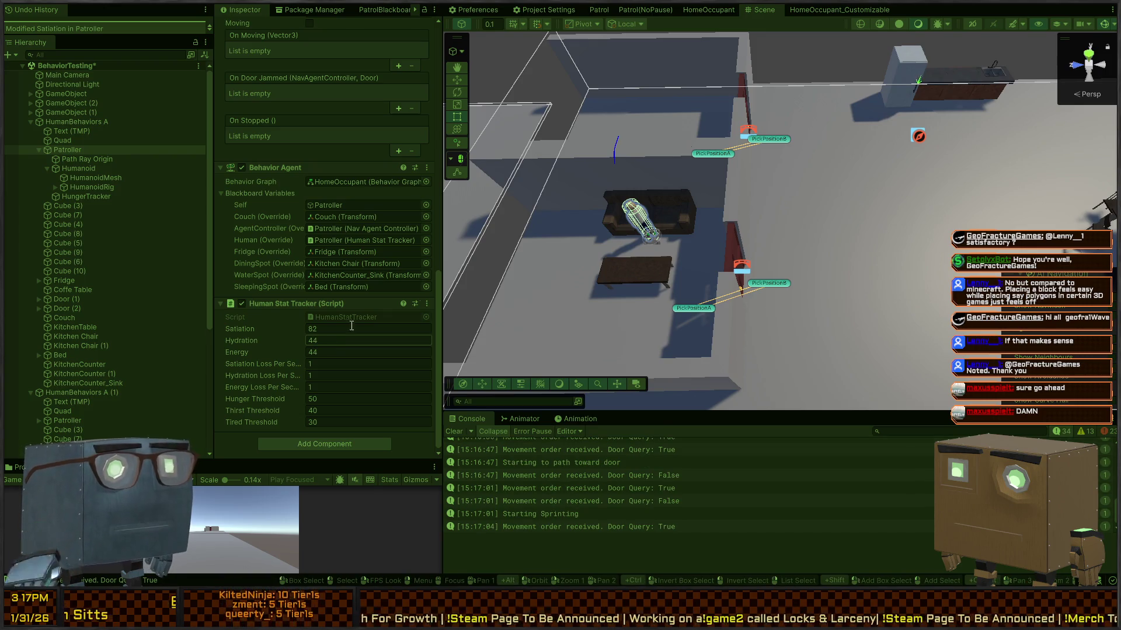
mouse_move(869, 246)
left_mouse_down()
mouse_move(884, 219)
mouse_move(863, 238)
left_mouse_up()
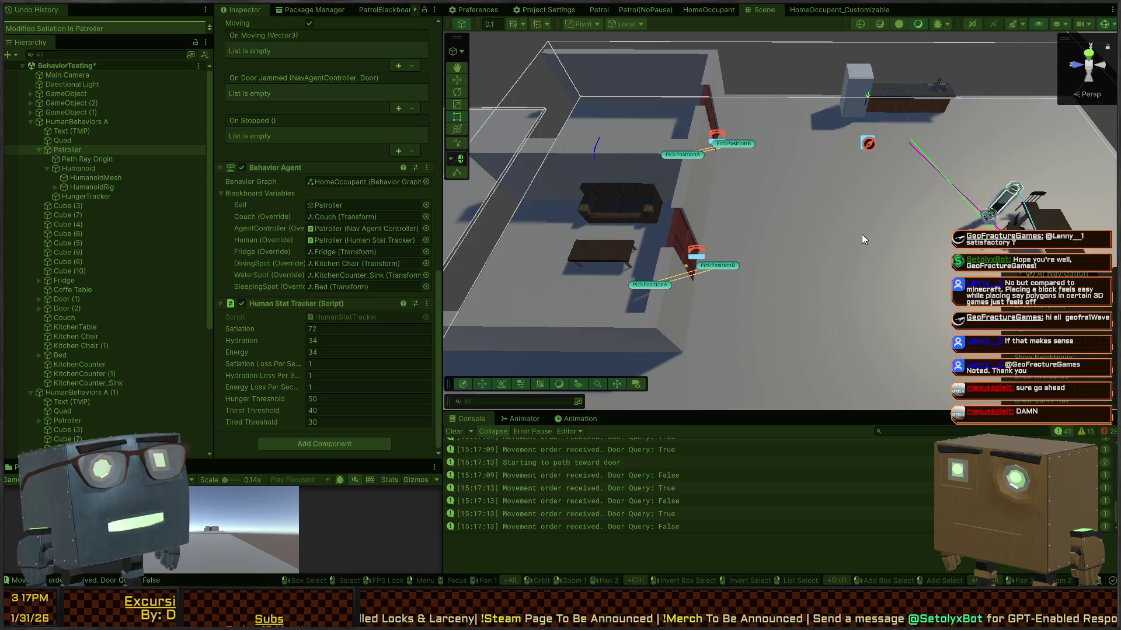
mouse_move(886, 234)
left_mouse_down()
mouse_move(932, 151)
mouse_move(699, 180)
mouse_move(769, 174)
mouse_move(692, 180)
mouse_move(664, 169)
mouse_move(720, 211)
left_mouse_up()
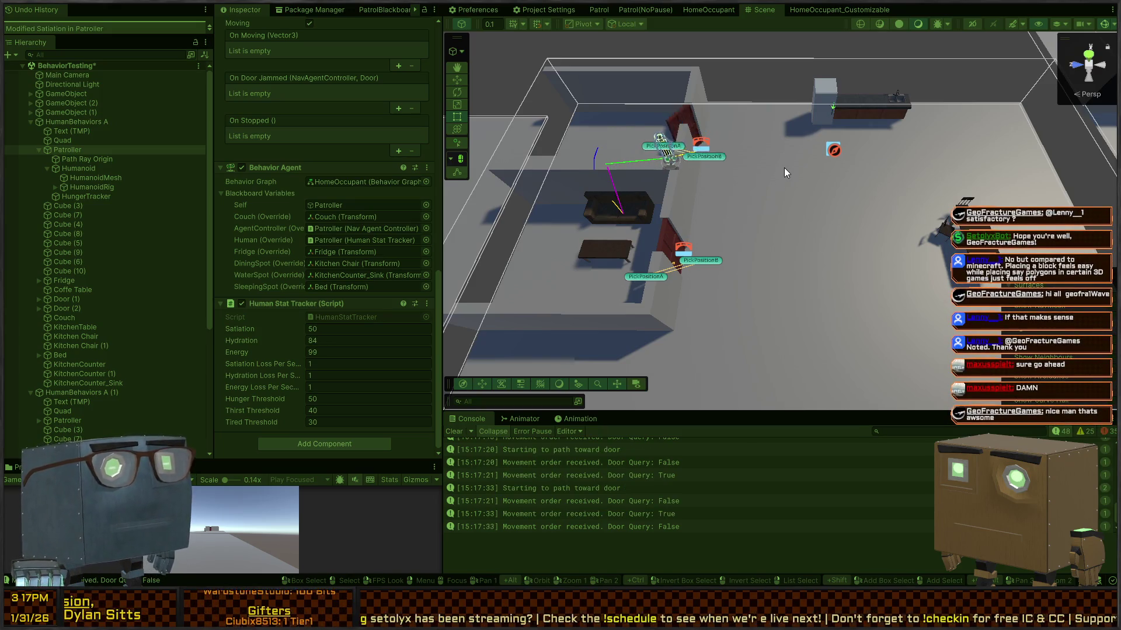
mouse_move(835, 210)
left_mouse_down()
mouse_move(740, 201)
mouse_move(955, 214)
mouse_move(718, 170)
mouse_move(758, 164)
left_mouse_up()
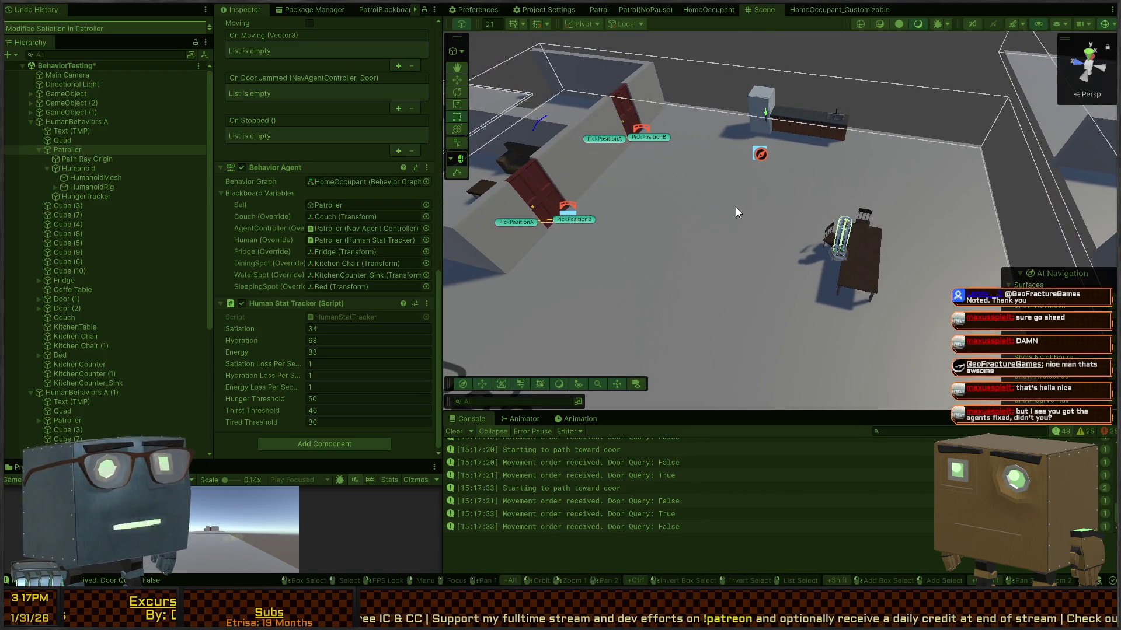
mouse_move(886, 199)
left_mouse_down()
mouse_move(856, 183)
mouse_move(833, 199)
mouse_move(843, 214)
left_mouse_up()
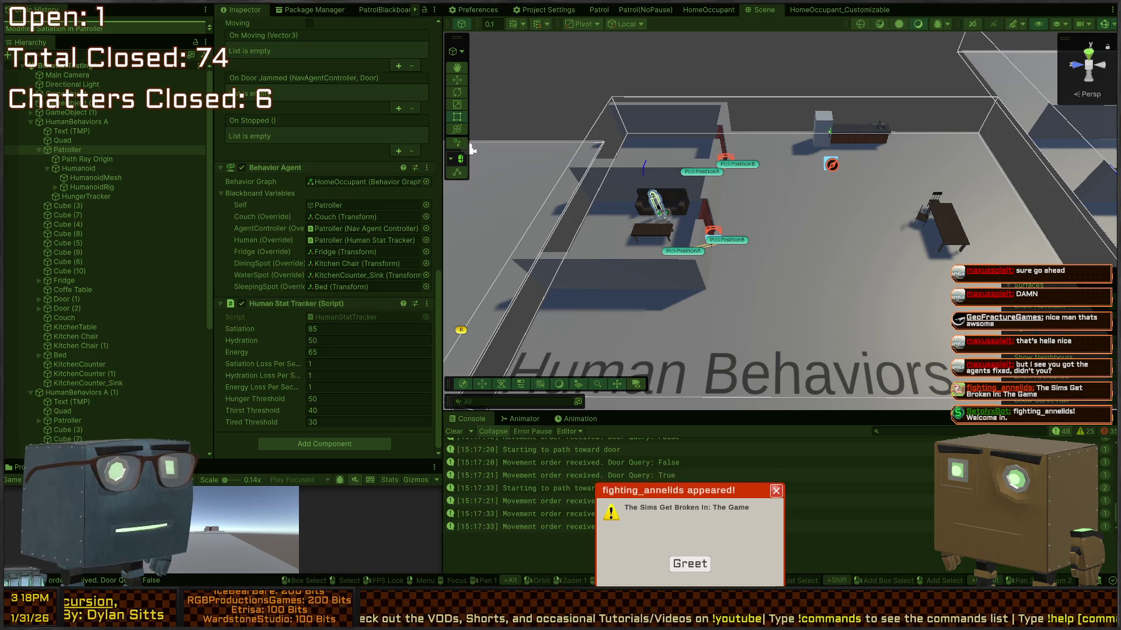
left_click(693, 558)
mouse_move(702, 252)
left_mouse_down()
mouse_move(716, 199)
mouse_move(725, 204)
left_mouse_up()
key("a")
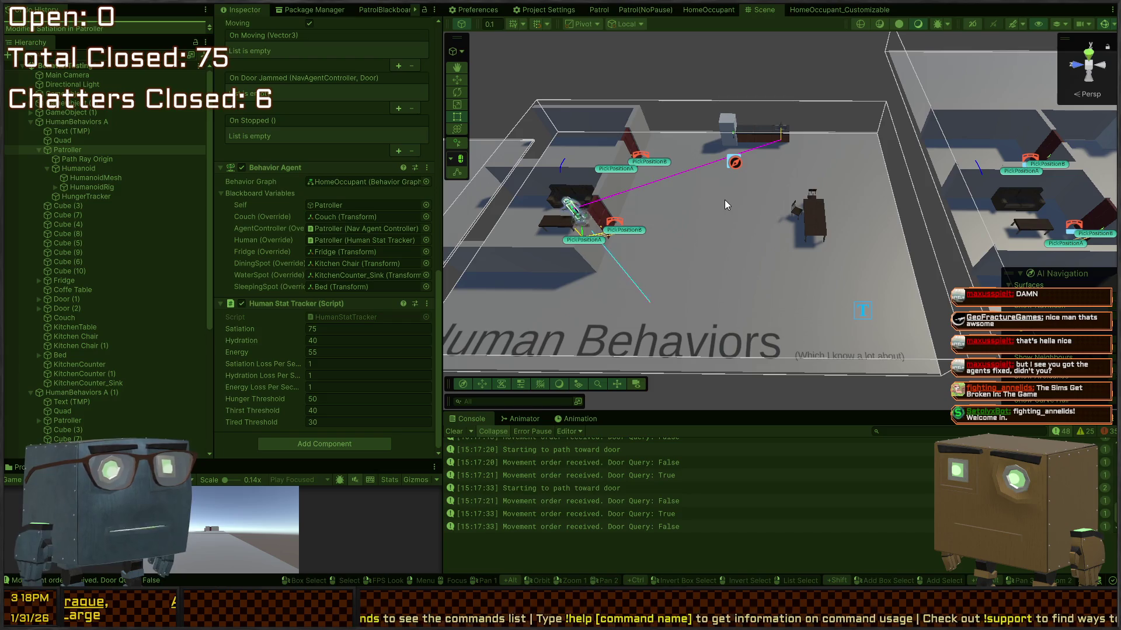
Step: Switch to the HomeOccupant_Customizable graph and pan down to its branch nodes
left_click(835, 10)
mouse_move(783, 187)
left_mouse_down()
mouse_move(845, 249)
mouse_move(694, 197)
left_mouse_up()
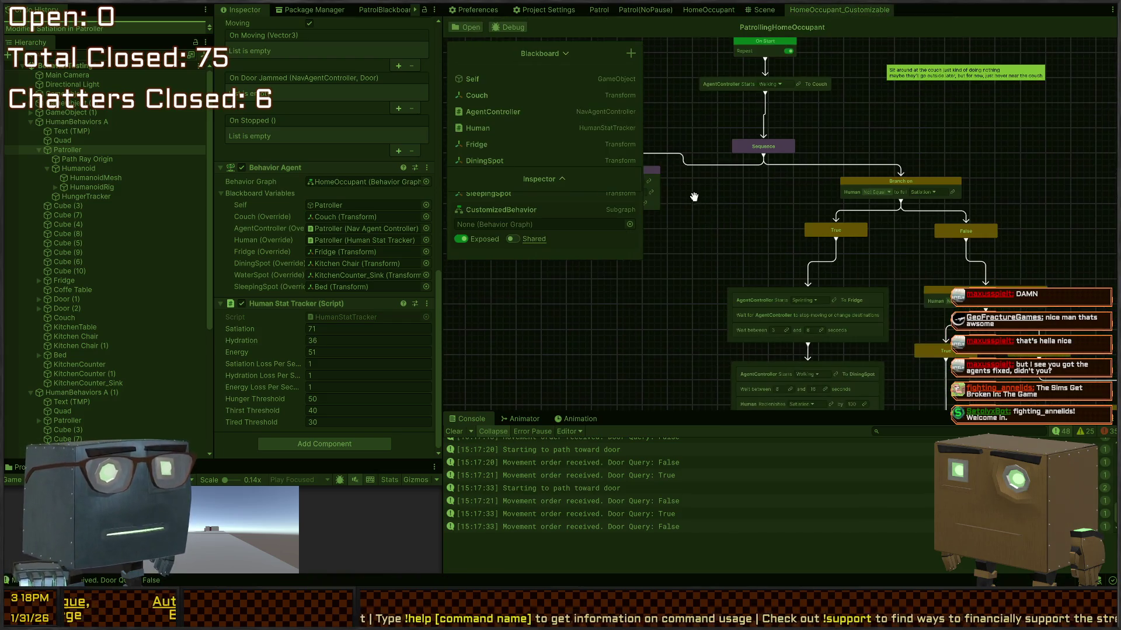
scroll(841, 223, "down", 3)
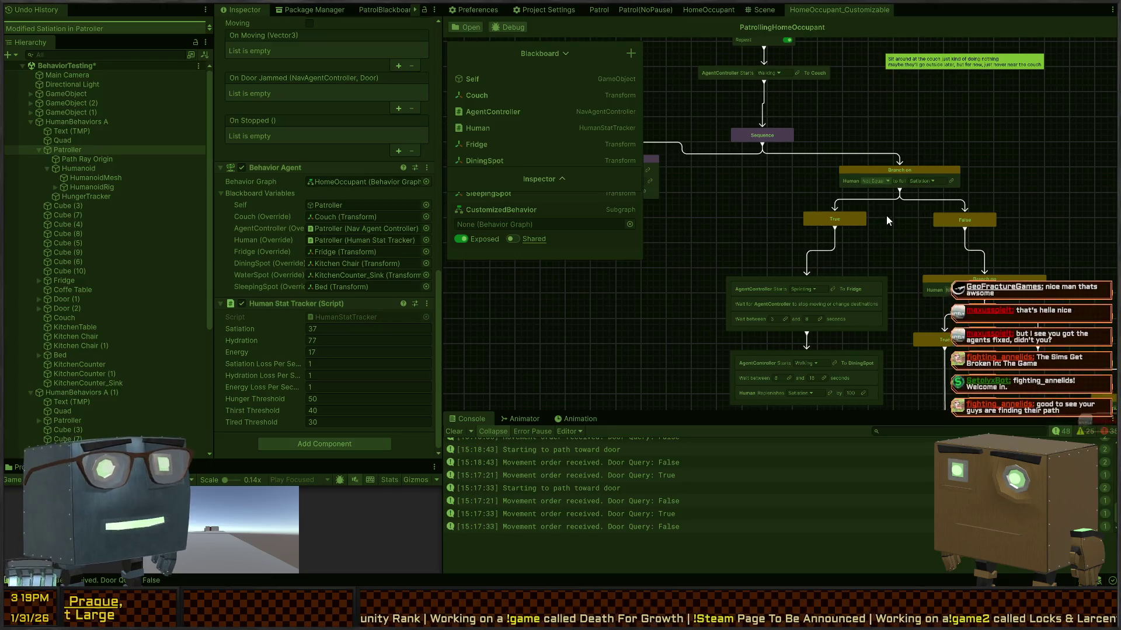
Step: Fly the Scene camera through the rooms to watch the NPC, ending on the table and chairs
left_click(756, 9)
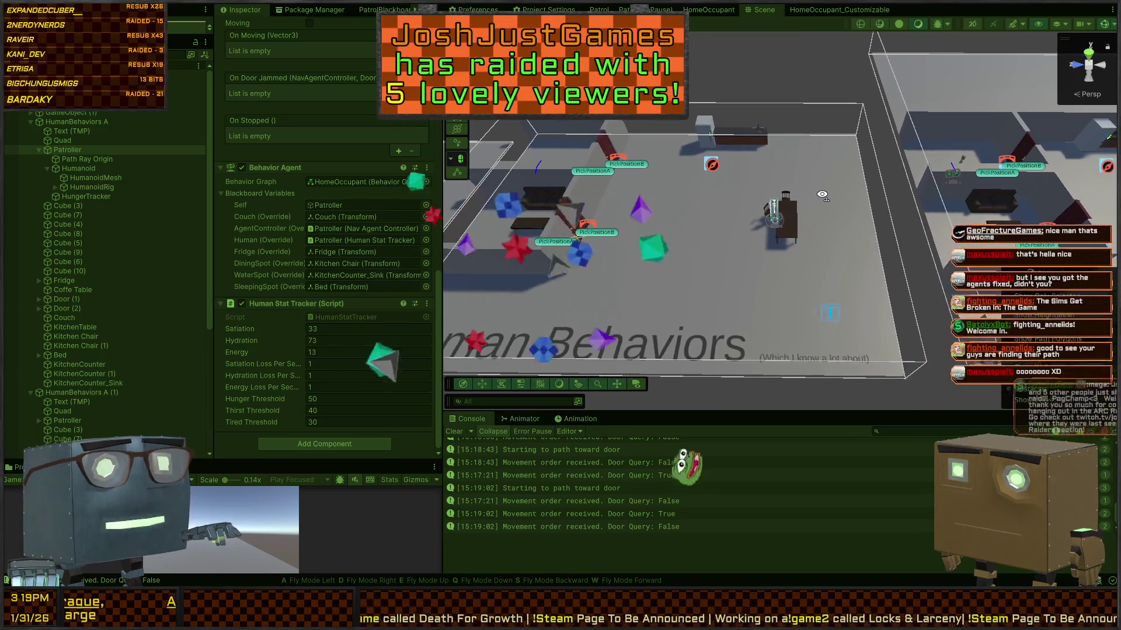
key("s")
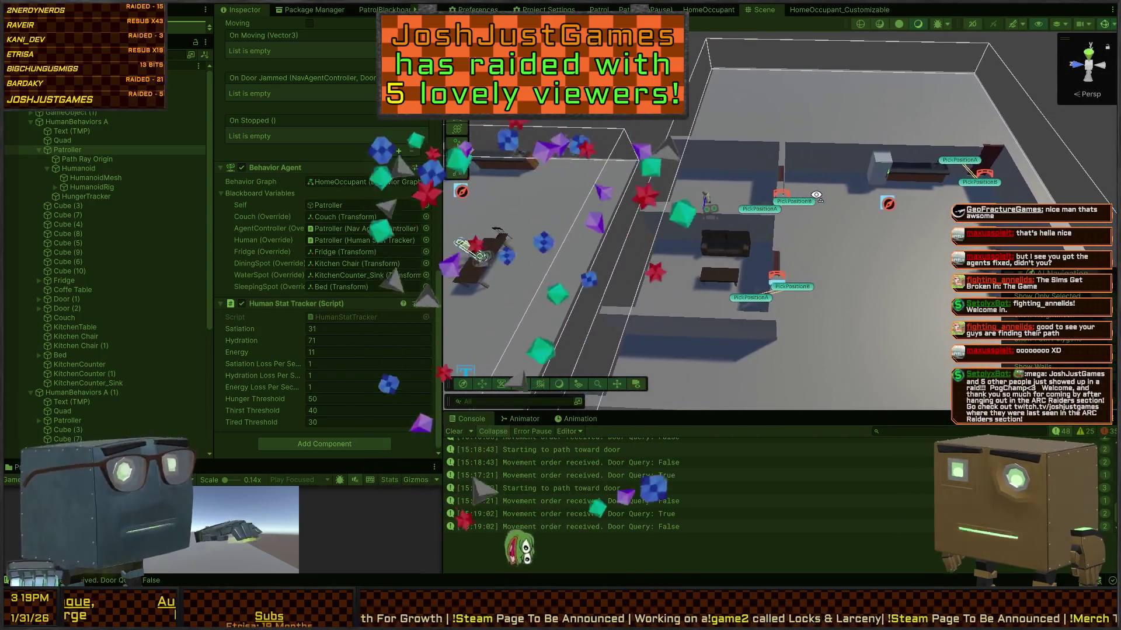
key("q")
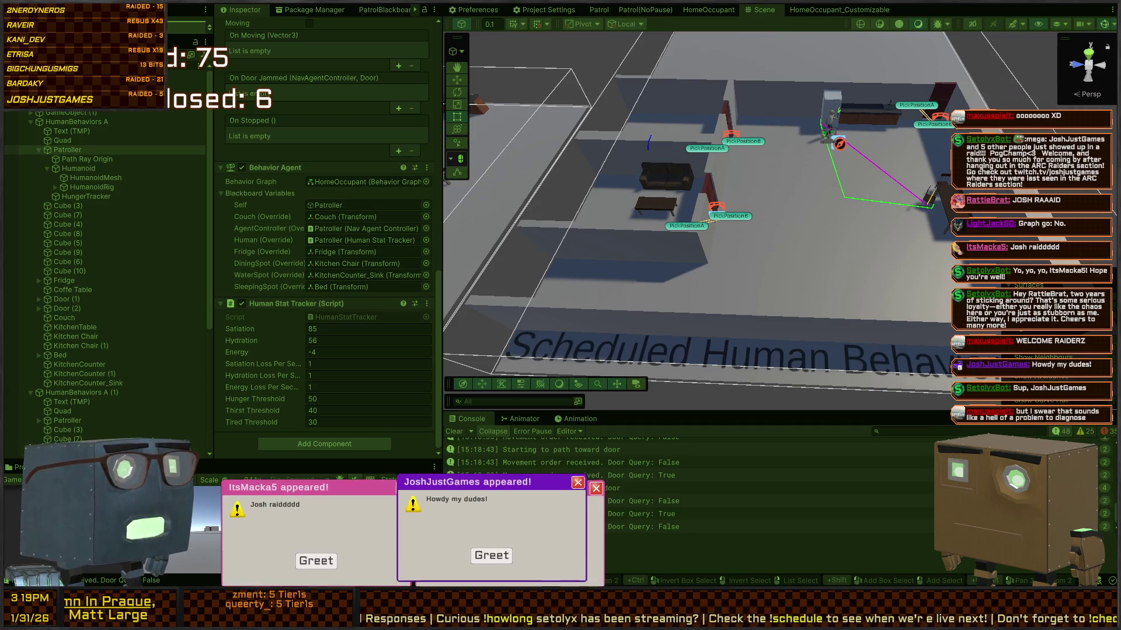
left_click(510, 561)
left_click(509, 563)
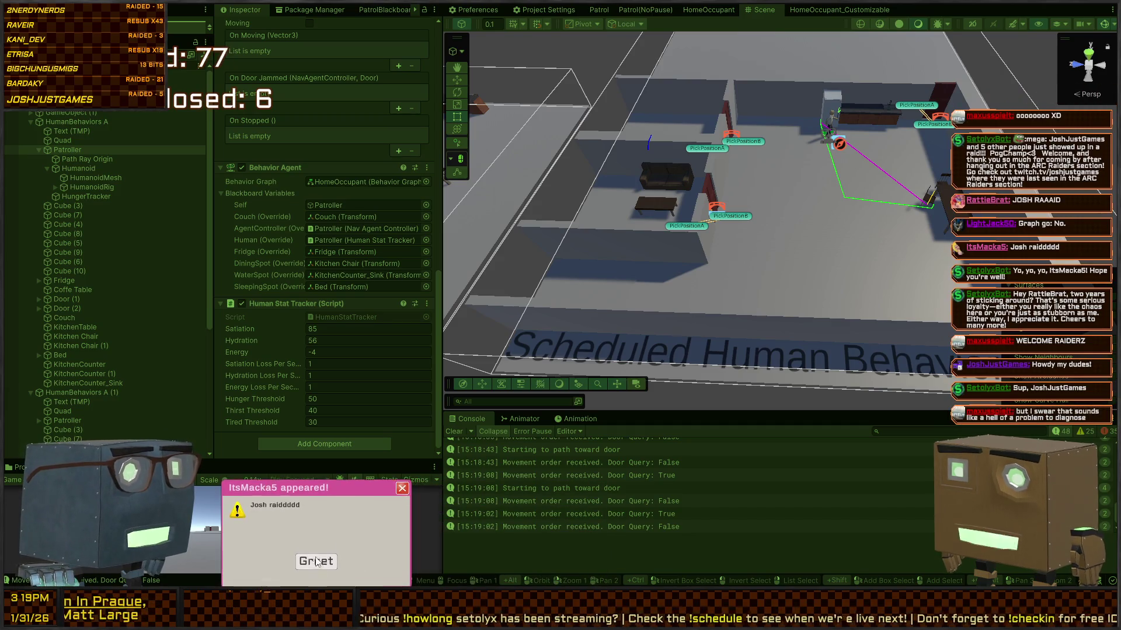
left_click(320, 563)
mouse_move(761, 222)
left_mouse_down()
mouse_move(763, 115)
mouse_move(742, 163)
left_mouse_up()
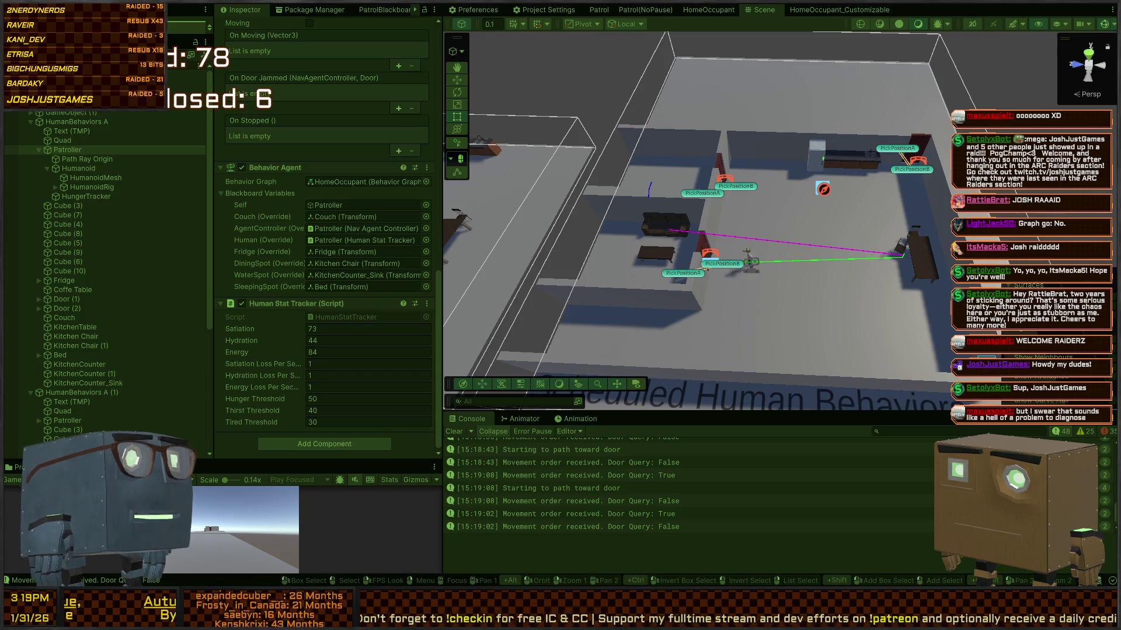
mouse_move(844, 229)
left_mouse_down()
mouse_move(856, 247)
mouse_move(841, 247)
left_mouse_up()
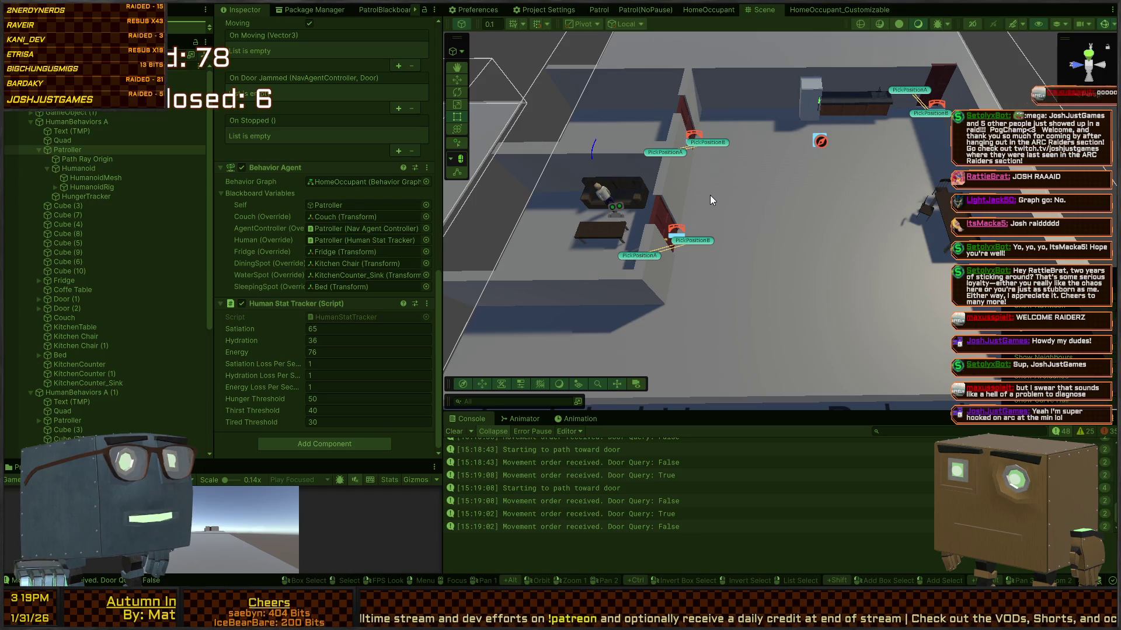
mouse_move(775, 226)
left_mouse_down()
mouse_move(676, 188)
mouse_move(749, 190)
mouse_move(816, 237)
mouse_move(904, 249)
mouse_move(565, 253)
mouse_move(593, 240)
left_mouse_up()
mouse_move(776, 241)
left_mouse_down()
mouse_move(649, 290)
mouse_move(944, 253)
mouse_move(961, 238)
mouse_move(950, 228)
left_mouse_up()
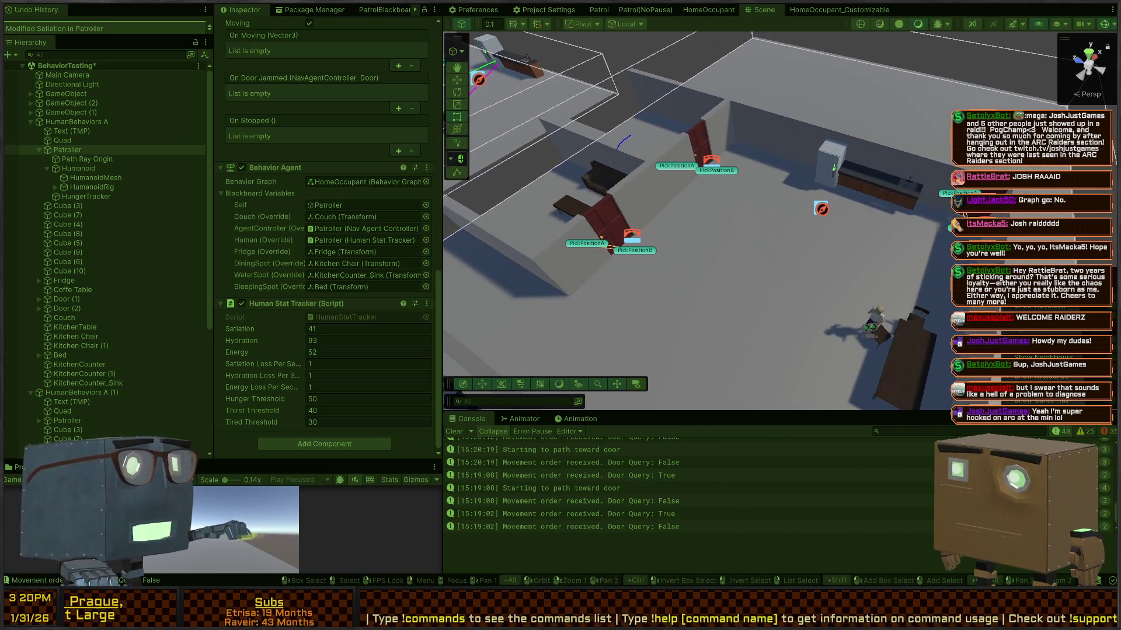
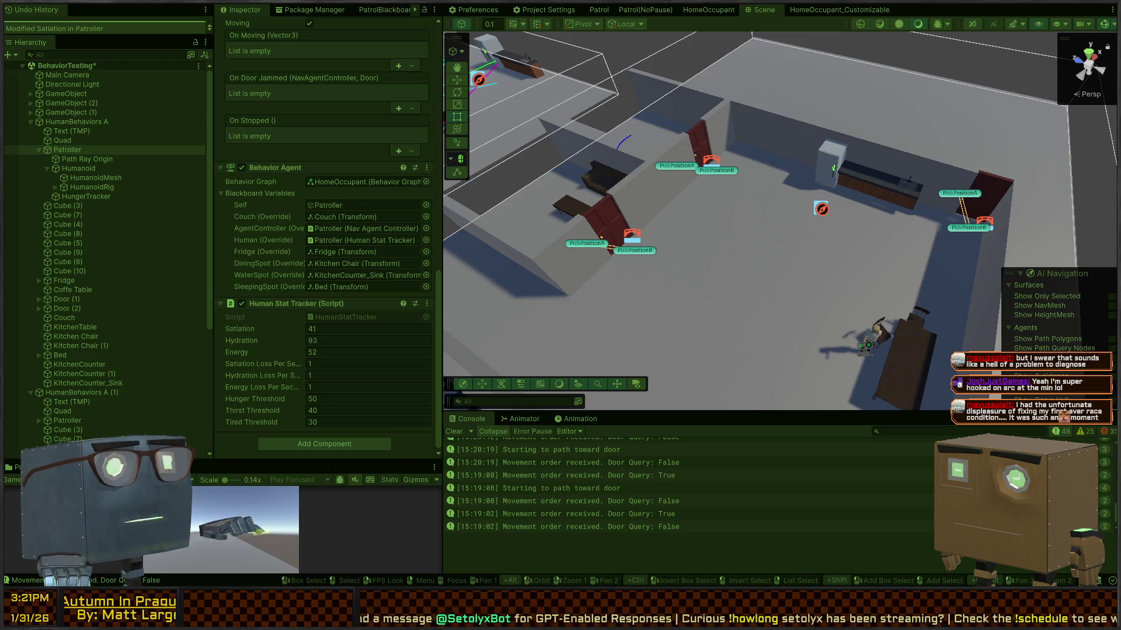
Step: Switch to Visual Studio, where NavAgentController.cs is open
key("alt+Tab")
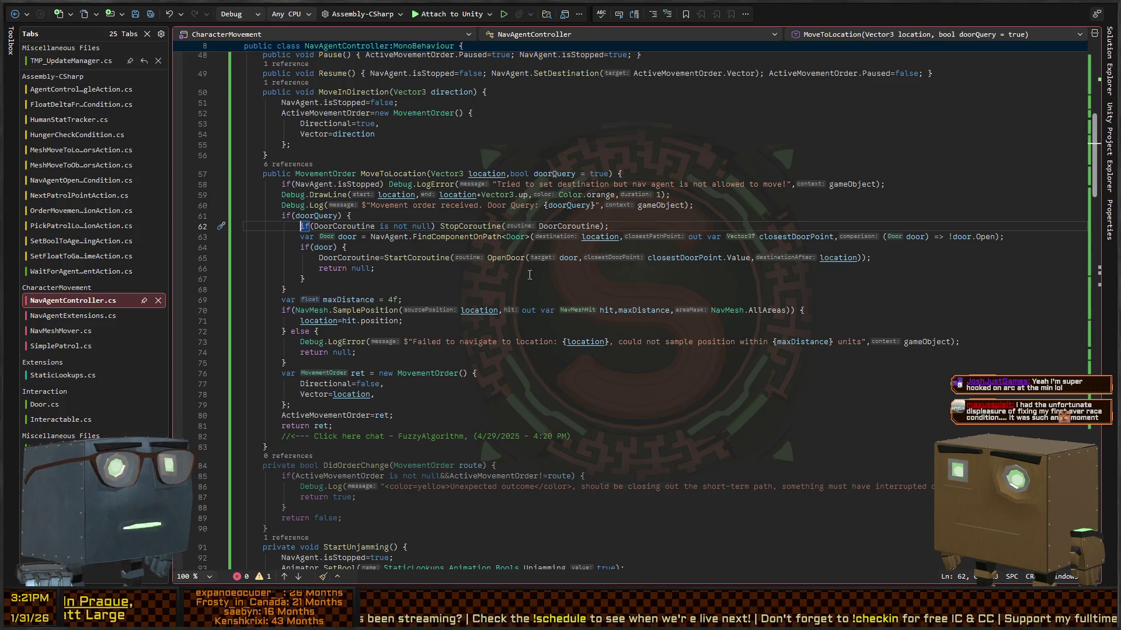
Step: Save the MoveToLocation edit in NavAgentController.cs and return to Unity
key("ctrl+z")
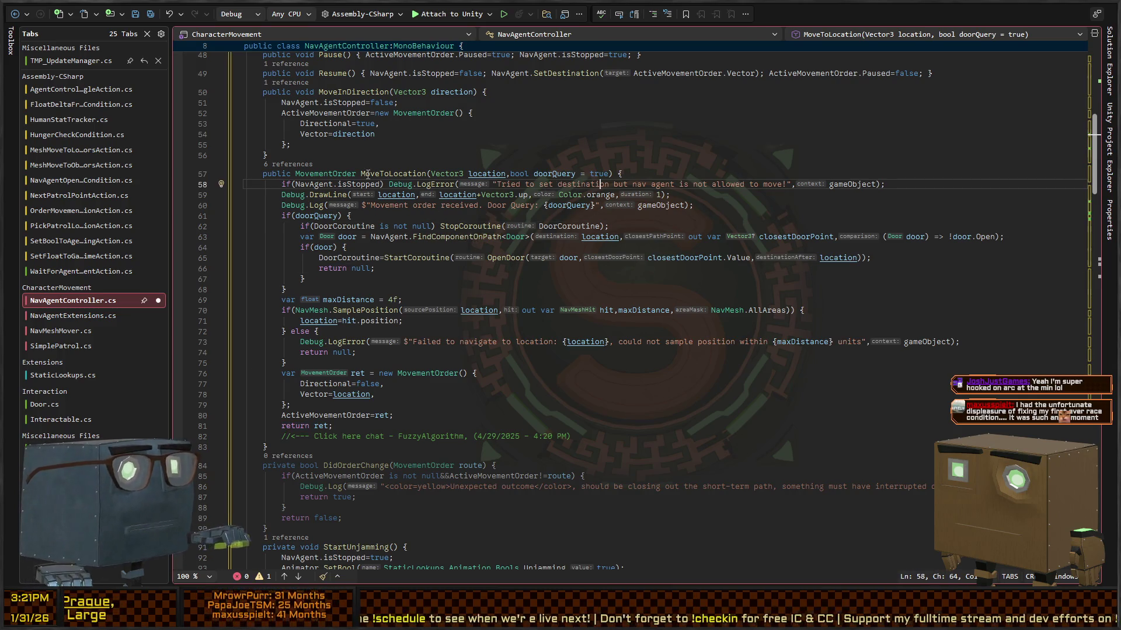
key("ctrl+s")
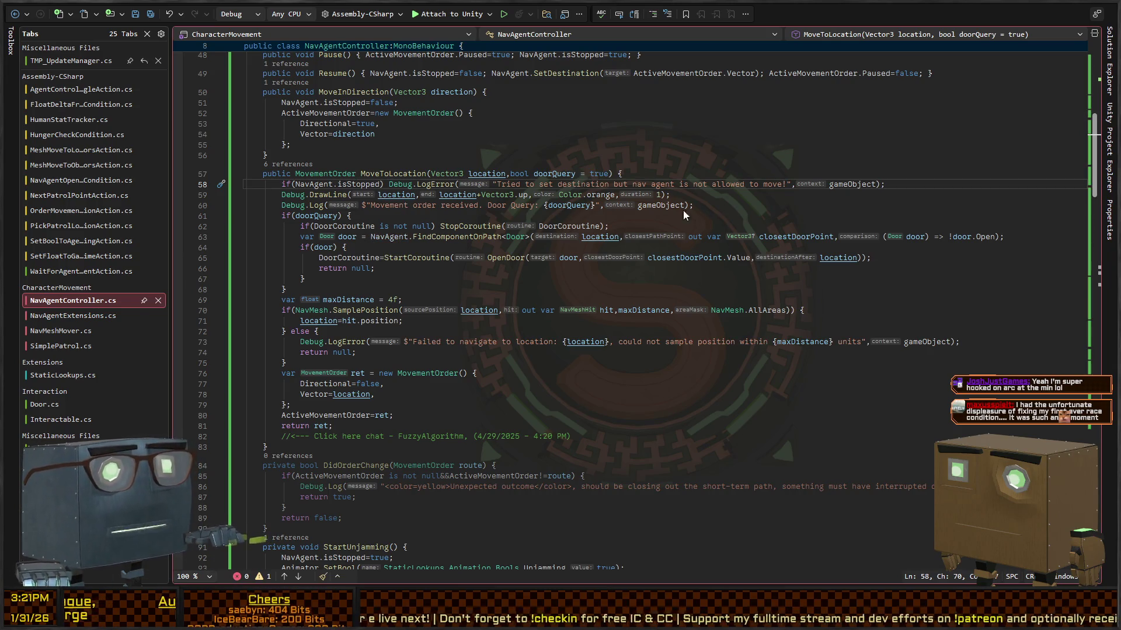
key("alt+Tab")
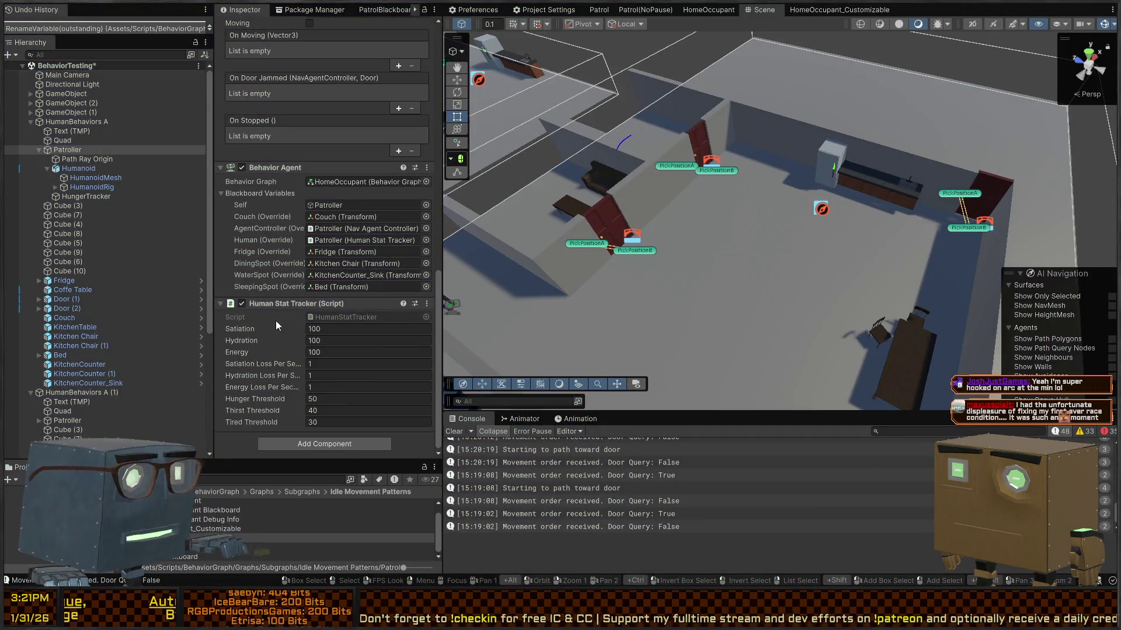
Step: Select the Patroller and set its Behavior Agent graph to HomeOccupant_Customizable
mouse_move(604, 271)
left_mouse_down()
mouse_move(730, 206)
mouse_move(669, 201)
left_mouse_up()
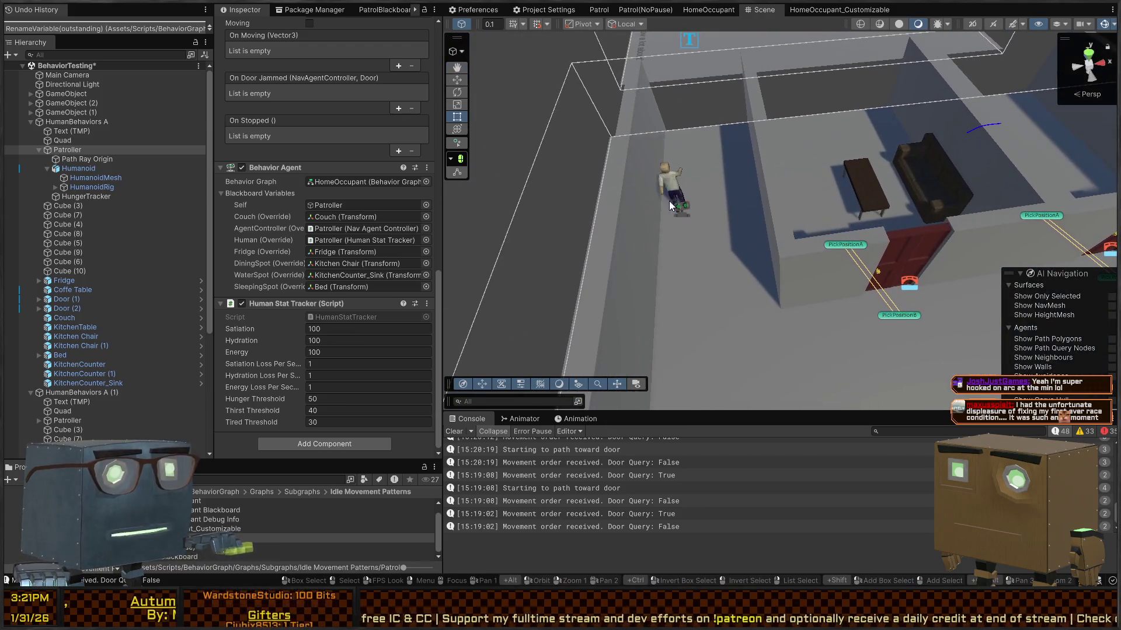
left_click(681, 206)
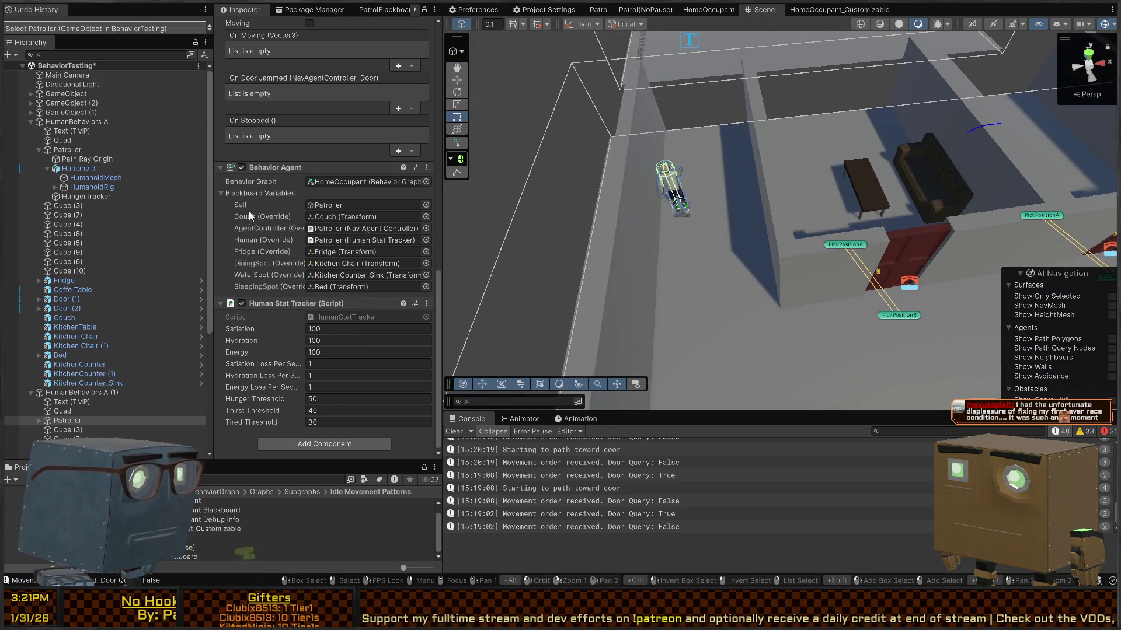
left_click(426, 182)
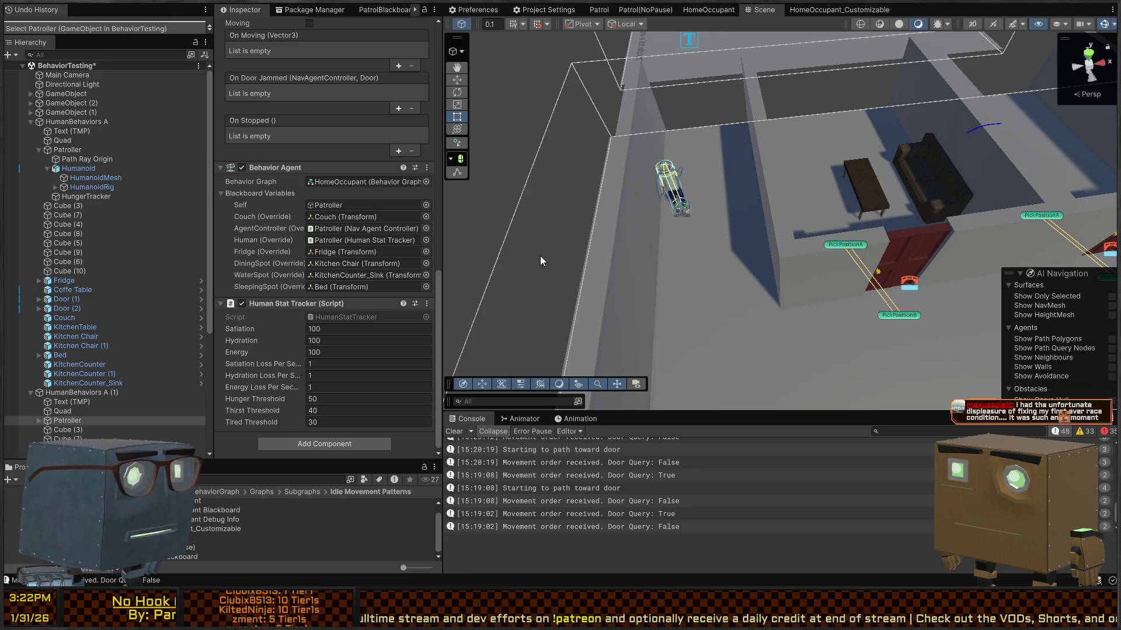
scroll(357, 296, "down", 1)
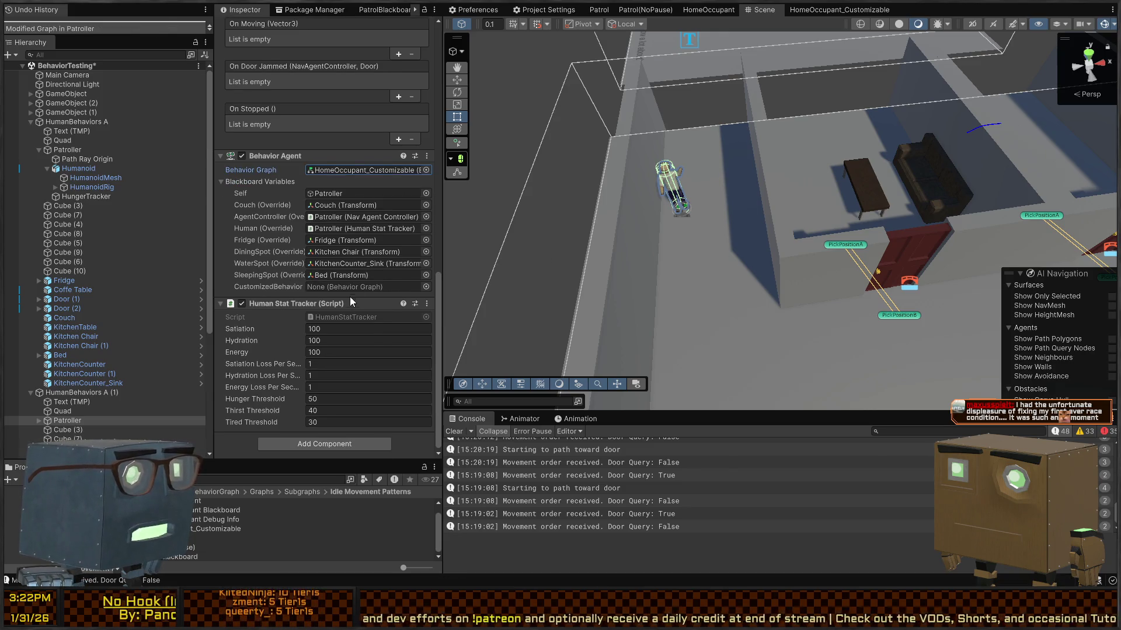
left_click(428, 286)
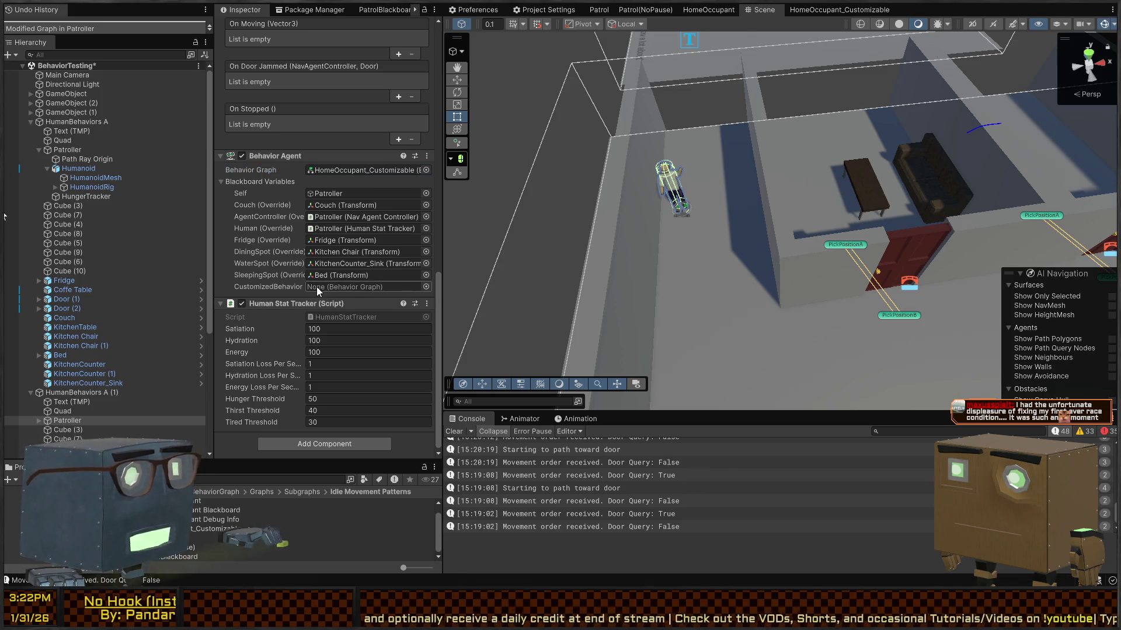
left_click(344, 169)
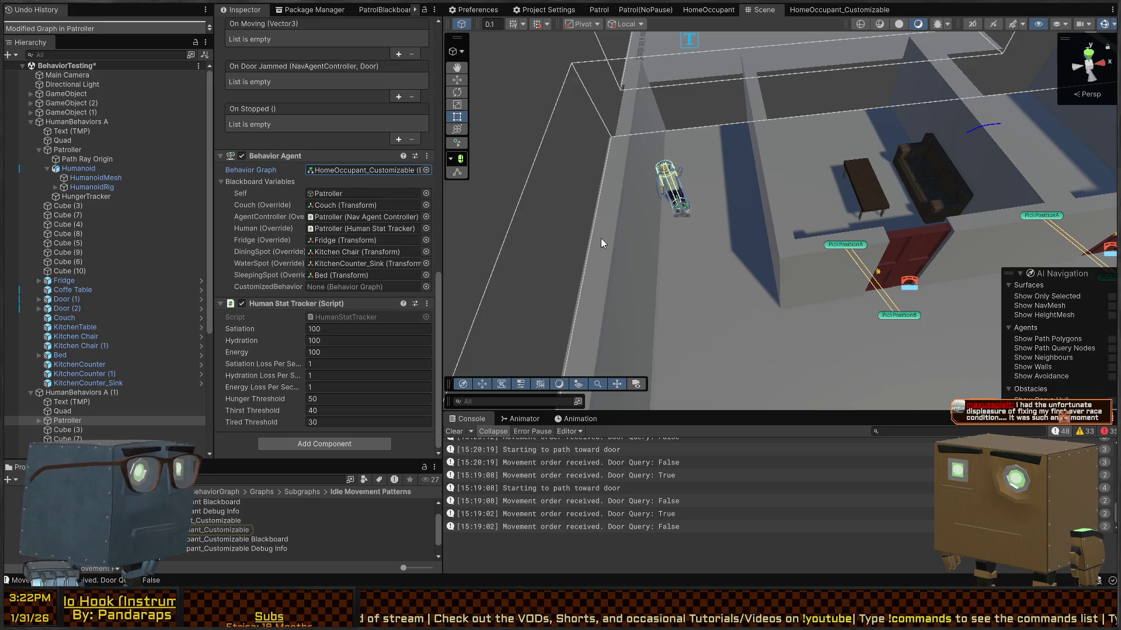
left_click(817, 11)
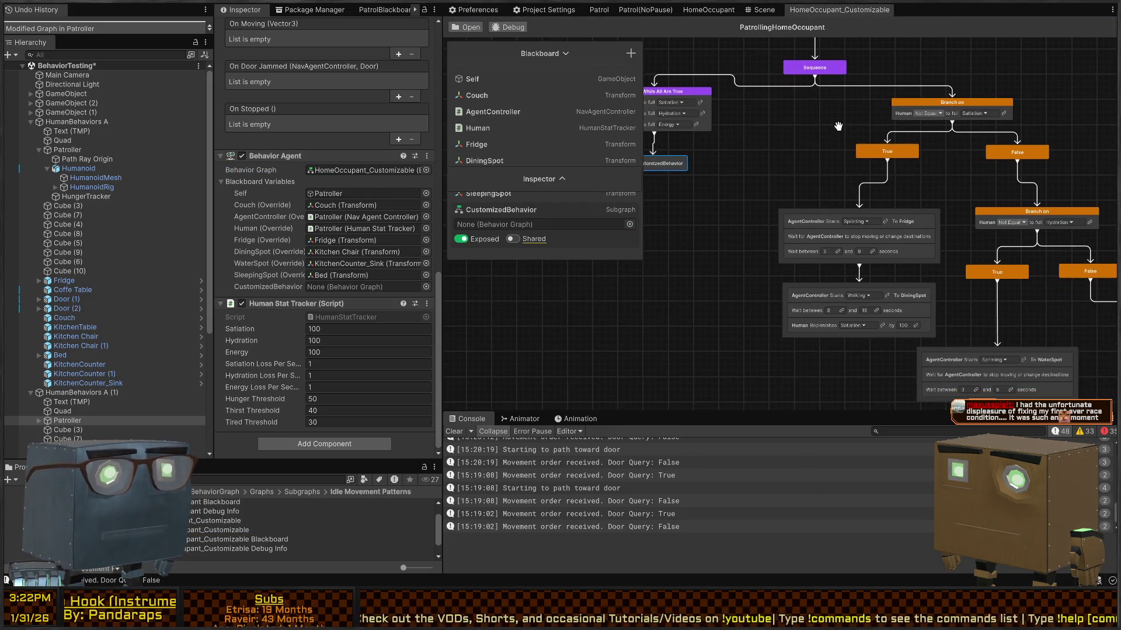
Step: Pan to the Run CustomizedBehavior node and expand its details, showing subgraph CustomizedBehavior
left_click_drag(793, 174, 711, 168)
left_click_drag(582, 177, 528, 393)
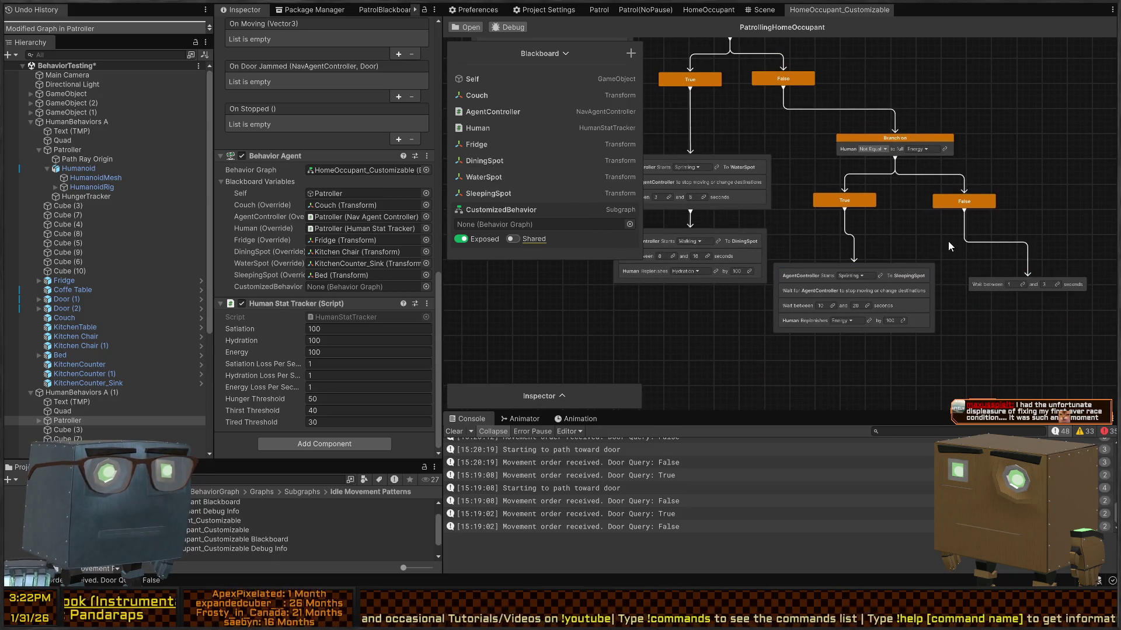
scroll(934, 239, "left", 10)
scroll(934, 240, "up", 6)
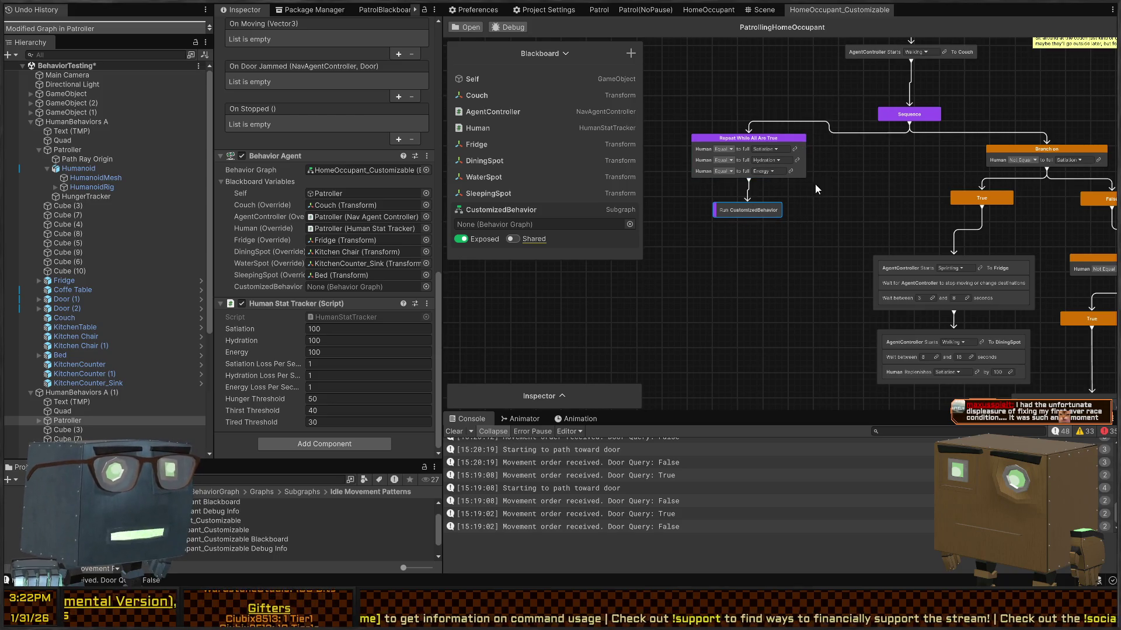
scroll(815, 183, "up", 3)
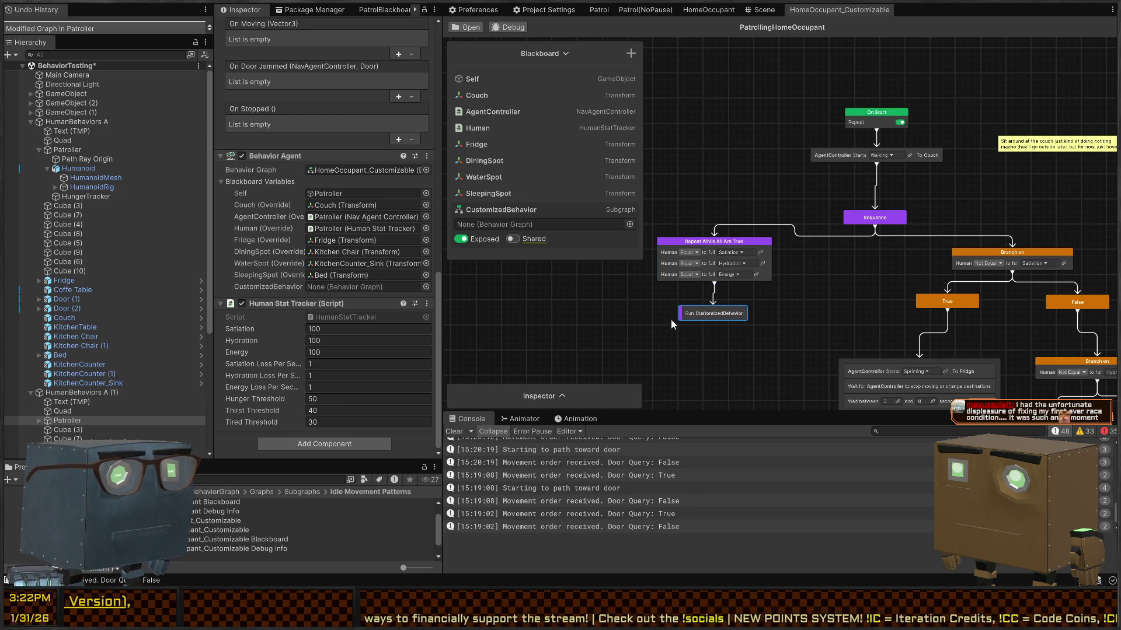
mouse_move(562, 395)
left_mouse_down()
mouse_move(587, 367)
mouse_move(596, 162)
left_mouse_up()
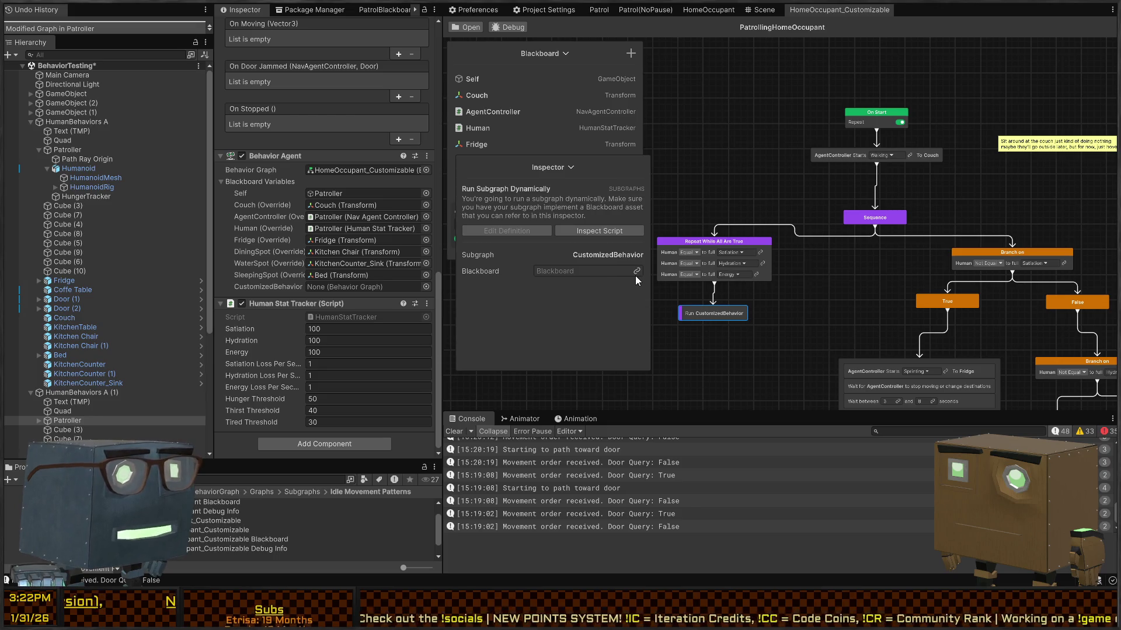
Step: Link the subgraph's Blackboard to PatrolBlackboard, leaving Min Wait unlinked
left_click(637, 272)
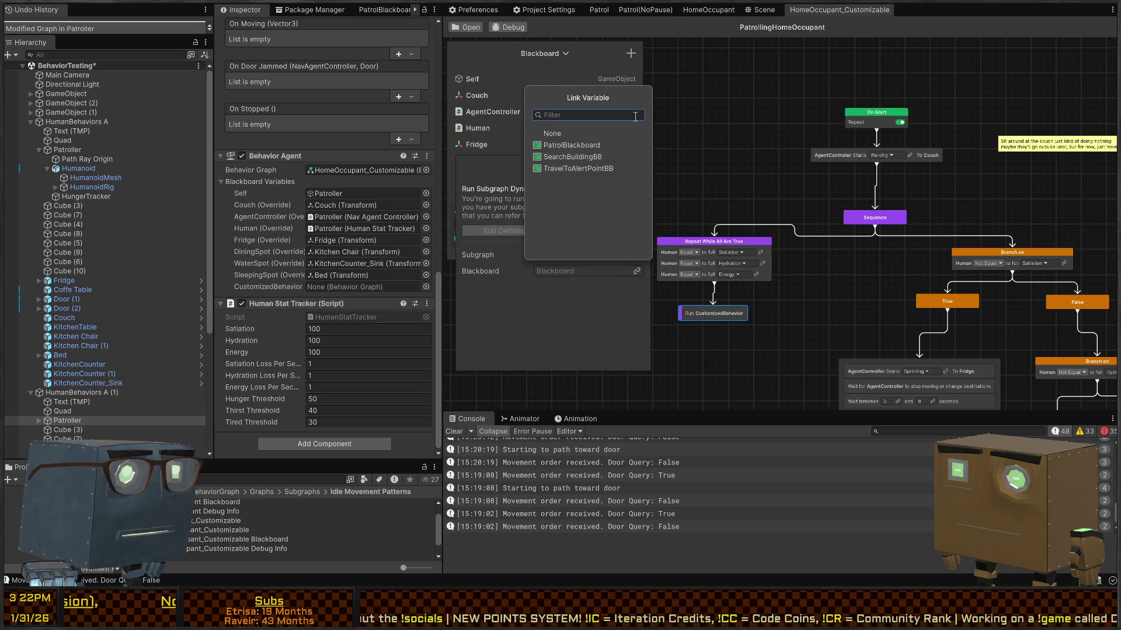
left_click(607, 147)
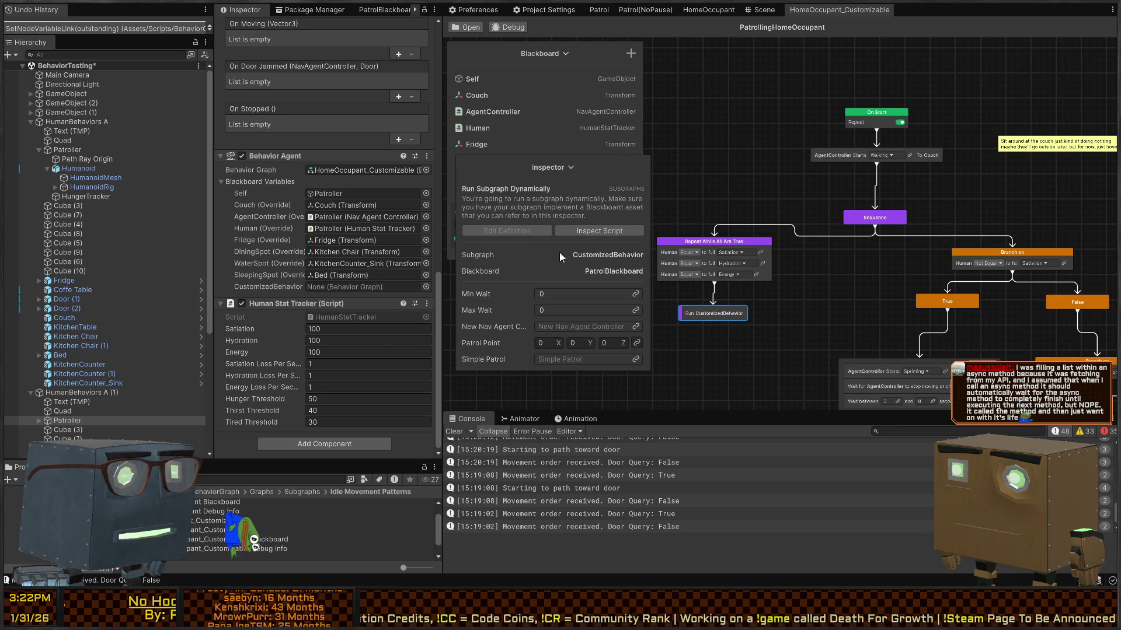
left_click(635, 295)
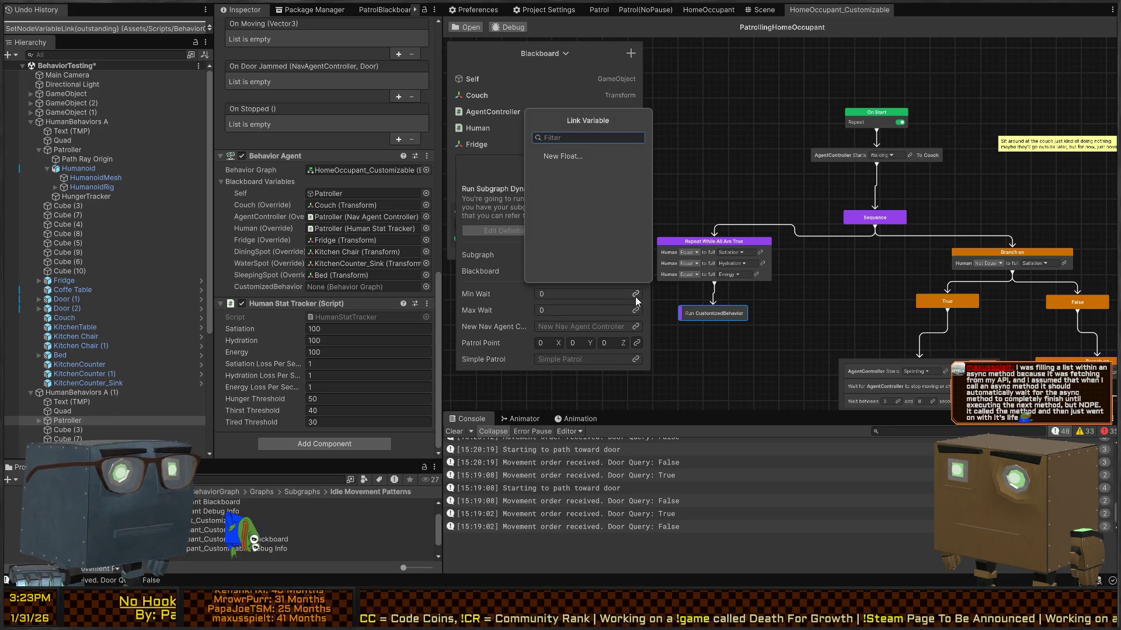
left_click(488, 313)
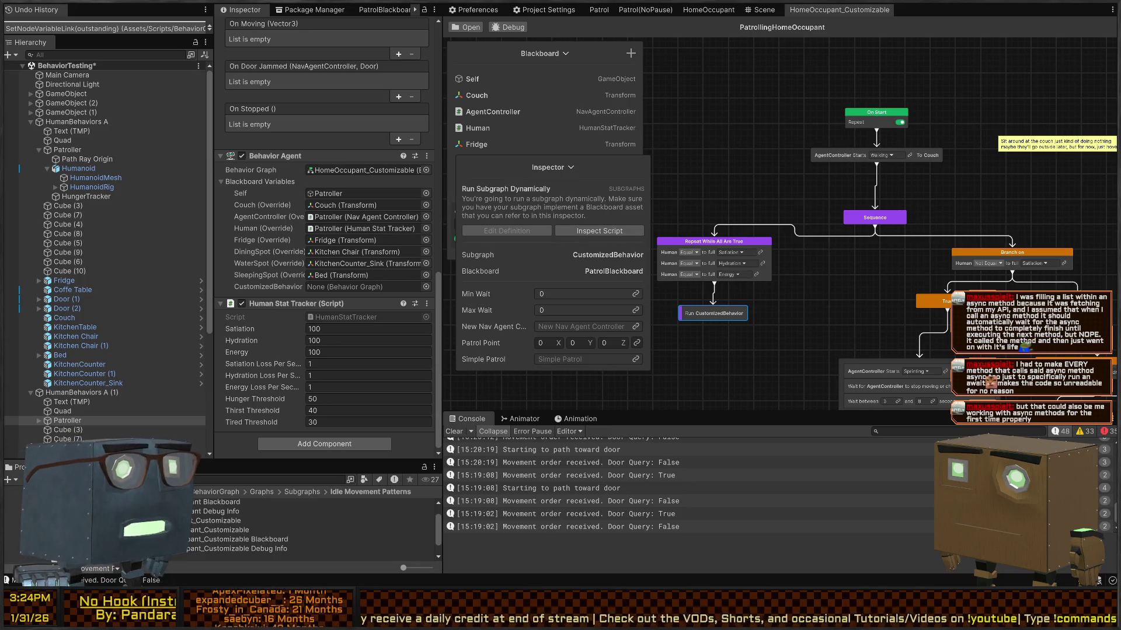
Step: Delete the Run CustomizedBehavior node and collapse the node details panel
mouse_move(759, 255)
left_mouse_down()
mouse_move(866, 226)
mouse_move(696, 219)
mouse_move(753, 217)
left_mouse_up()
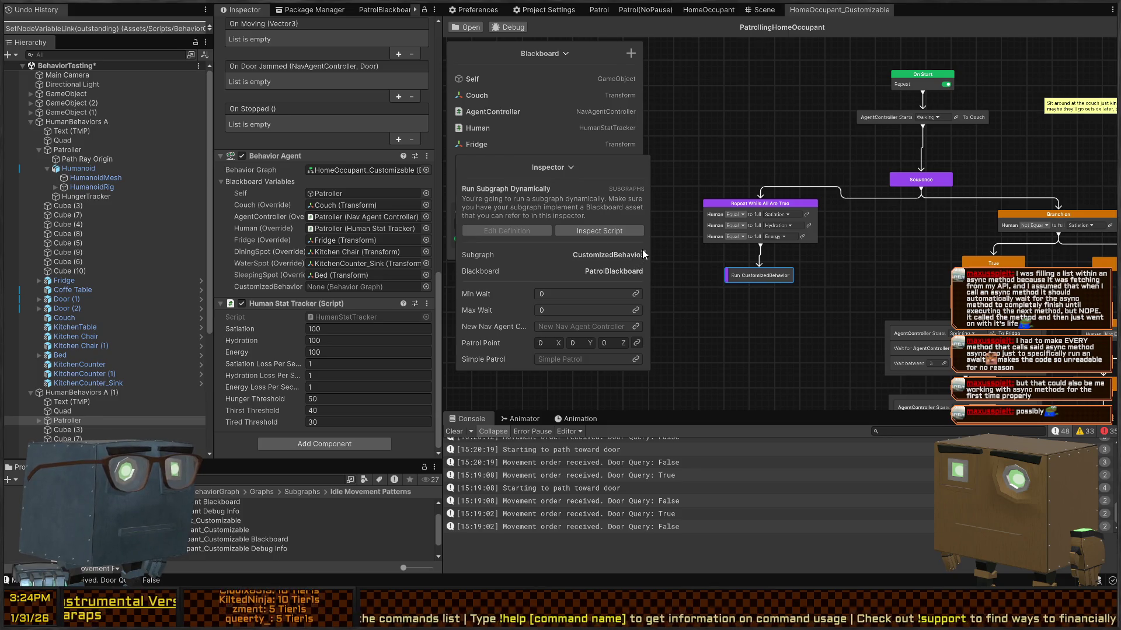
mouse_move(586, 168)
left_mouse_down()
mouse_move(621, 202)
mouse_move(609, 203)
left_mouse_up()
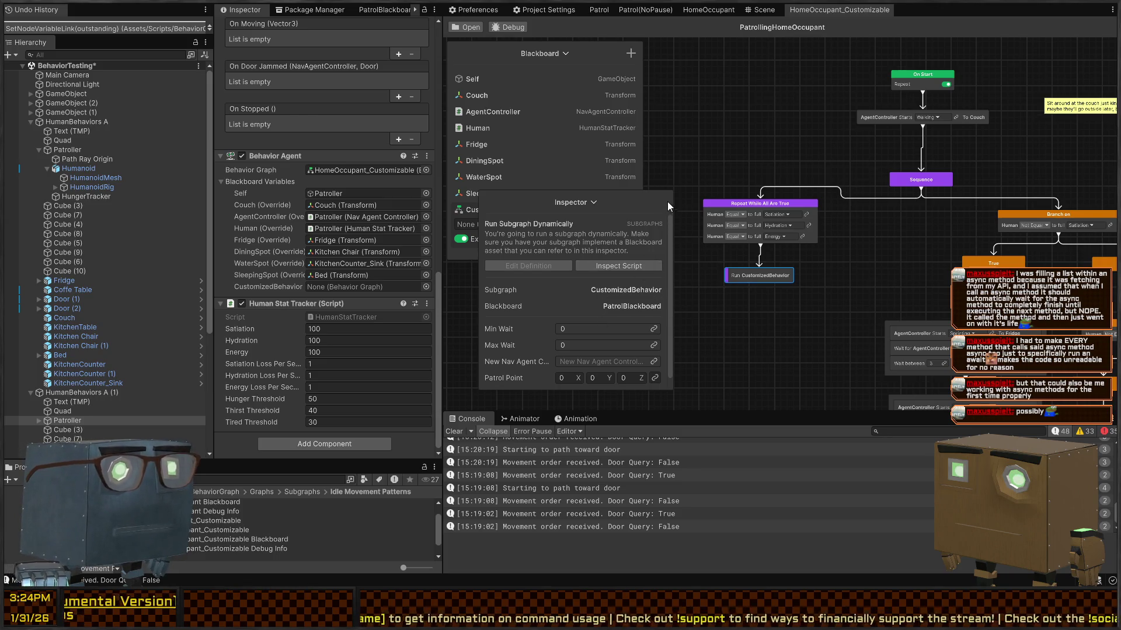
left_click(754, 314)
left_click_drag(831, 308, 699, 272)
key("Delete")
mouse_move(592, 207)
left_mouse_down()
mouse_move(603, 221)
mouse_move(567, 423)
left_mouse_up()
left_click(604, 221)
Step: Add a Run Subgraph node from the Subgraphs category, then delete it again
key("space")
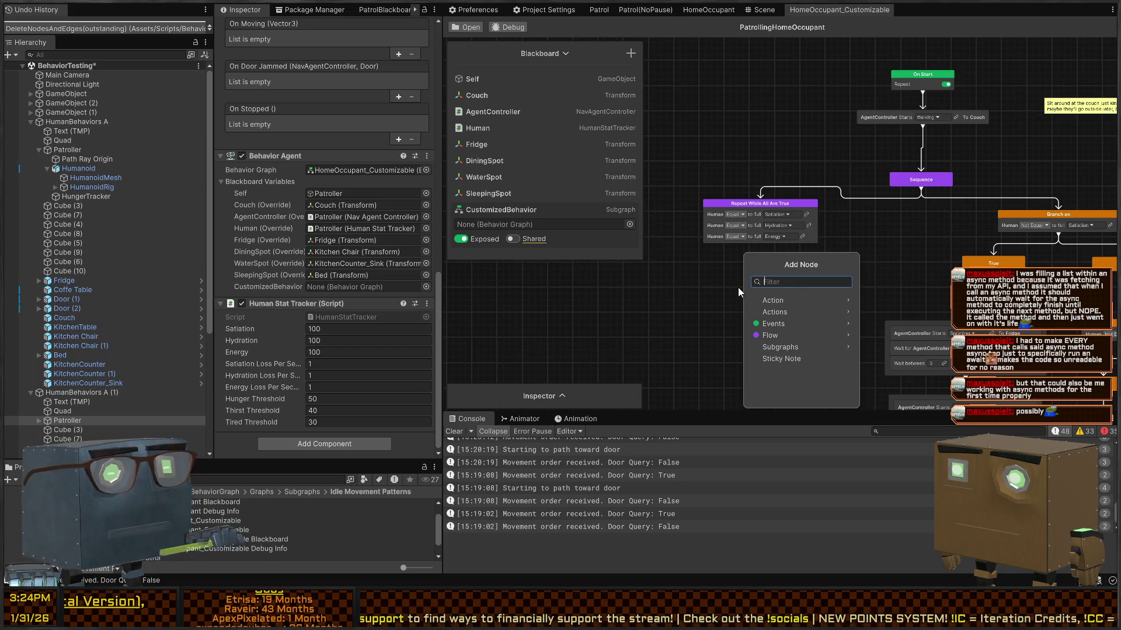
type("sub")
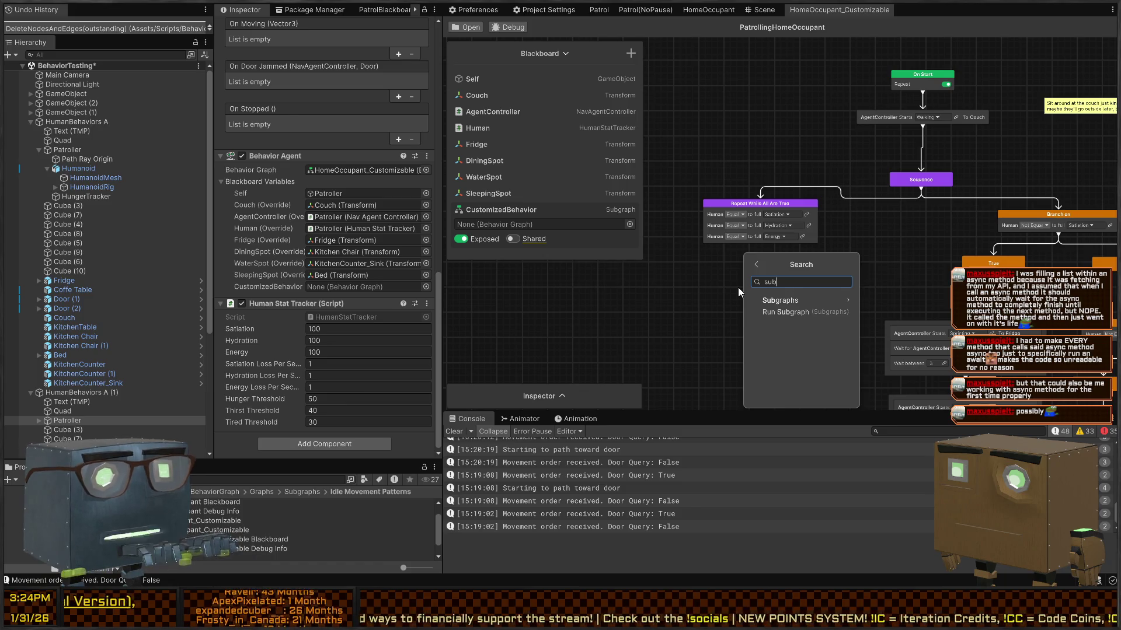
left_click(779, 299)
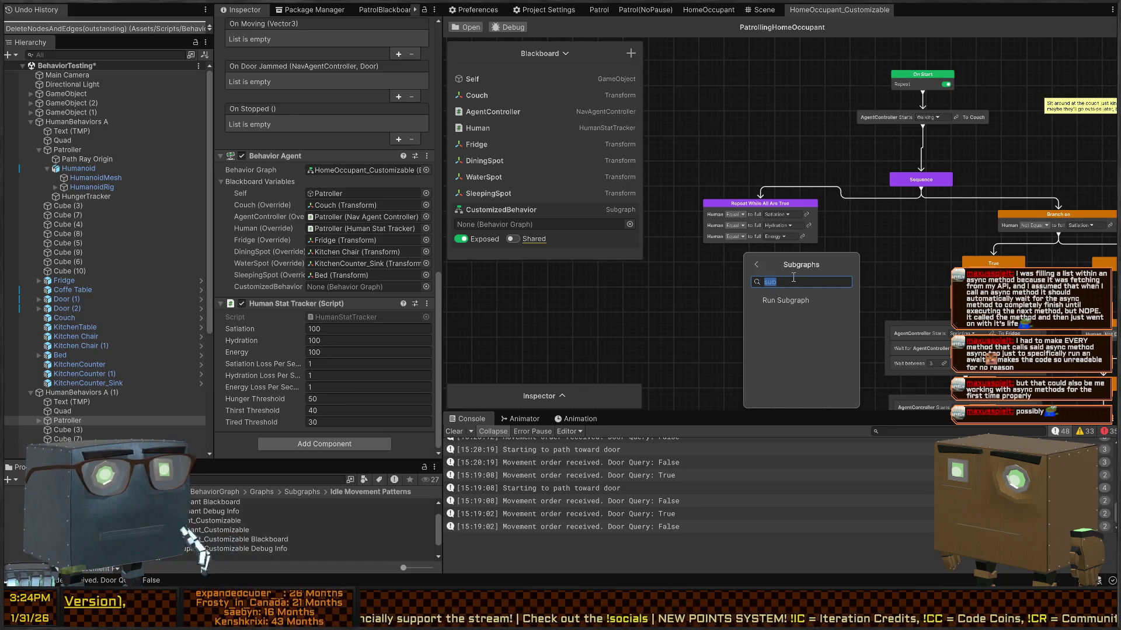
key("BackSpace")
key("BackSpace")
key("BackSpace")
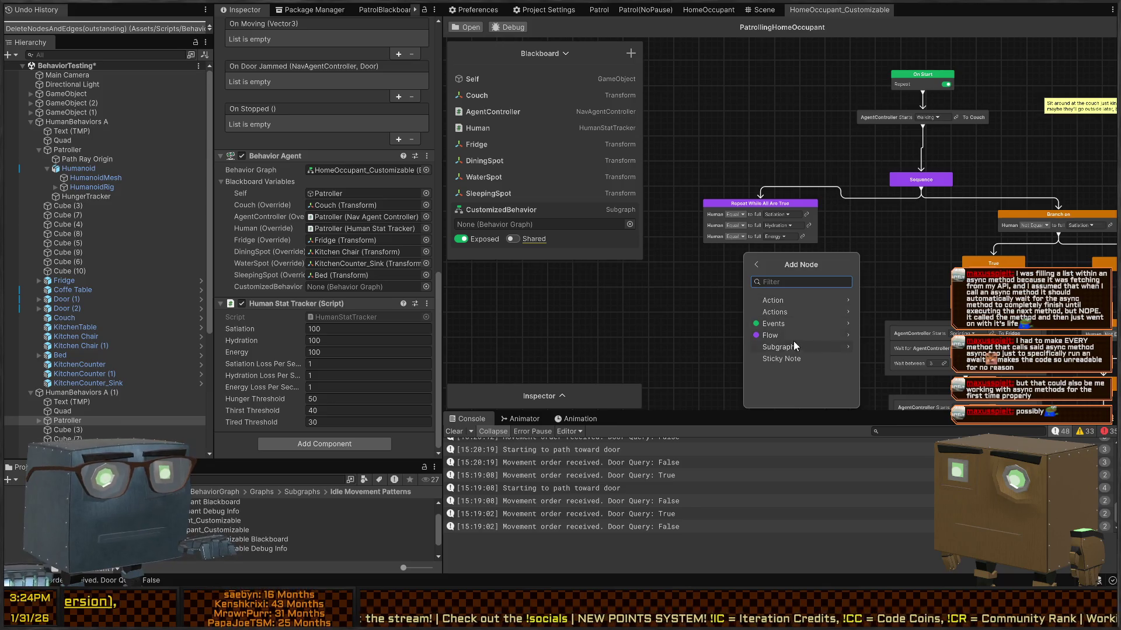
left_click(805, 348)
left_click(800, 302)
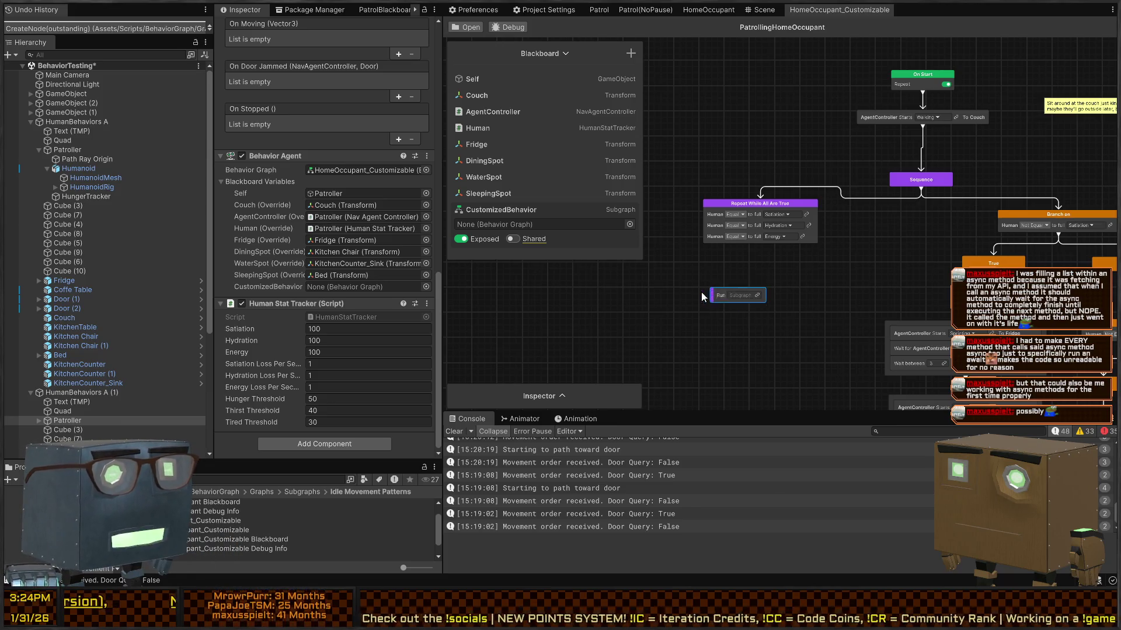
left_click(561, 397)
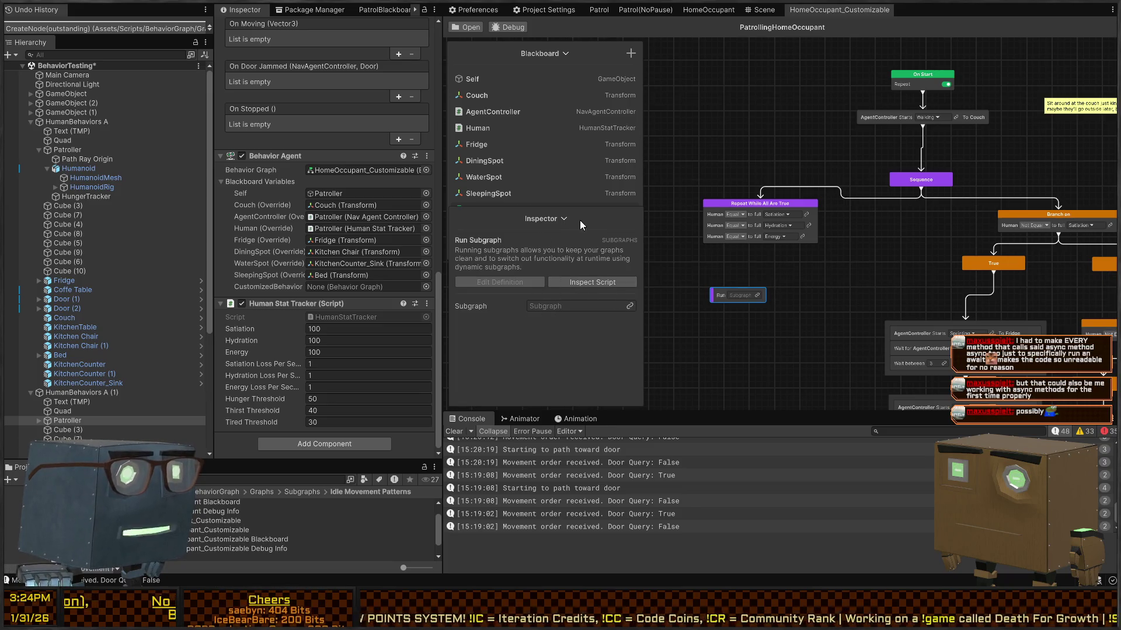
left_click(565, 218)
left_click_drag(719, 292, 720, 293)
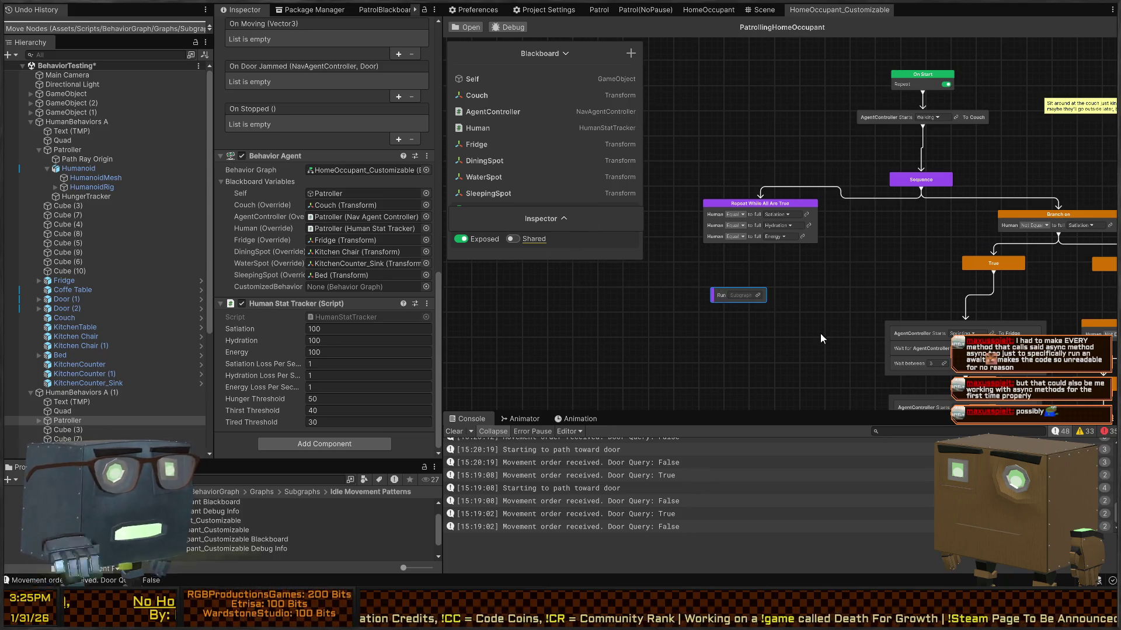
key("Delete")
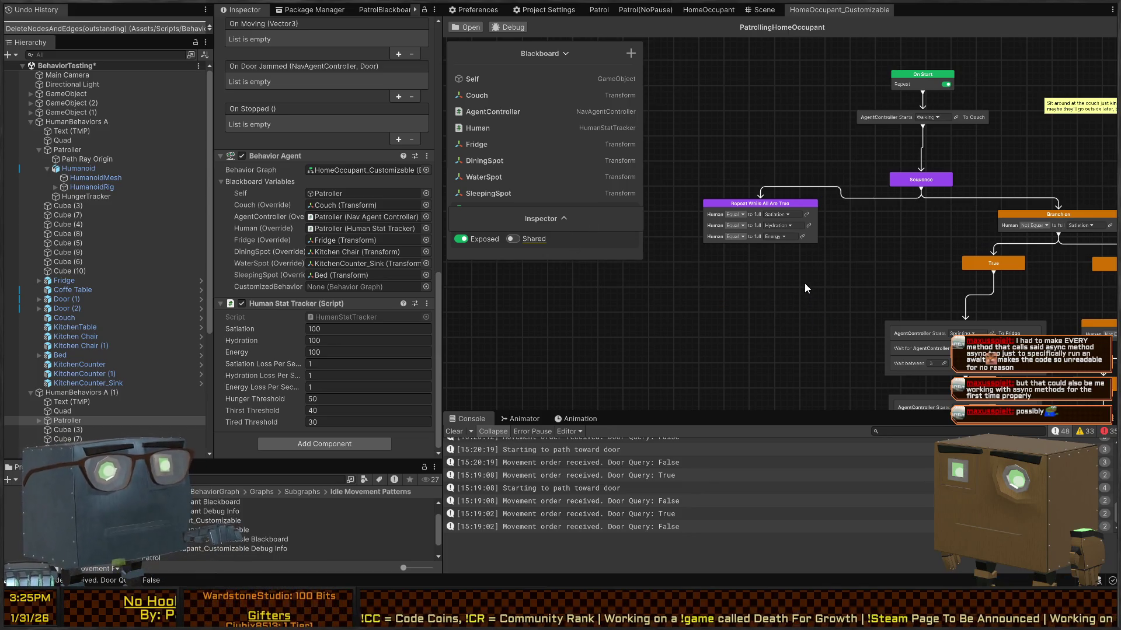
Step: Expand the blackboard list and delete the CustomizedBehavior variable
scroll(777, 247, "down", 3)
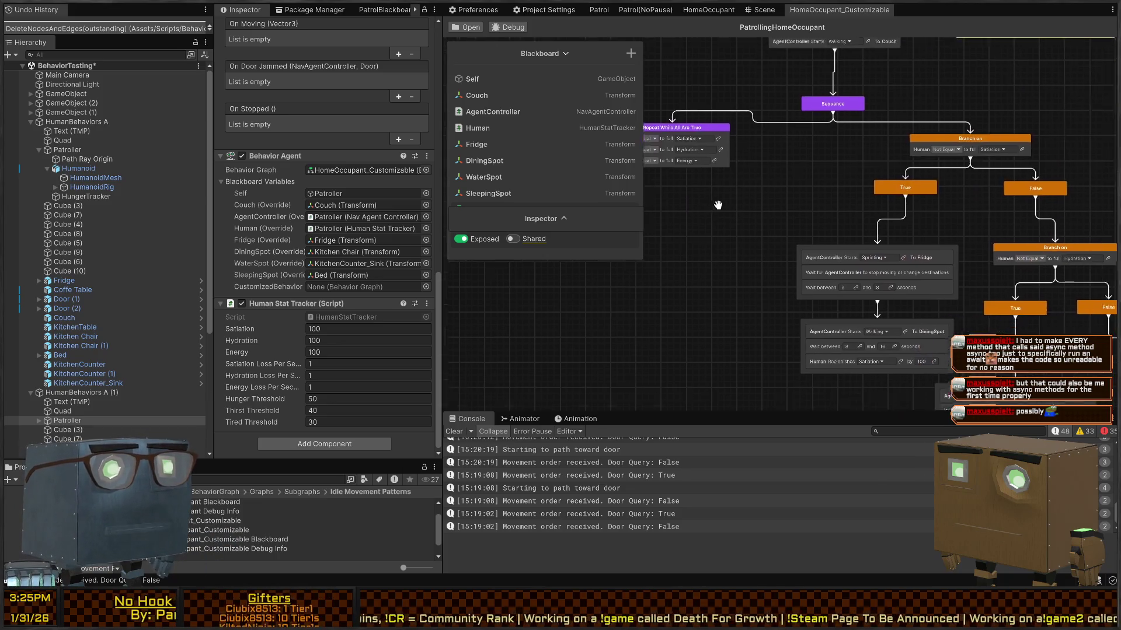
left_click_drag(774, 208, 856, 232)
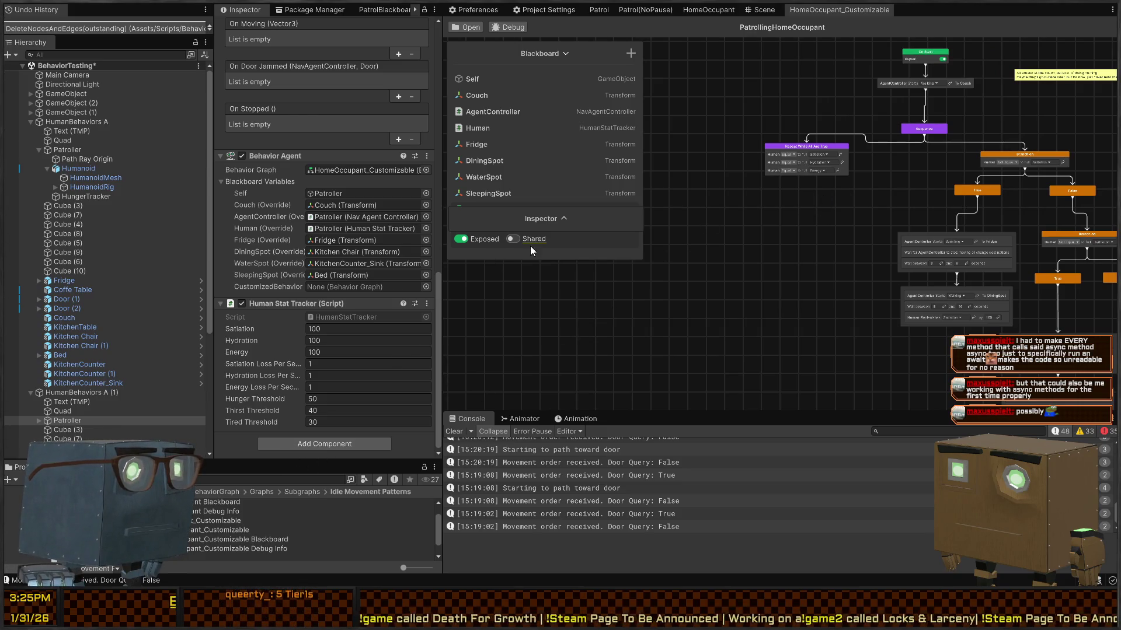
left_click_drag(582, 217, 567, 321)
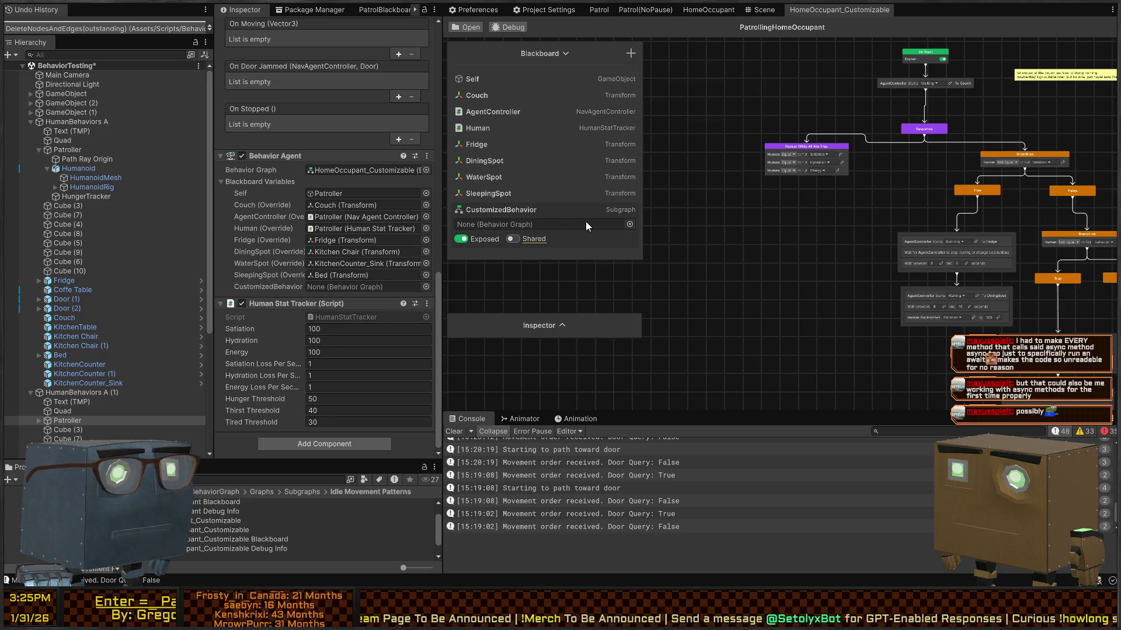
key("Delete")
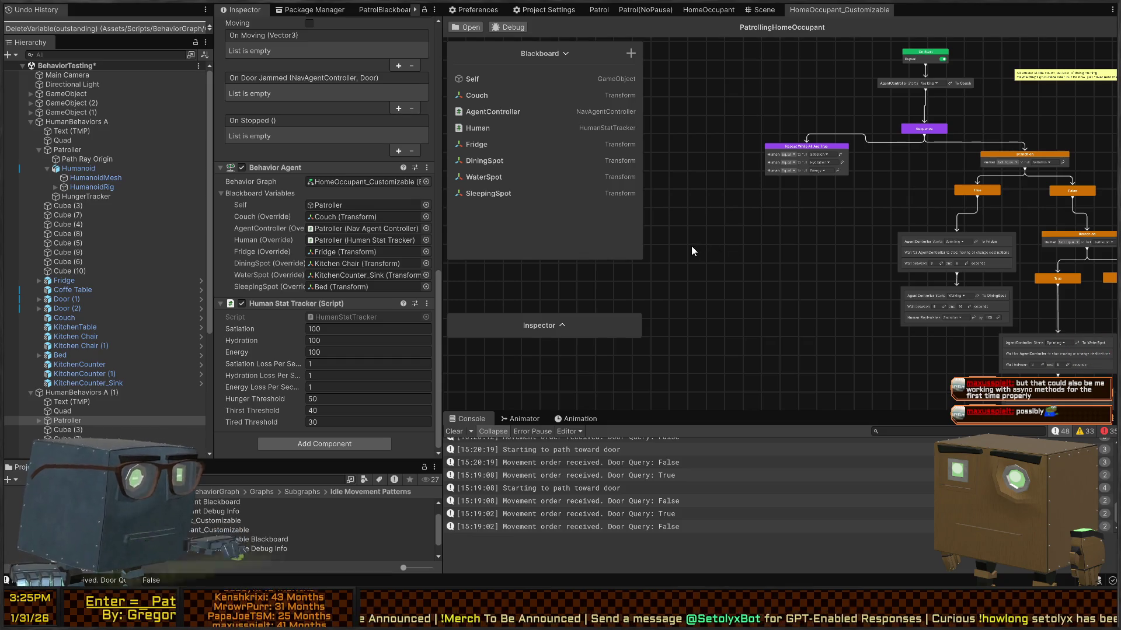
Step: Copy the Patrol branch nodes from the Patrol graph and paste them into HomeOccupant_Customizable
scroll(192, 530, "down", 1)
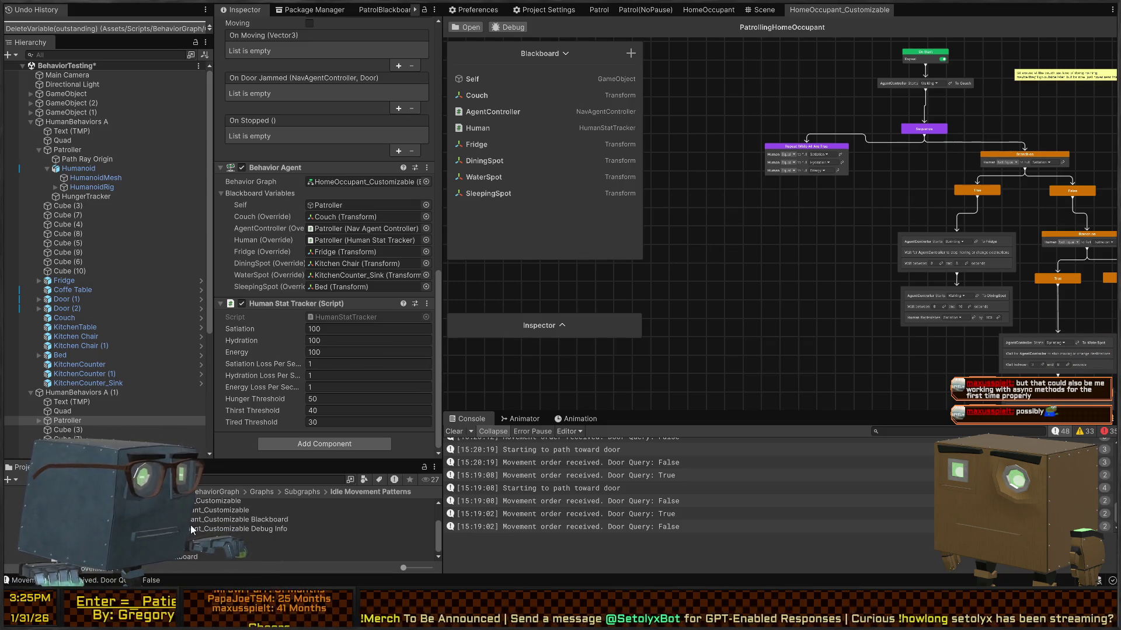
left_click(598, 10)
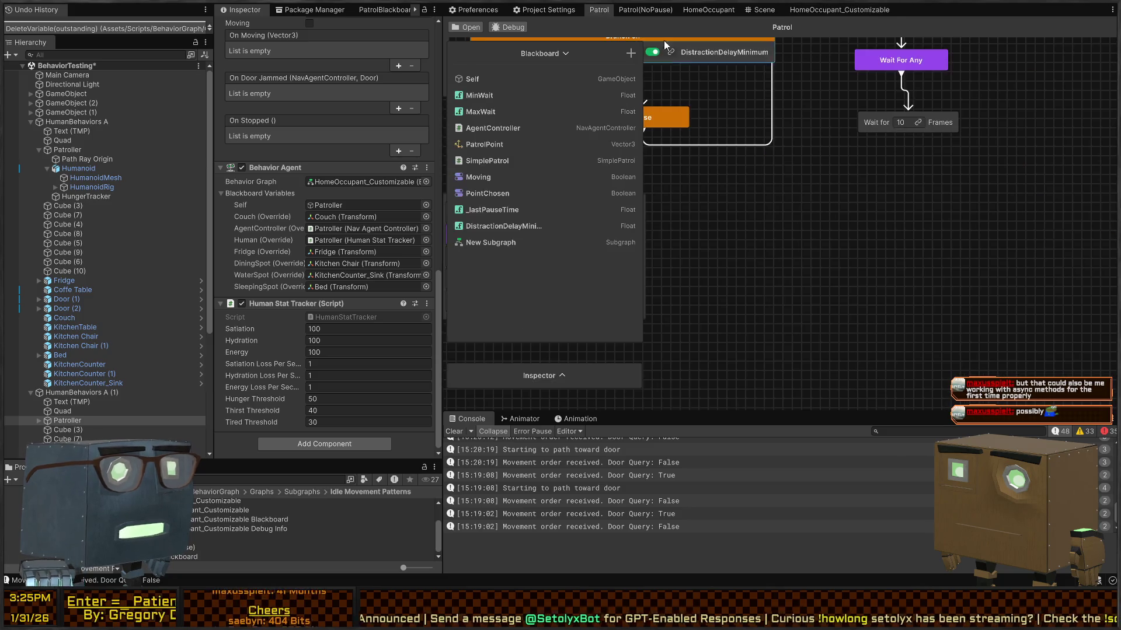
scroll(807, 263, "down", 8)
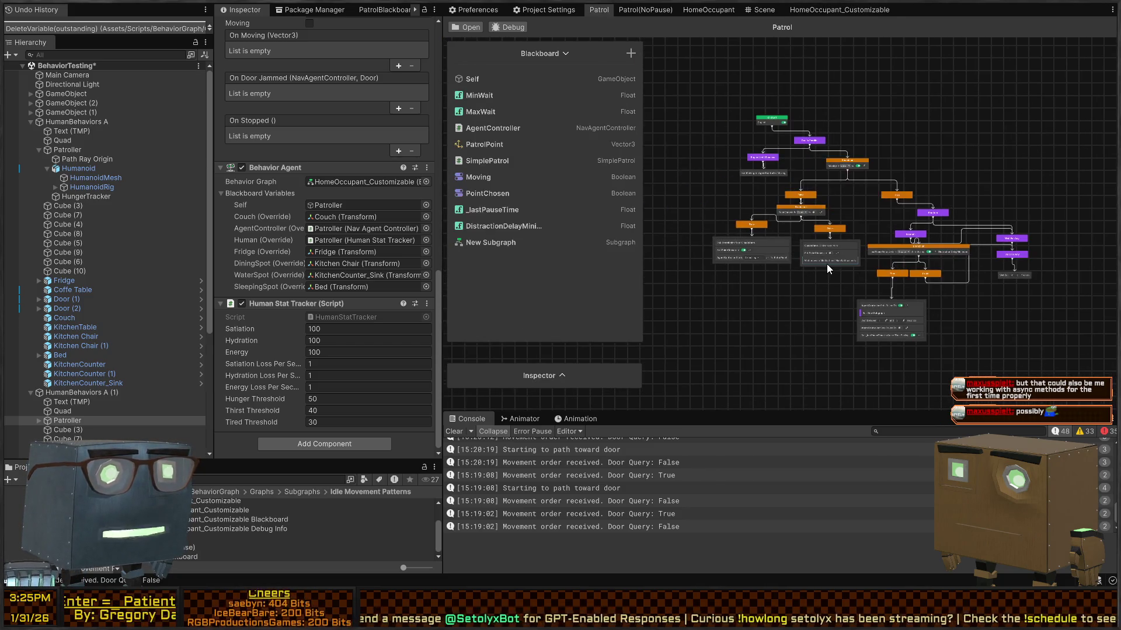
scroll(826, 264, "up", 3)
mouse_move(672, 360)
left_mouse_down()
mouse_move(910, 238)
mouse_move(1001, 117)
mouse_move(1028, 111)
left_mouse_up()
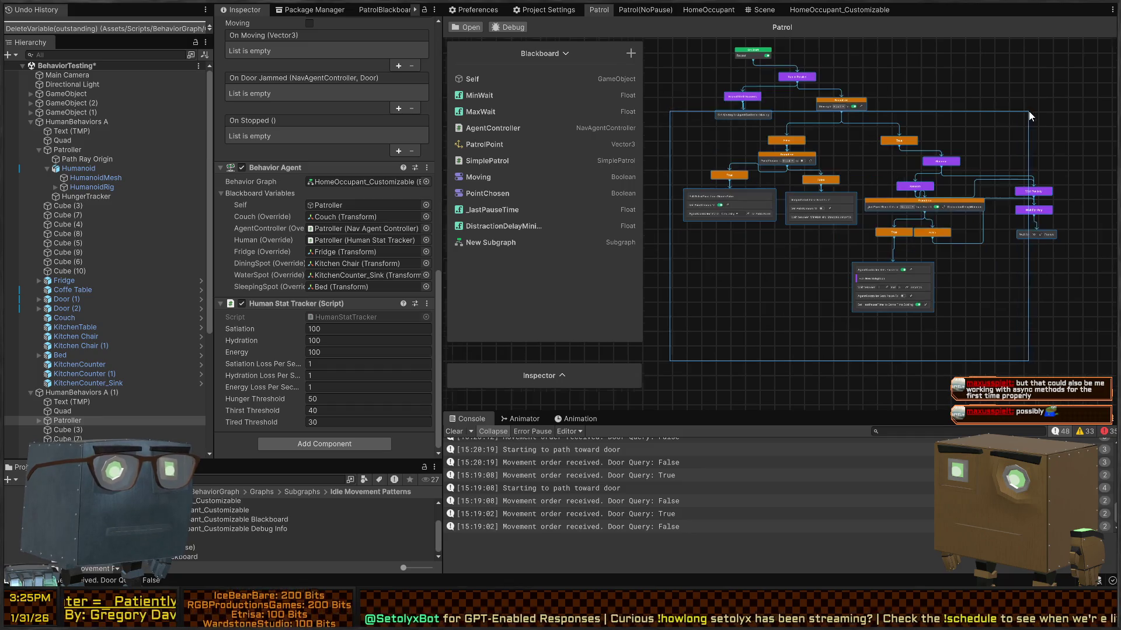
mouse_move(1072, 366)
left_mouse_down()
mouse_move(852, 190)
mouse_move(645, 73)
left_mouse_up()
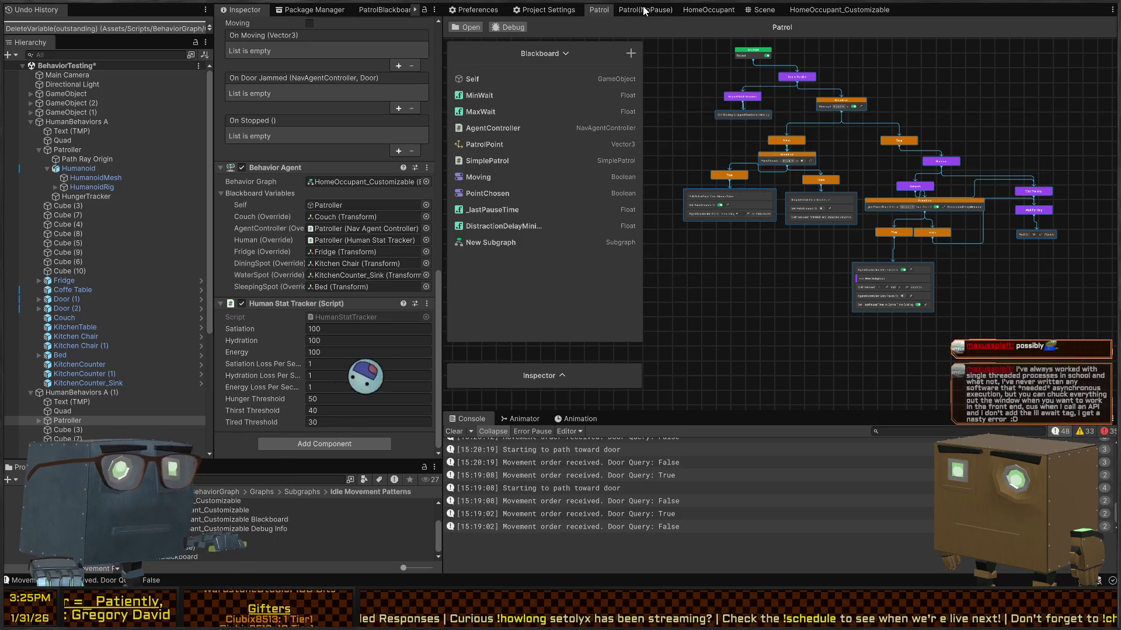
left_click(644, 10)
left_click(845, 8)
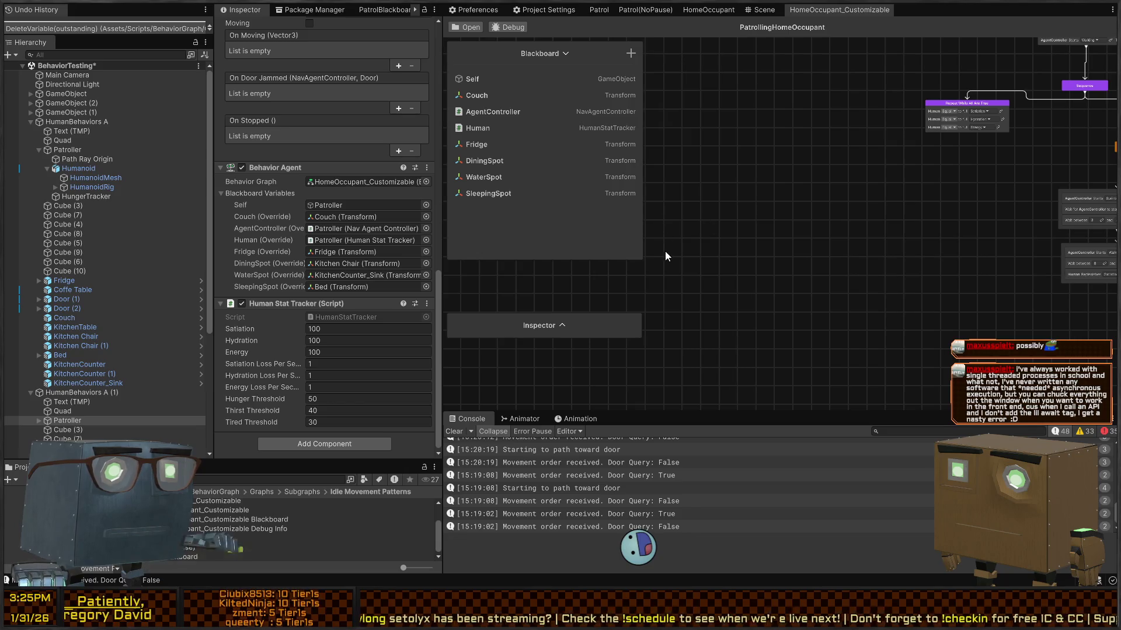
key("ctrl+v")
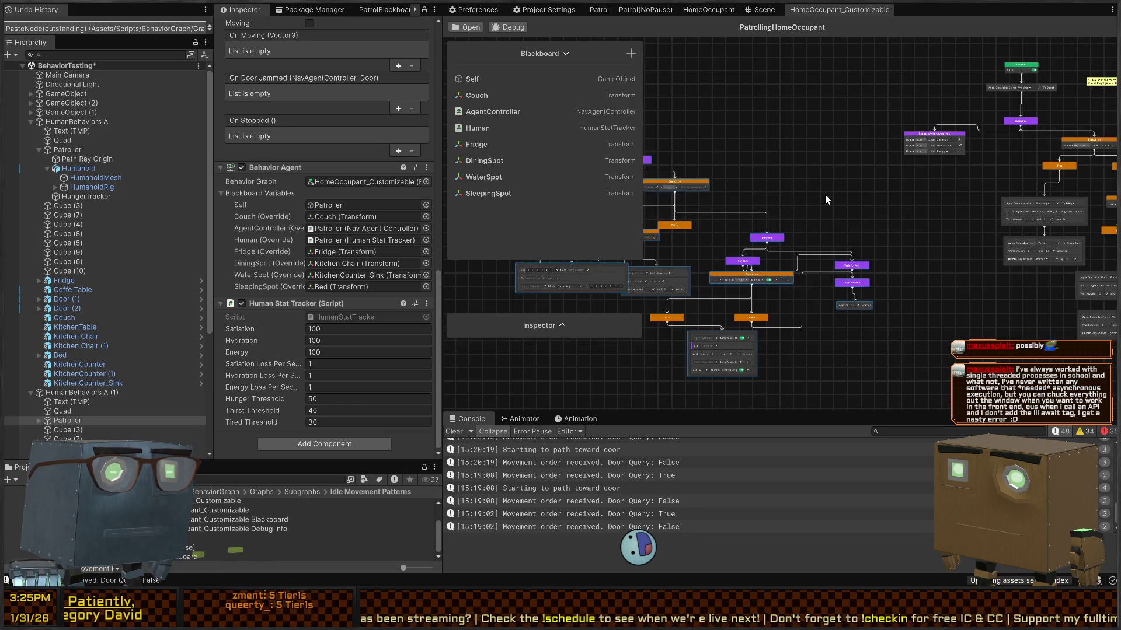
Step: Arrange the pasted nodes, placing Pick Next Point left of the False node
mouse_move(761, 194)
left_mouse_down()
mouse_move(777, 137)
mouse_move(863, 131)
mouse_move(775, 146)
left_mouse_up()
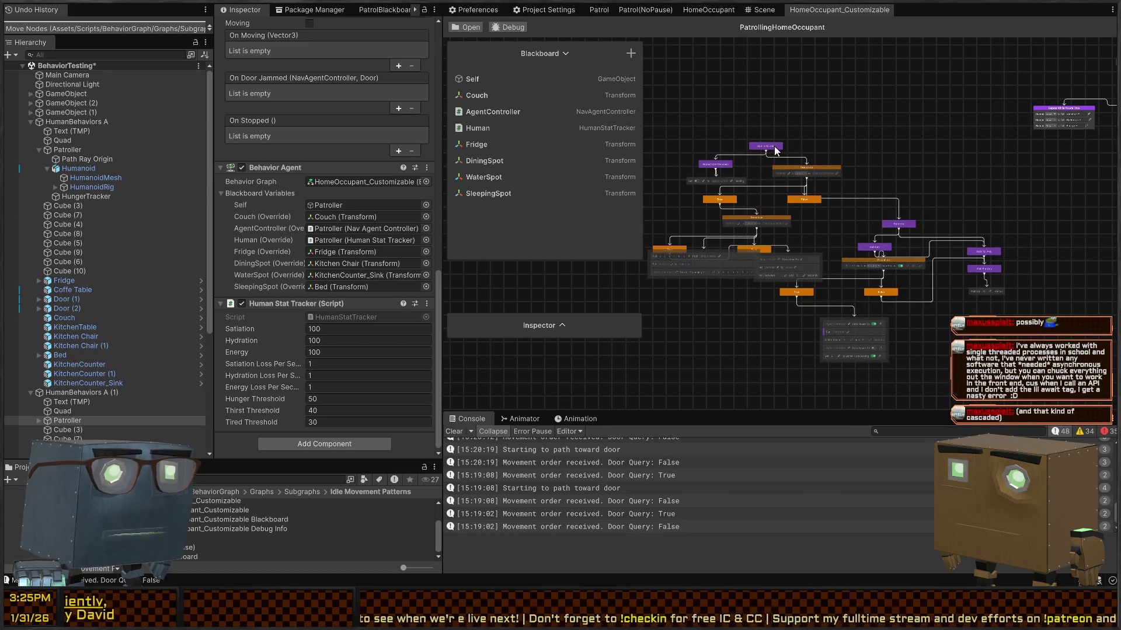
mouse_move(728, 250)
left_mouse_down()
mouse_move(696, 275)
mouse_move(785, 313)
mouse_move(774, 331)
mouse_move(769, 311)
left_mouse_up()
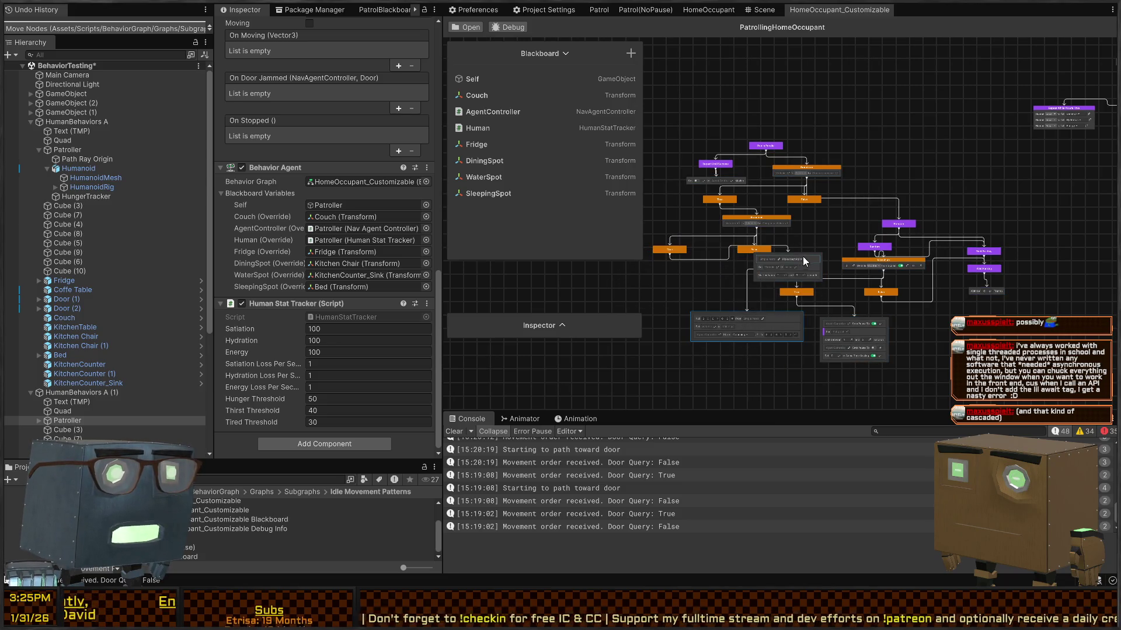
scroll(800, 262, "up", 2)
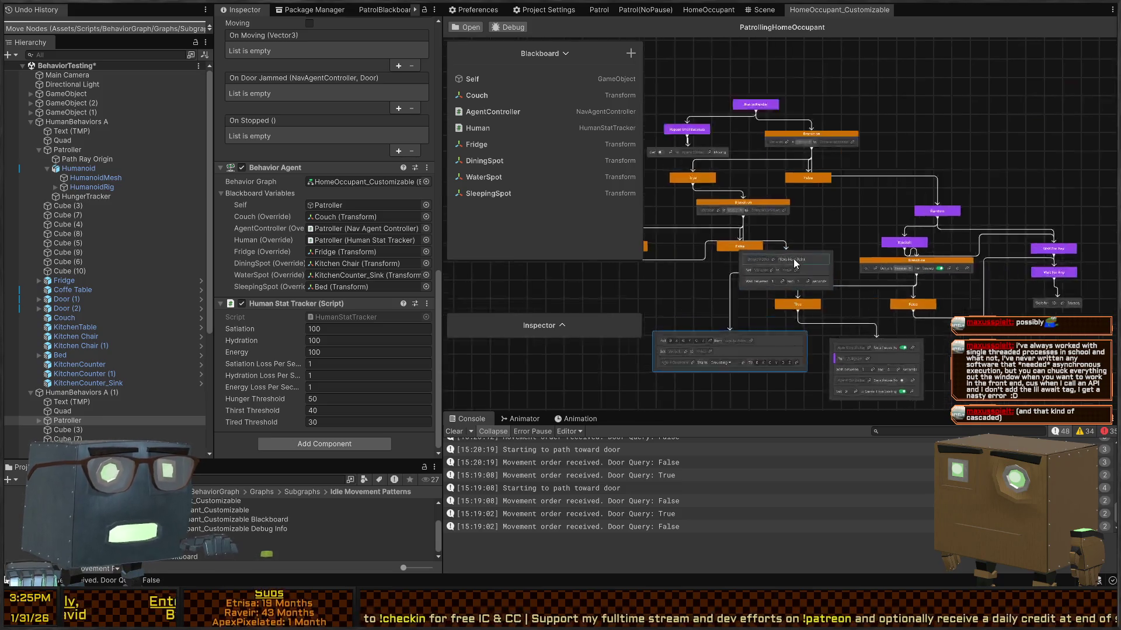
scroll(795, 263, "up", 3)
left_click_drag(809, 240, 653, 264)
scroll(799, 234, "down", 3)
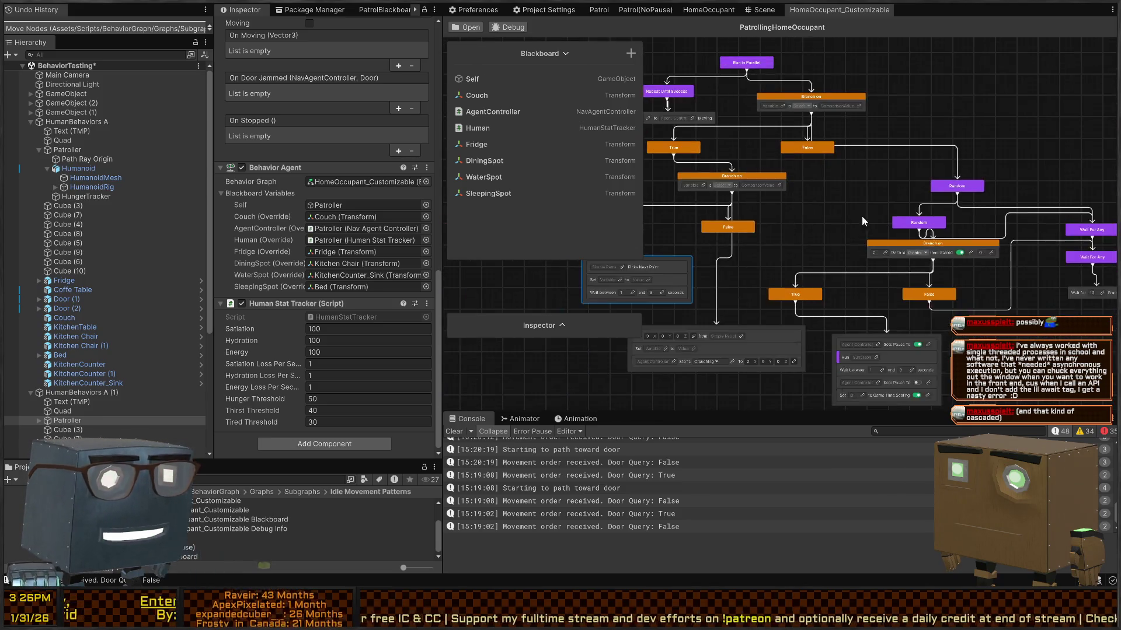
left_click_drag(862, 221, 977, 208)
left_click_drag(791, 252, 731, 255)
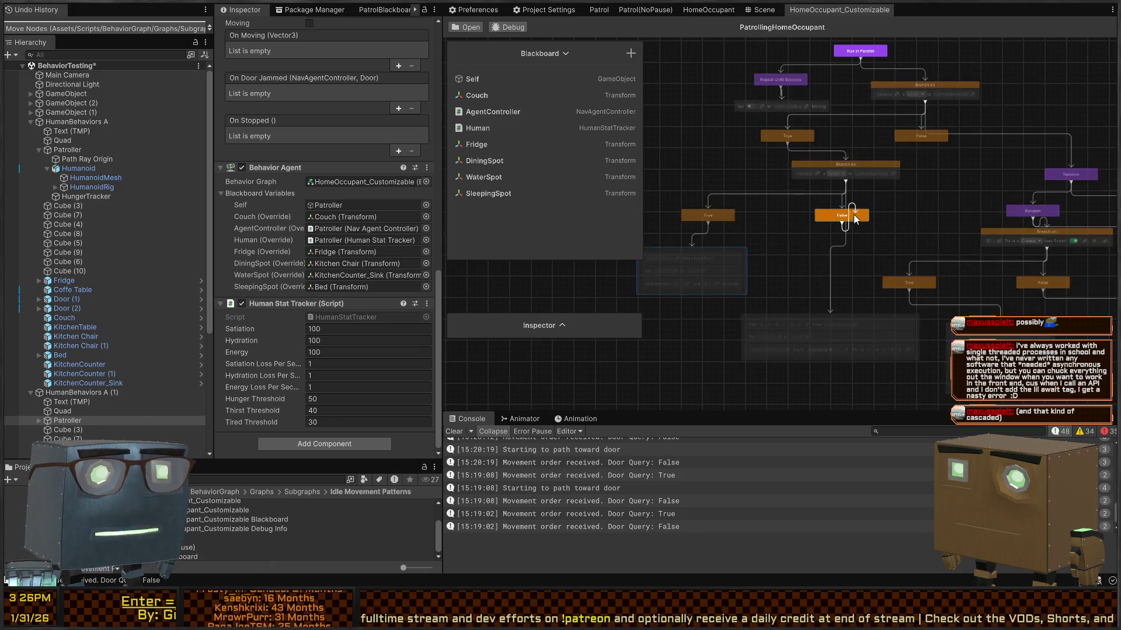
left_click_drag(863, 217, 929, 215)
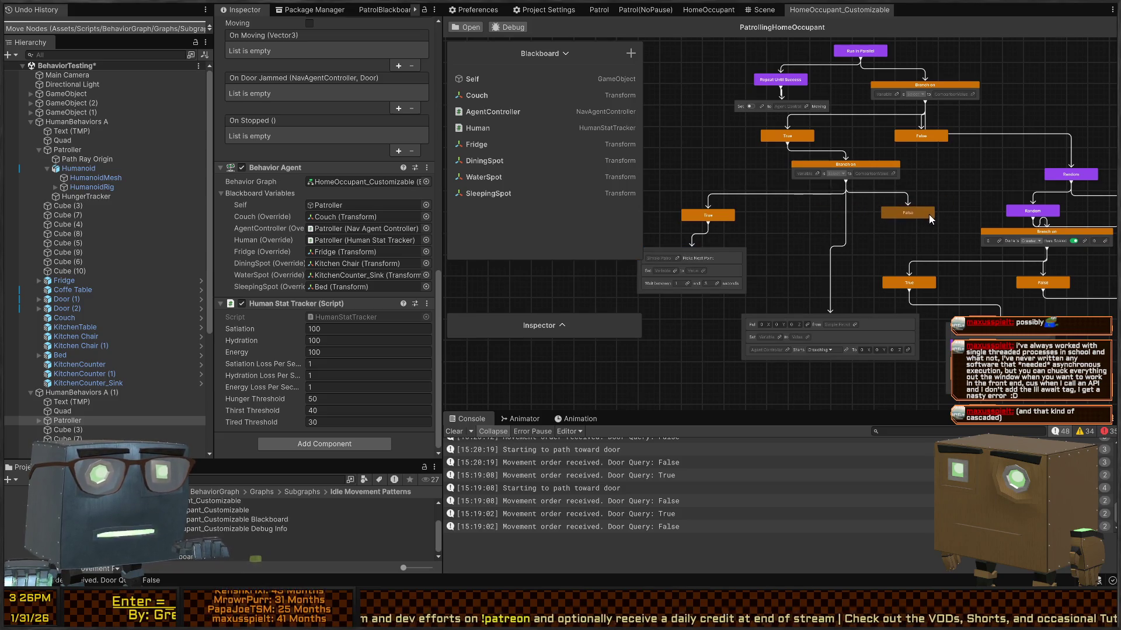
left_click(830, 304)
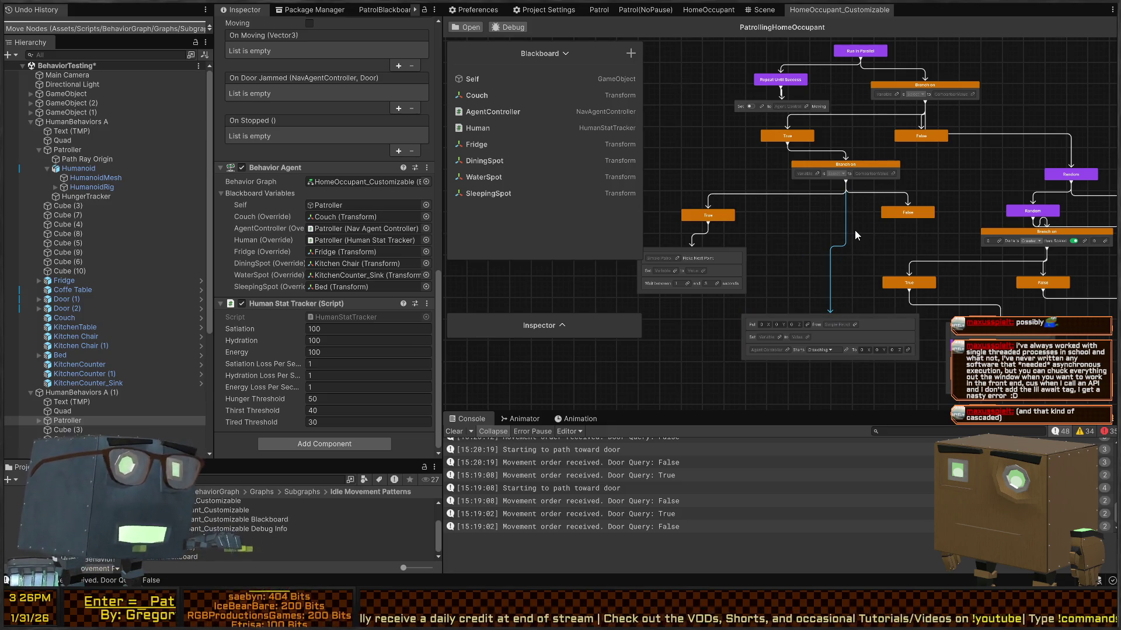
Step: Undo the node moves and the paste, removing the pasted Patrol nodes
key("ctrl+z")
key("ctrl+z")
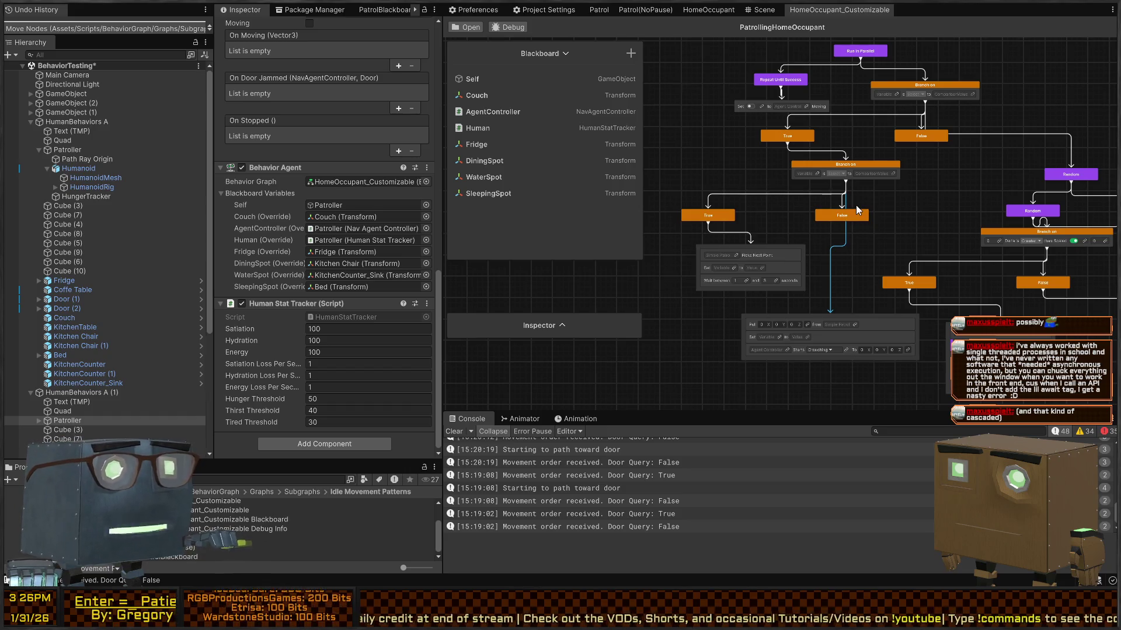
key("ctrl+z")
key("ctrl+z")
key("ctrl+z")
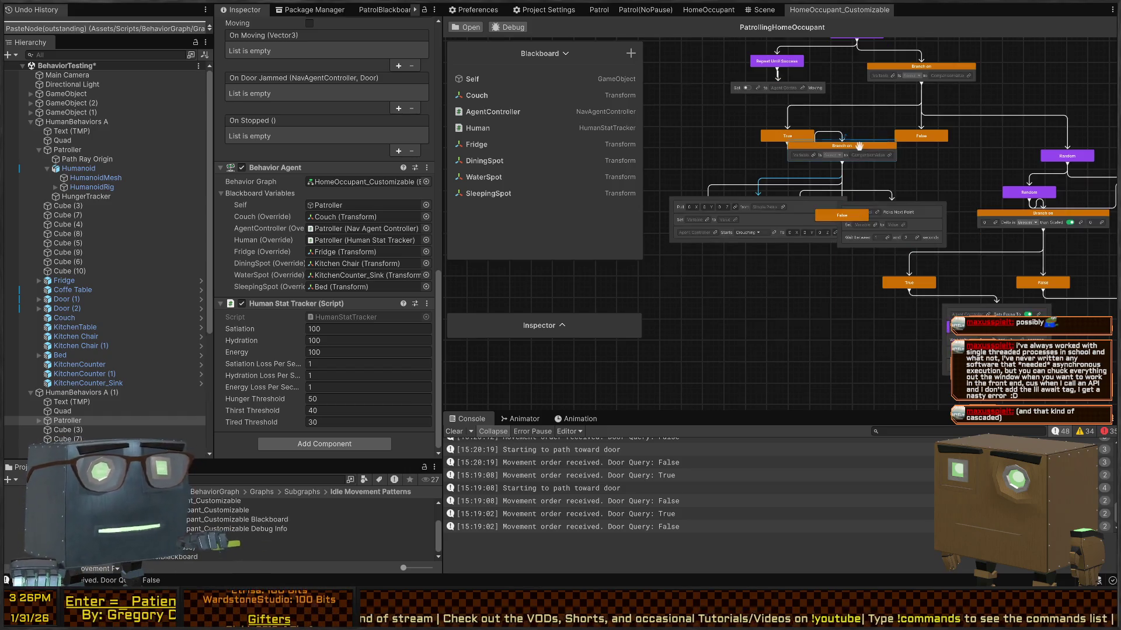
key("ctrl+z")
key("ctrl+z")
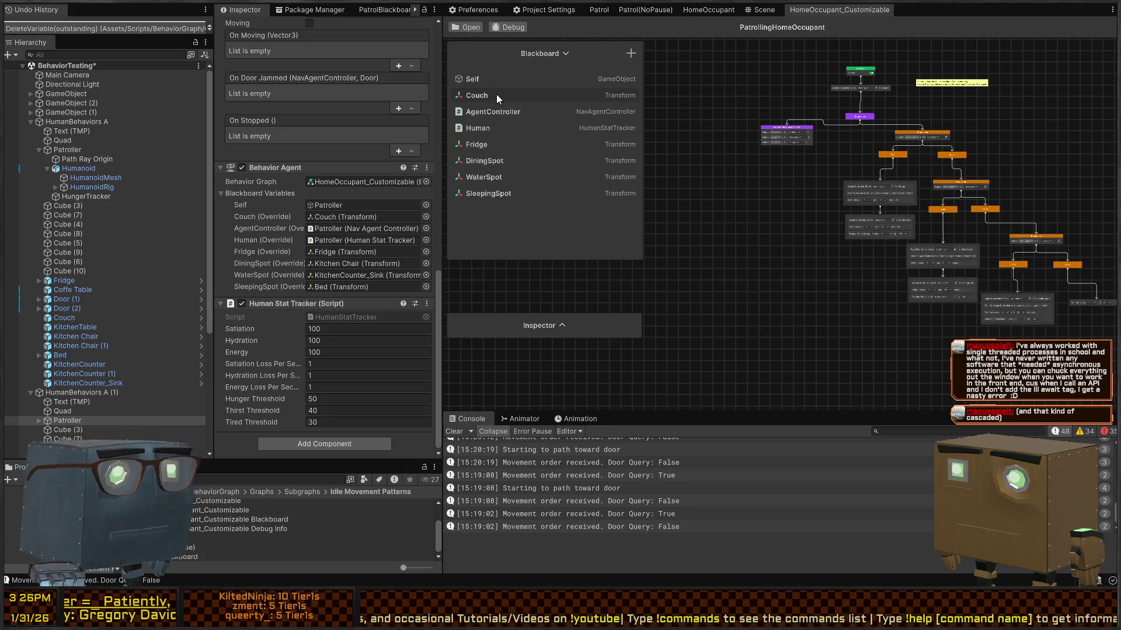
left_click(589, 14)
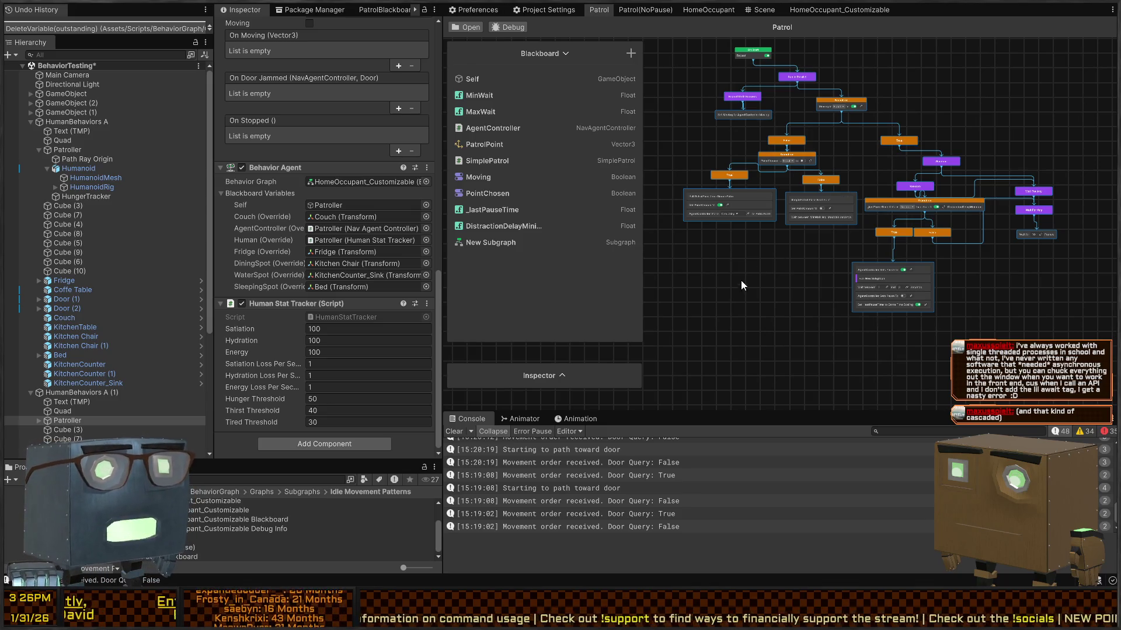
Step: Box-select Run In Parallel with its Repeat Until Success and Set Moving children
left_click_drag(728, 209, 789, 174)
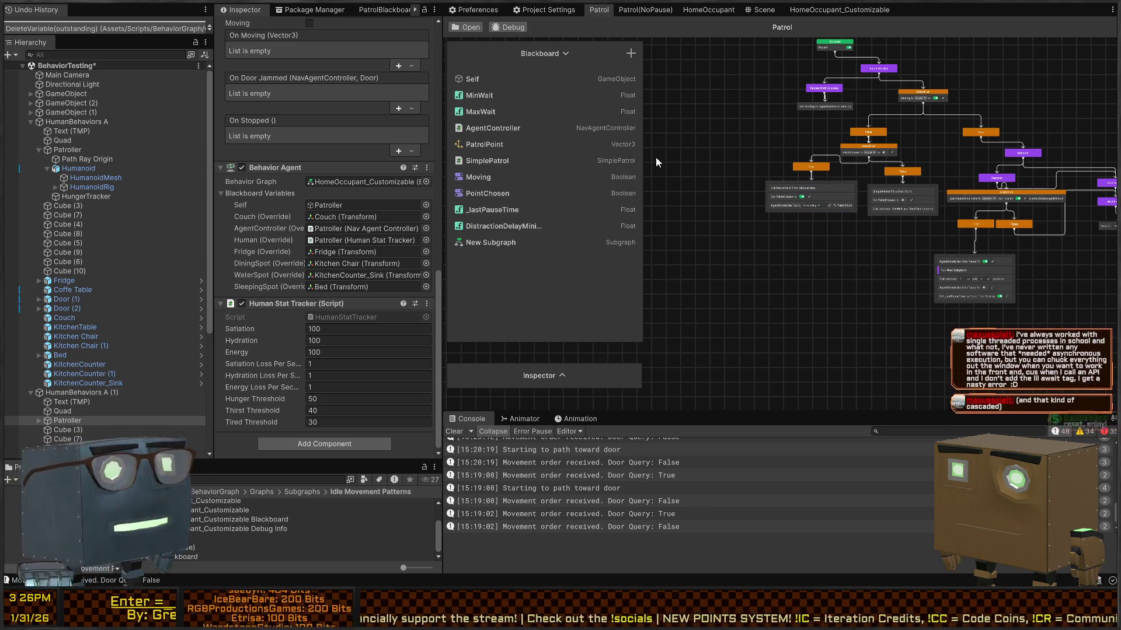
left_click_drag(726, 180, 749, 200)
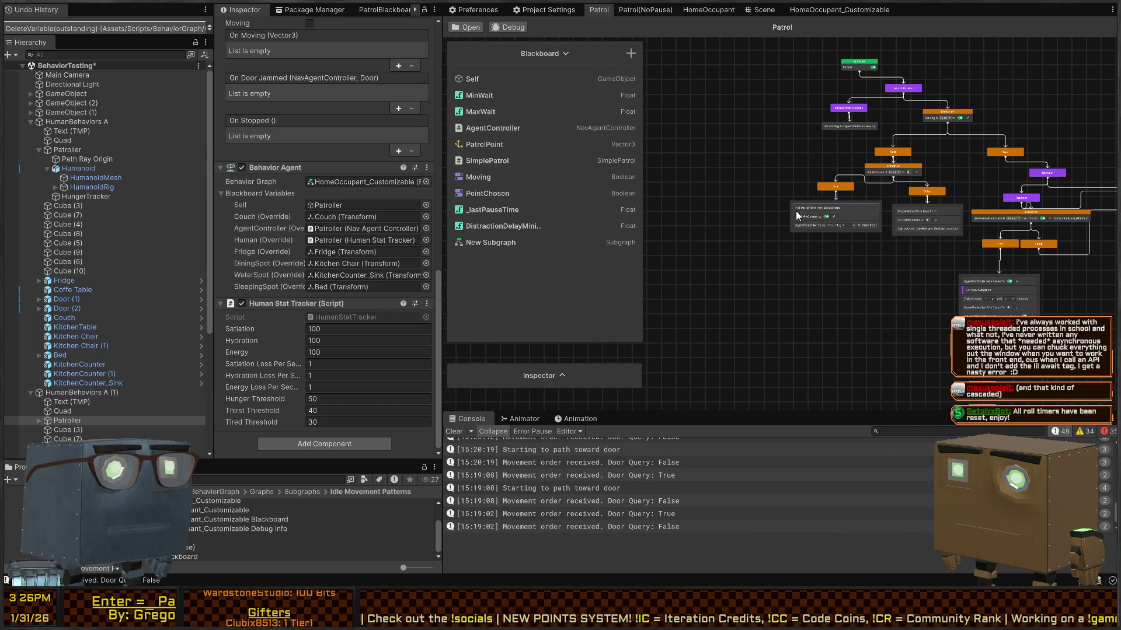
mouse_move(809, 192)
left_mouse_down()
mouse_move(765, 114)
mouse_move(847, 223)
left_mouse_up()
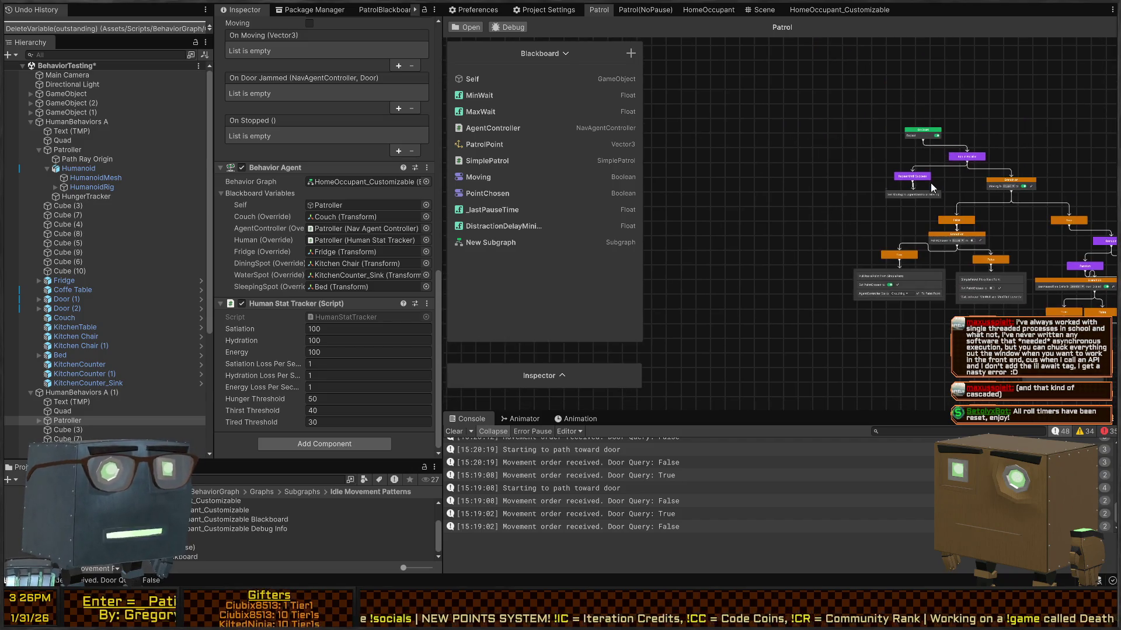
scroll(931, 184, "up", 5)
mouse_move(955, 167)
left_mouse_down()
mouse_move(832, 232)
mouse_move(804, 219)
left_mouse_up()
scroll(759, 155, "down", 4)
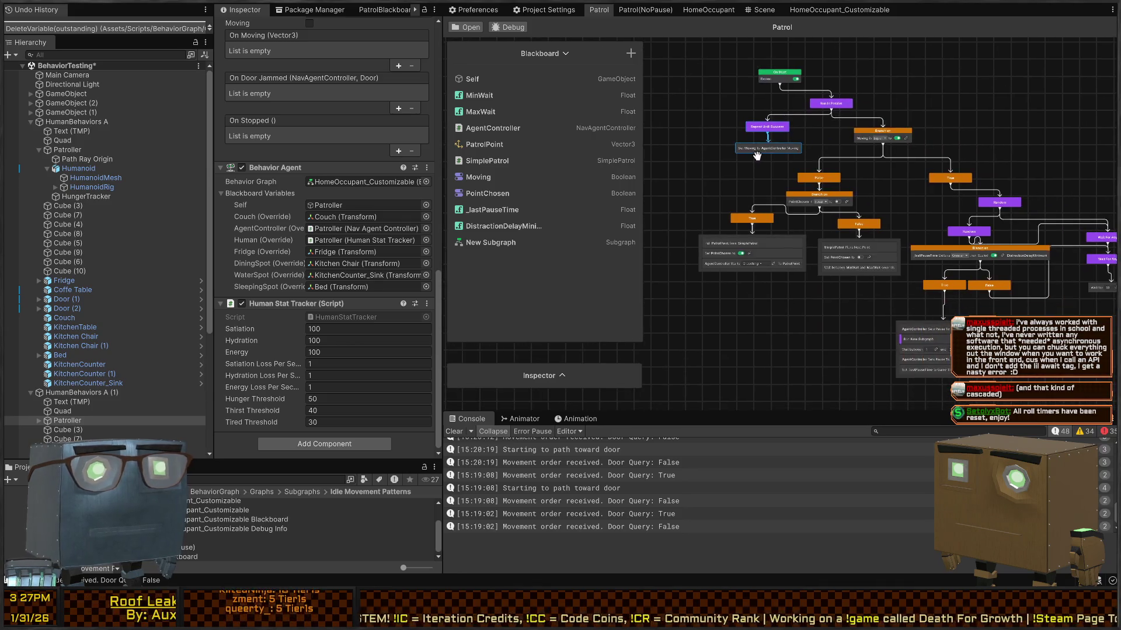
left_click(708, 158)
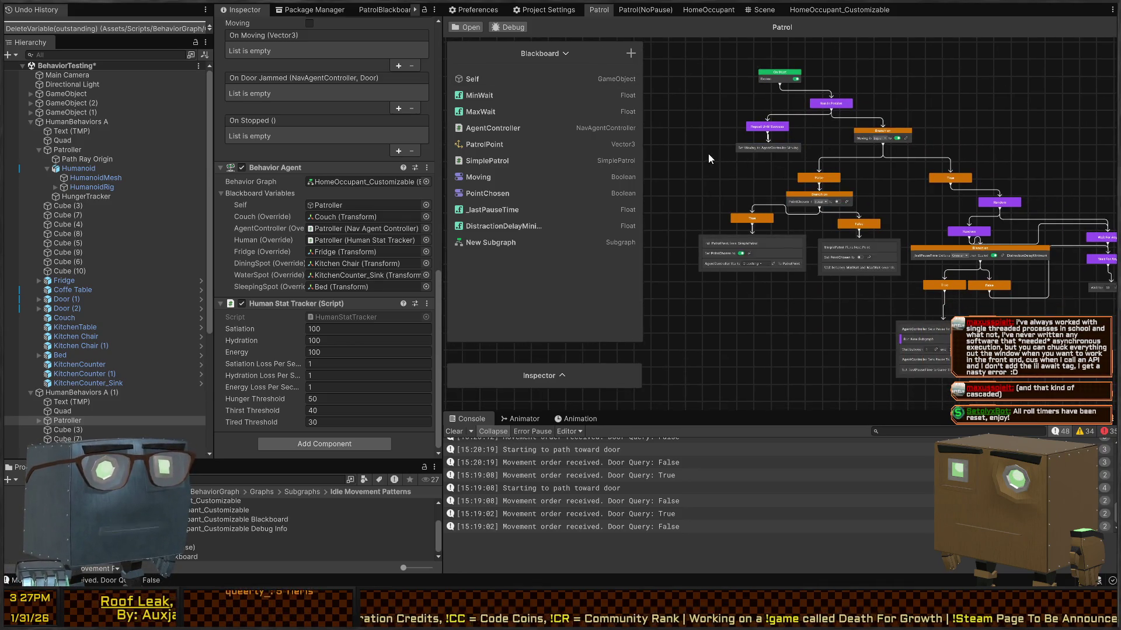
mouse_move(733, 103)
left_mouse_down()
mouse_move(968, 163)
mouse_move(976, 177)
left_mouse_up()
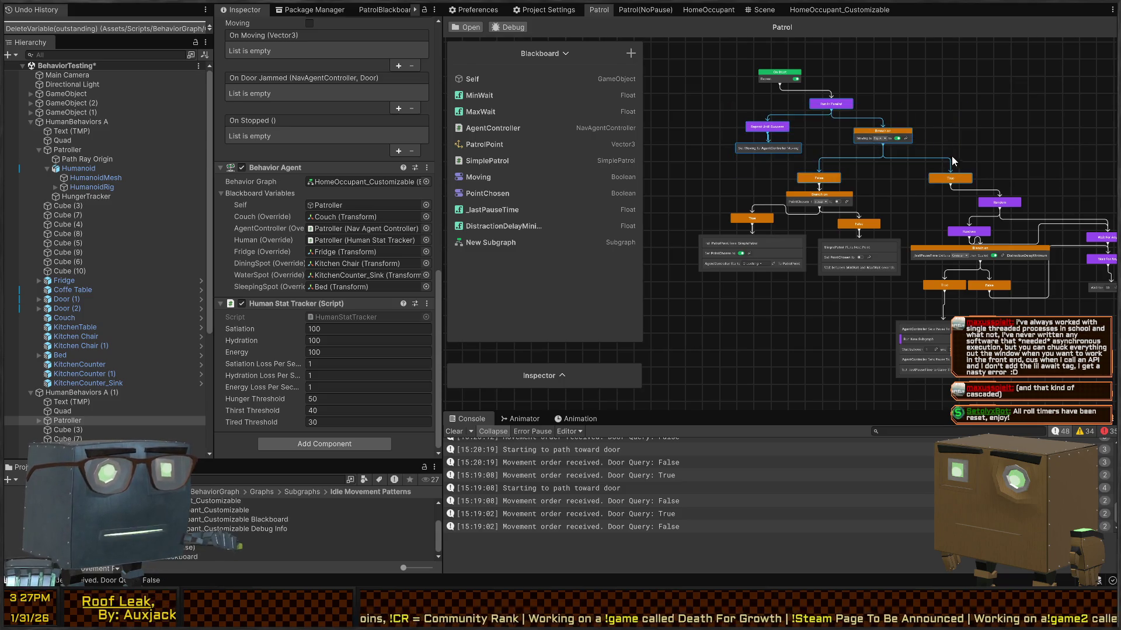
left_click(829, 11)
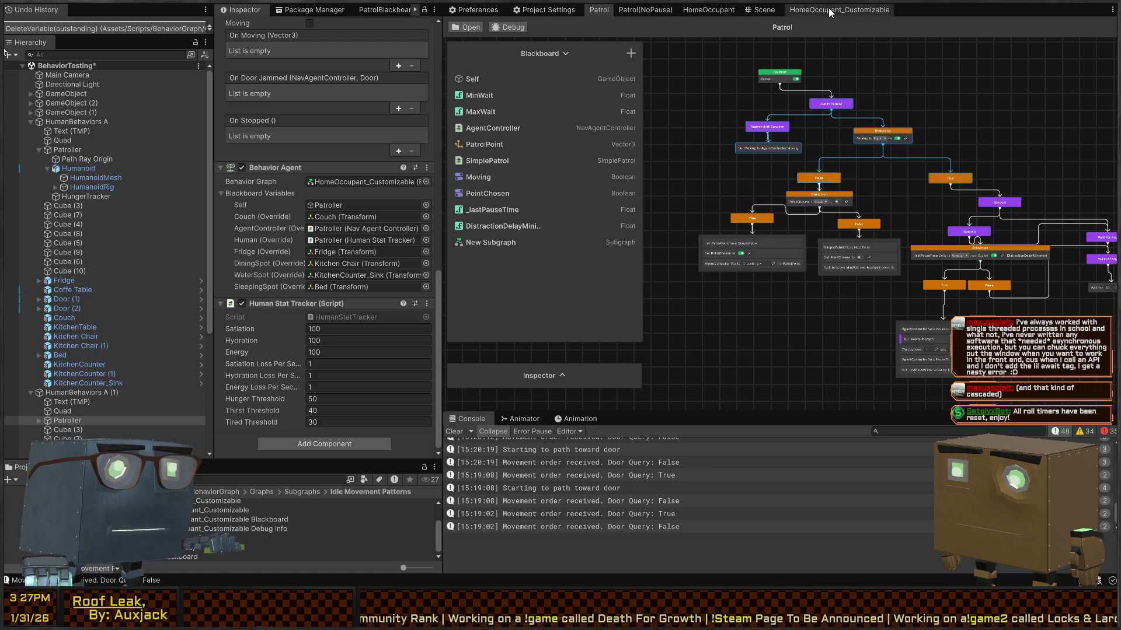
Step: Paste the copied nodes into HomeOccupant_Customizable and shift the True node right
key("ctrl+v")
key("f")
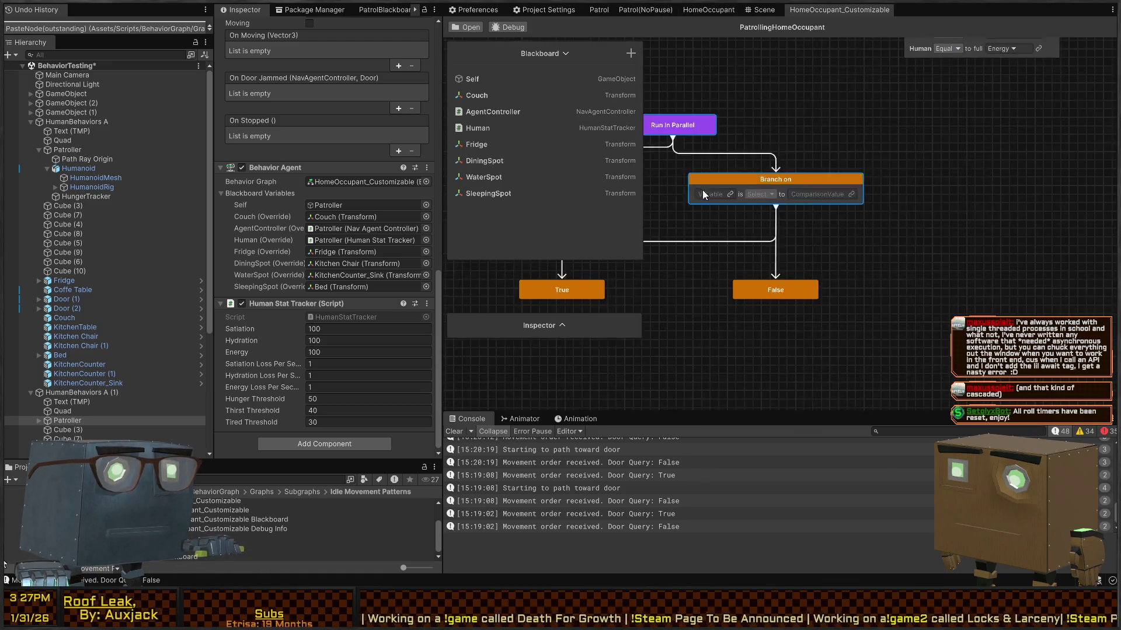
left_click_drag(752, 286, 797, 288)
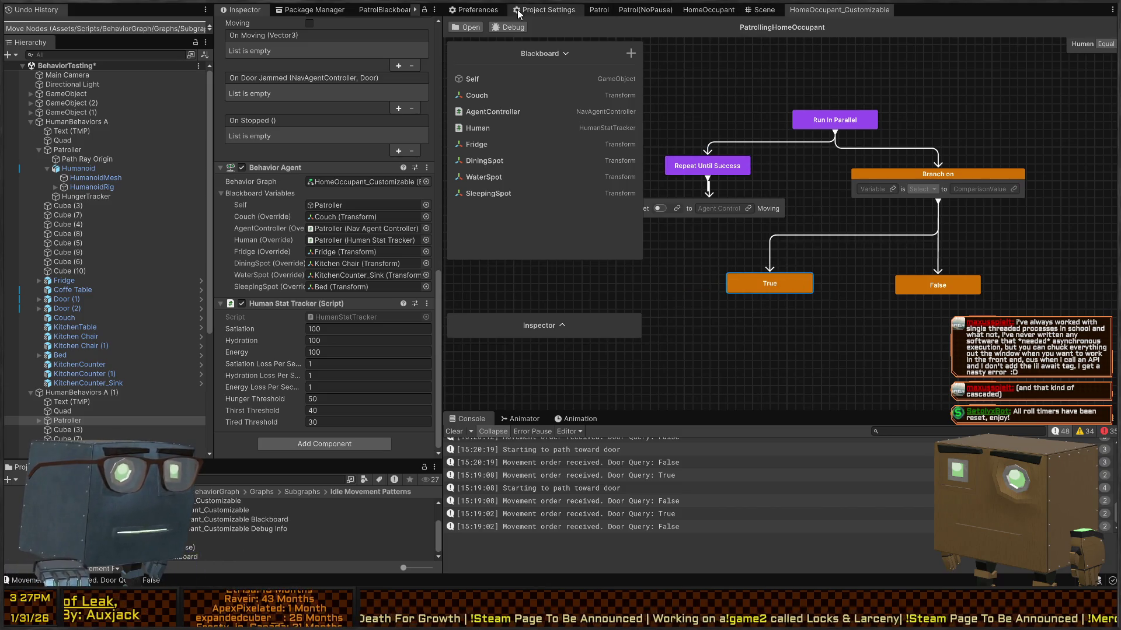
Step: Copy the branch and its child nodes from Patrol and paste them into HomeOccupant_Customizable
left_click(598, 10)
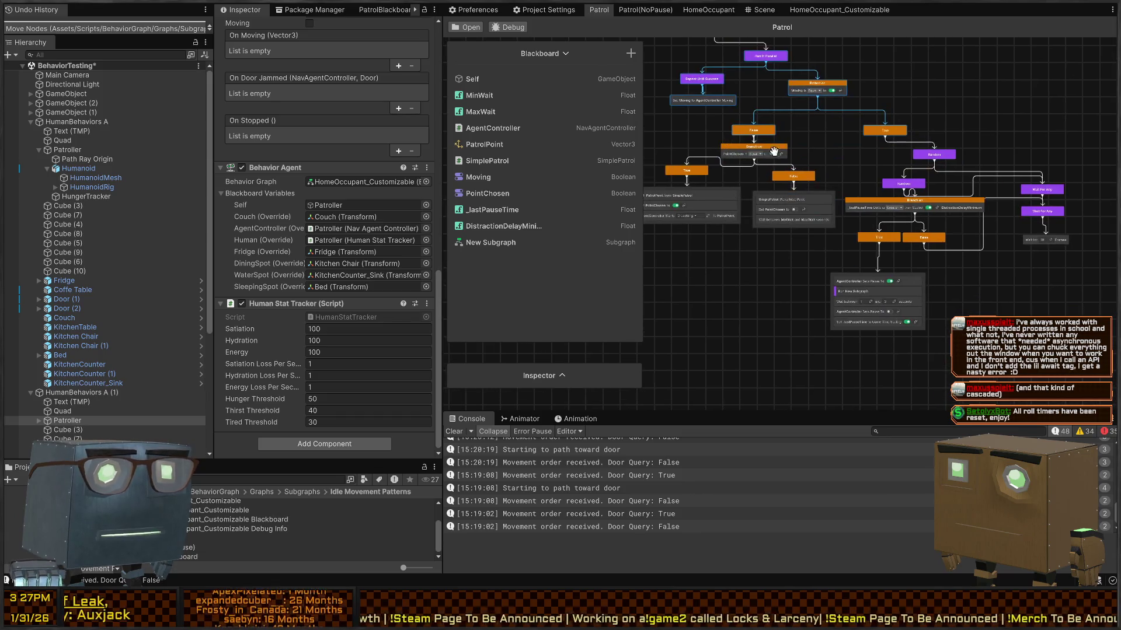
left_click_drag(659, 249, 818, 144)
left_click(839, 10)
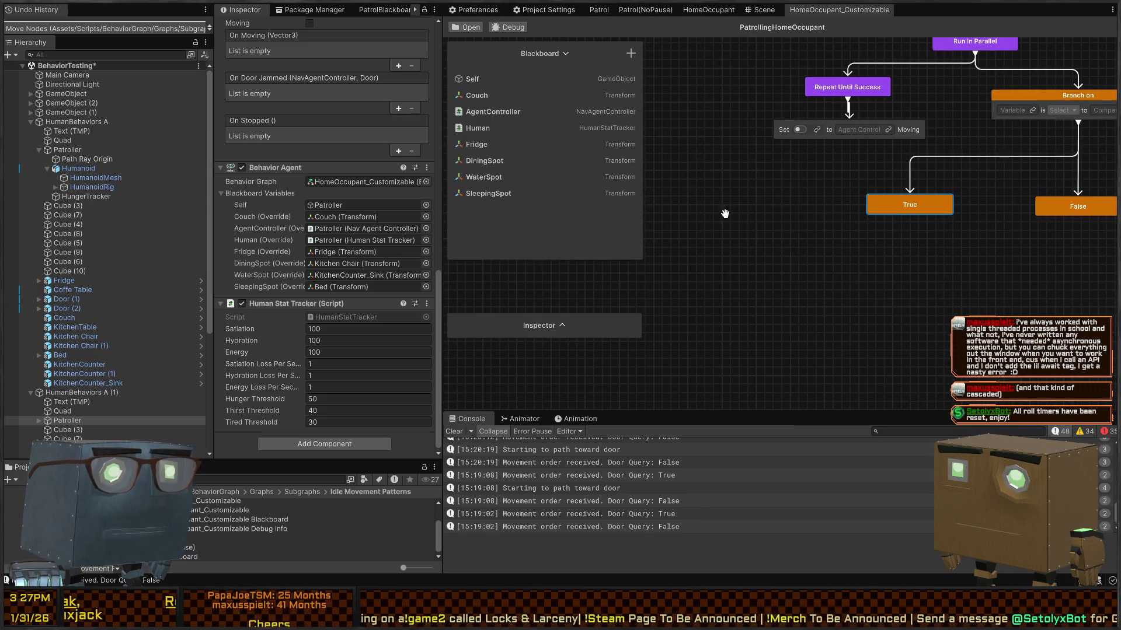
key("ctrl+v")
left_click_drag(913, 357, 831, 251)
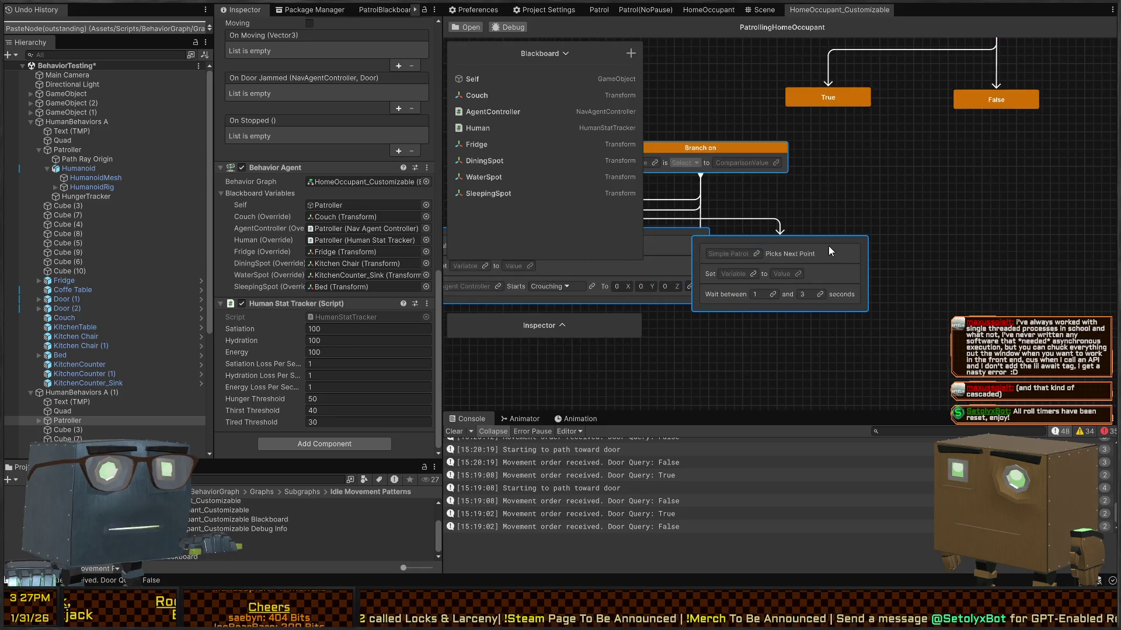
scroll(750, 229, "down", 3)
mouse_move(642, 228)
left_mouse_down()
mouse_move(783, 228)
mouse_move(731, 243)
mouse_move(741, 285)
mouse_move(723, 228)
left_mouse_up()
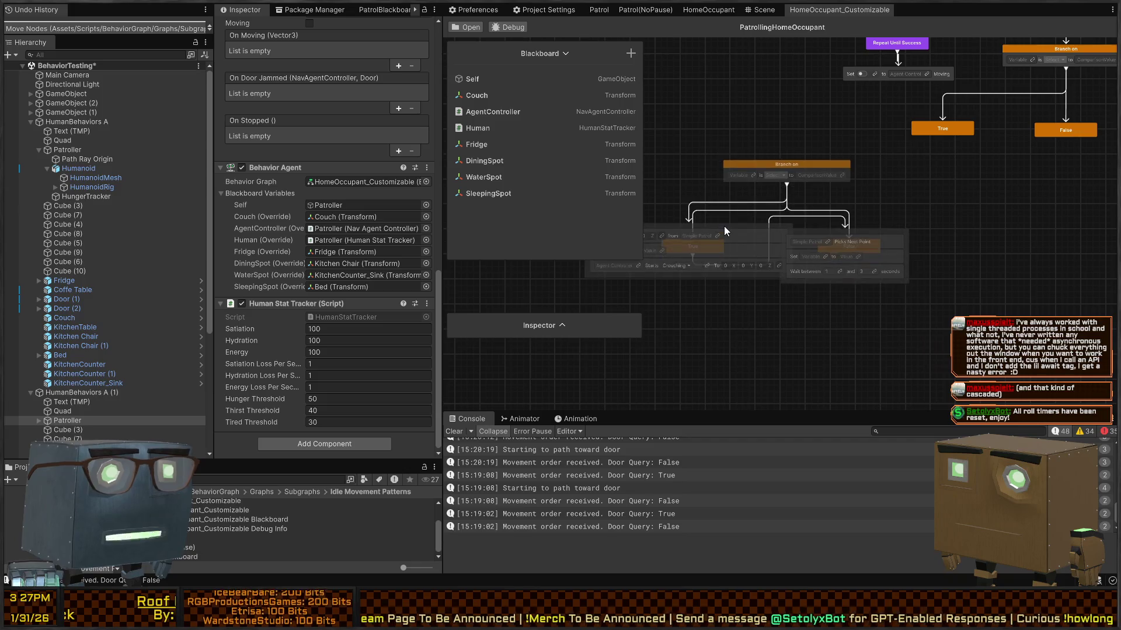
Step: Move the action node below True, then undo the move and paste and show the Scene view
left_click(749, 229)
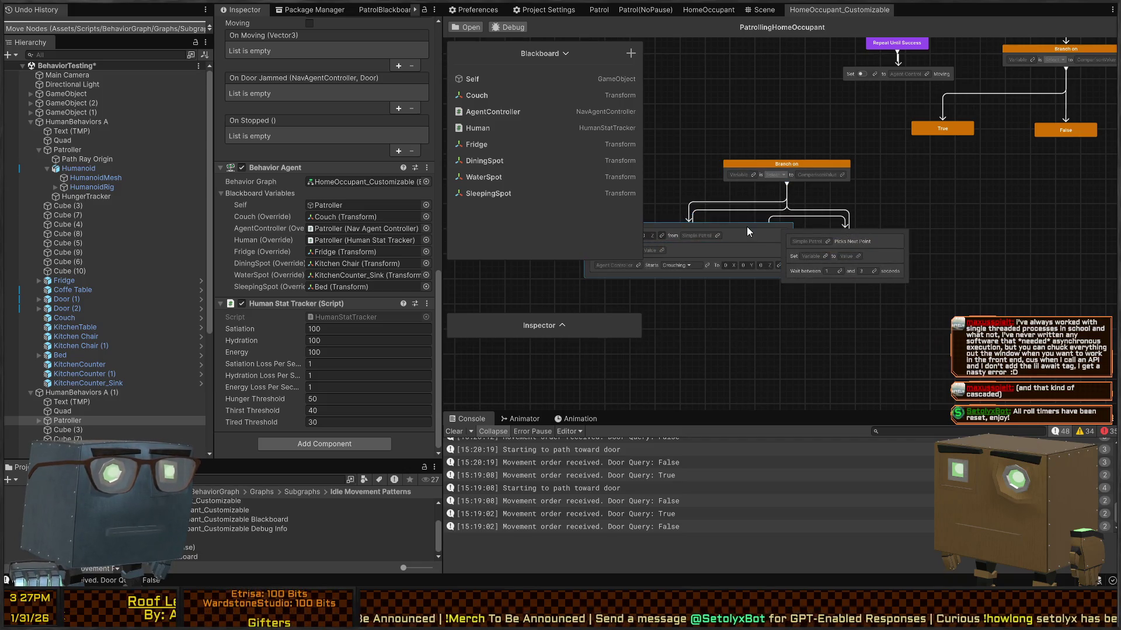
mouse_move(747, 226)
left_mouse_down()
mouse_move(729, 313)
mouse_move(773, 330)
mouse_move(750, 332)
left_mouse_up()
left_click(704, 292)
left_click(744, 266)
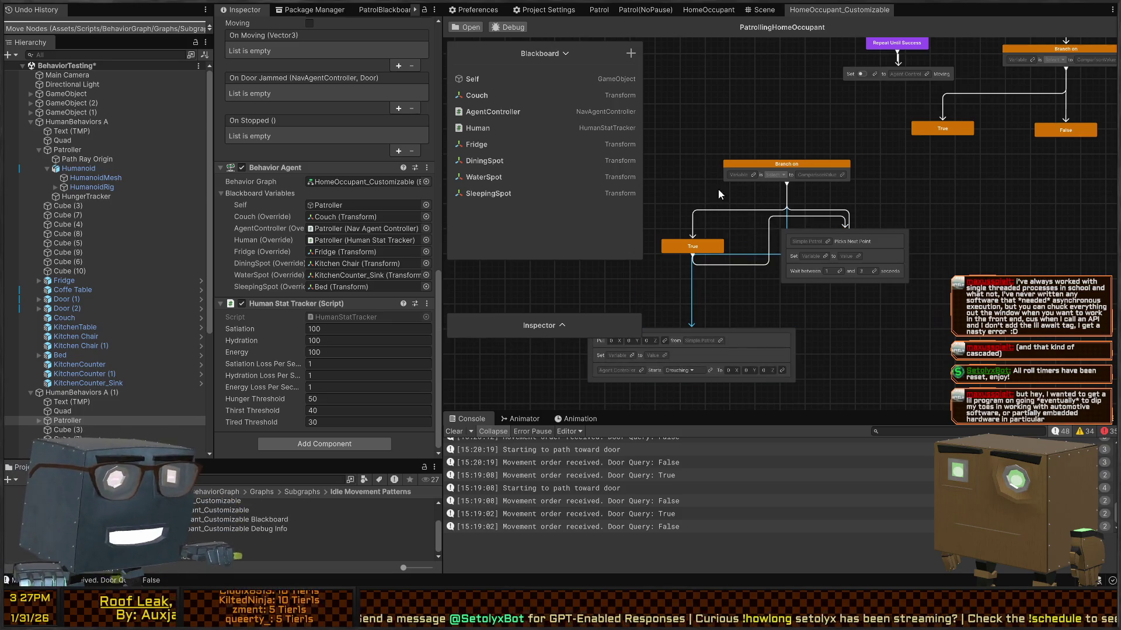
key("ctrl+z")
key("ctrl+z")
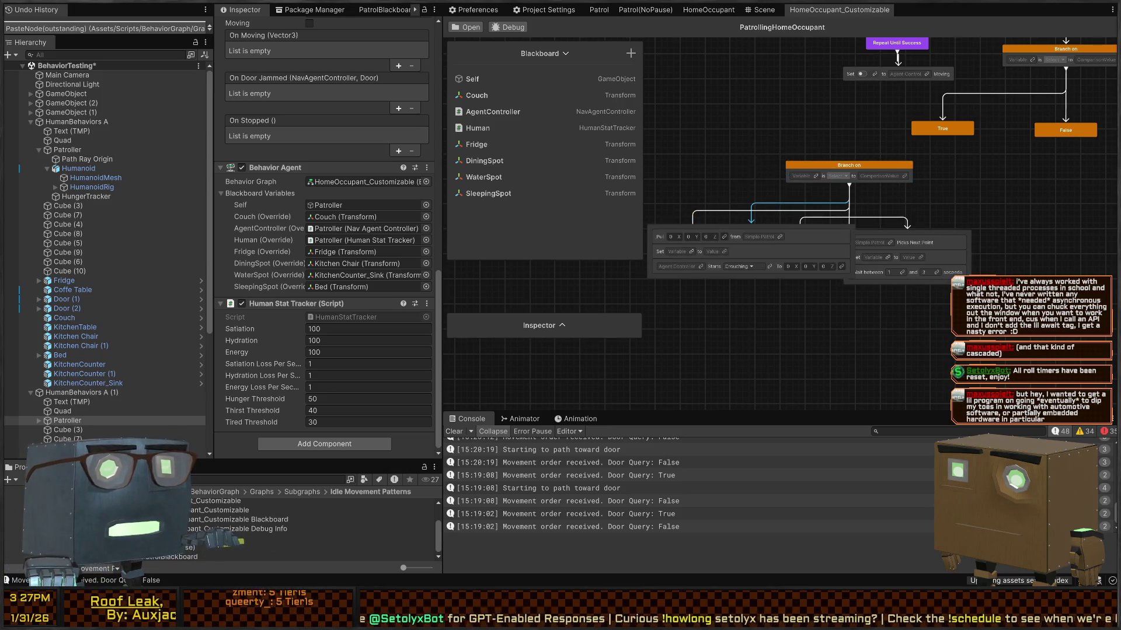
key("ctrl+z")
left_click(759, 11)
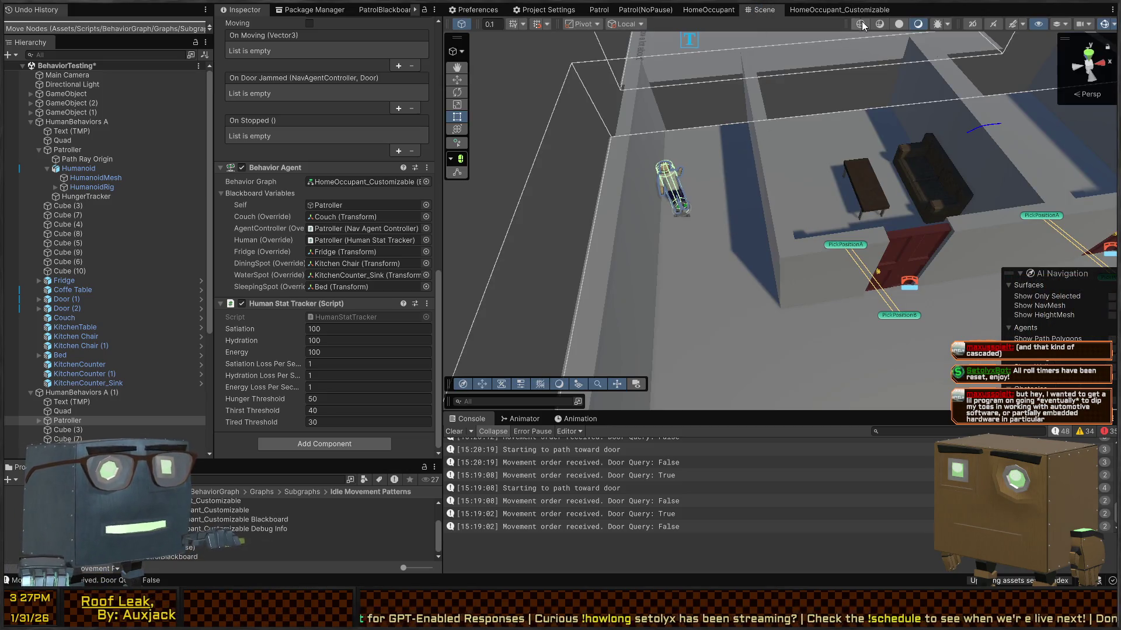
Step: Paste the Patrol graph's two patrol action nodes into HomeOccupant_Customizable and space them apart
left_click(800, 10)
left_click(600, 10)
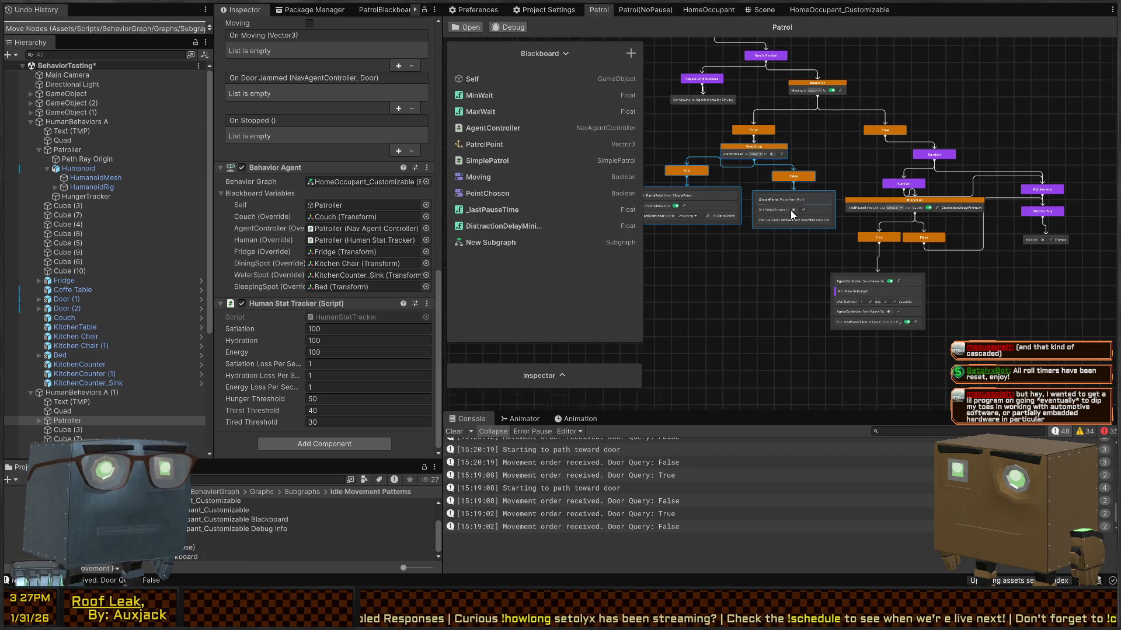
left_click_drag(824, 266, 656, 209)
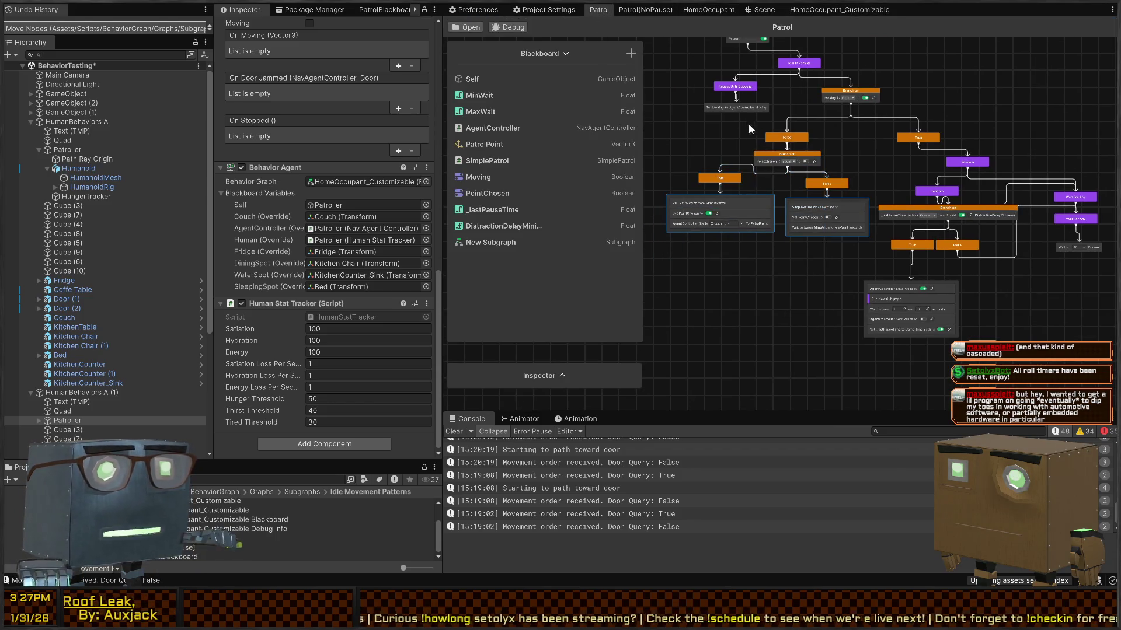
left_click(794, 11)
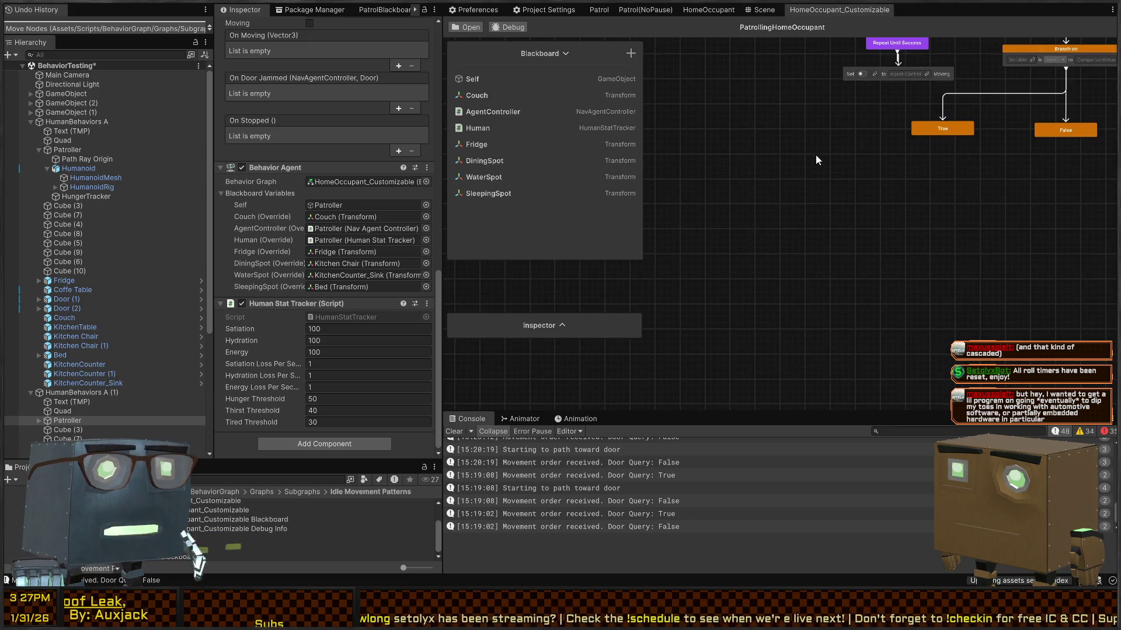
key("ctrl+v")
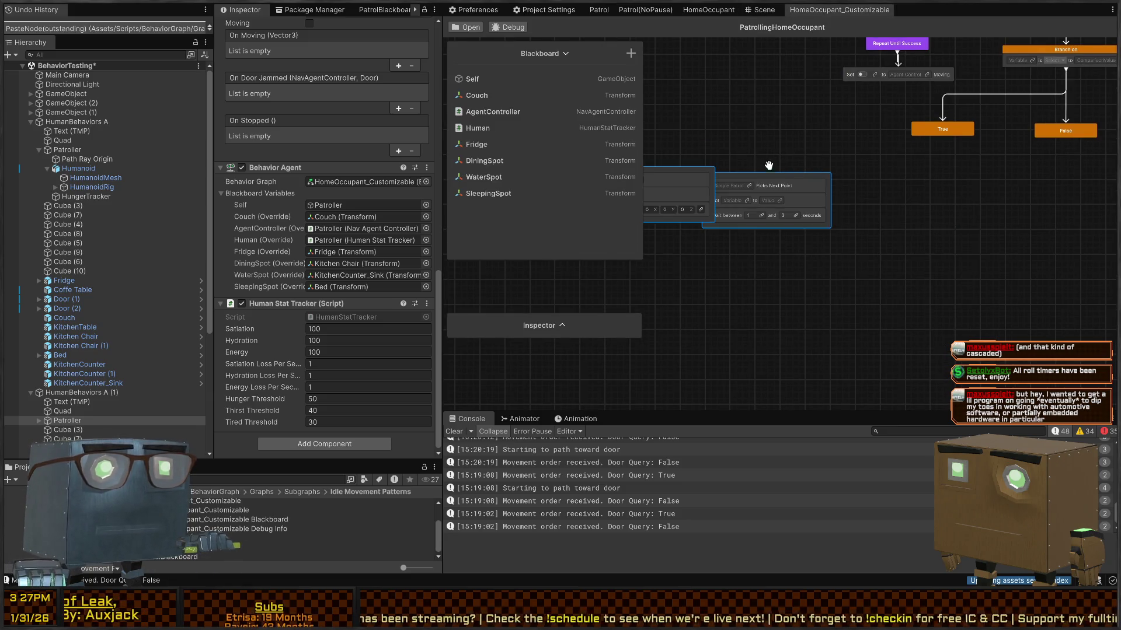
left_click_drag(794, 176, 838, 222)
left_click(726, 220)
left_click_drag(726, 219, 698, 225)
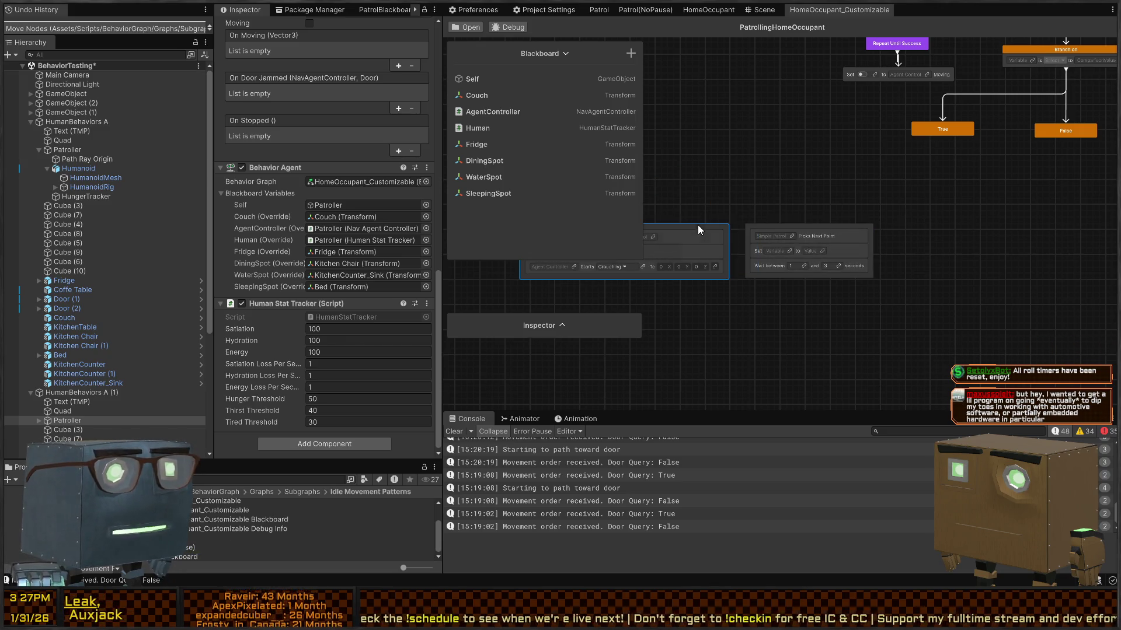
Step: Paste the PointChosen Branch on node and arrange its True and False children above the action nodes
left_click(759, 9)
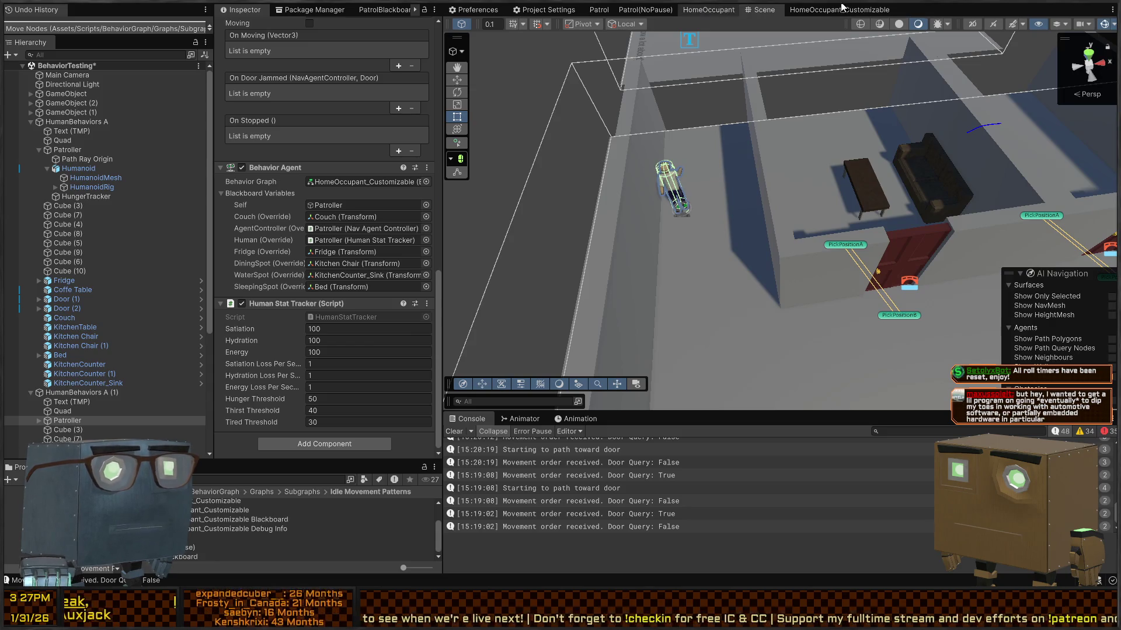
left_click(842, 9)
left_click(598, 10)
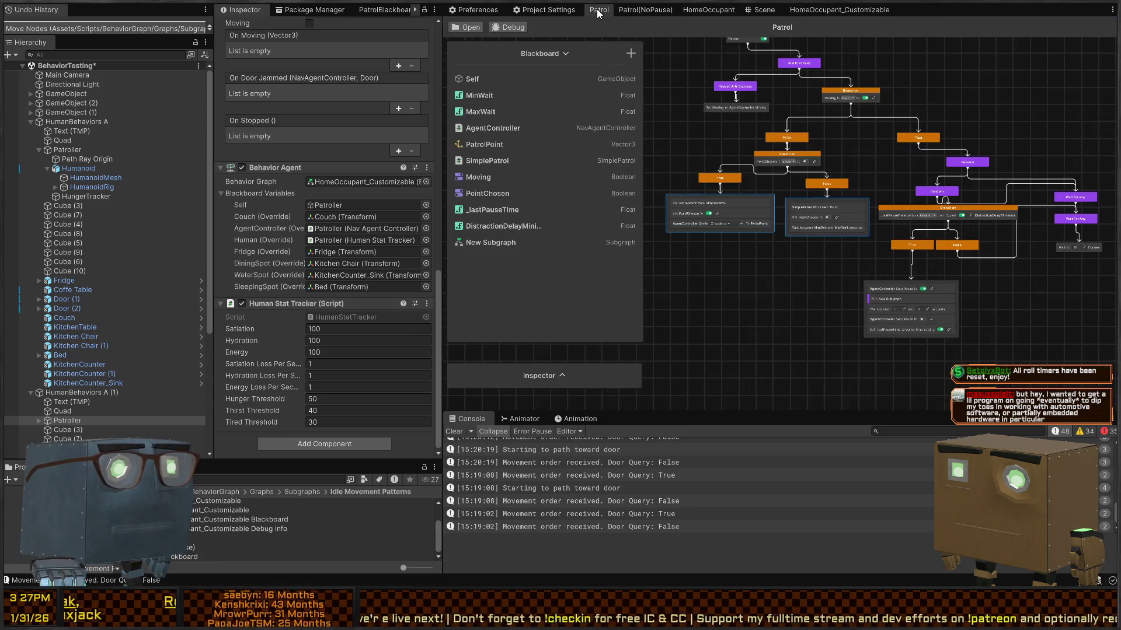
left_click(795, 154)
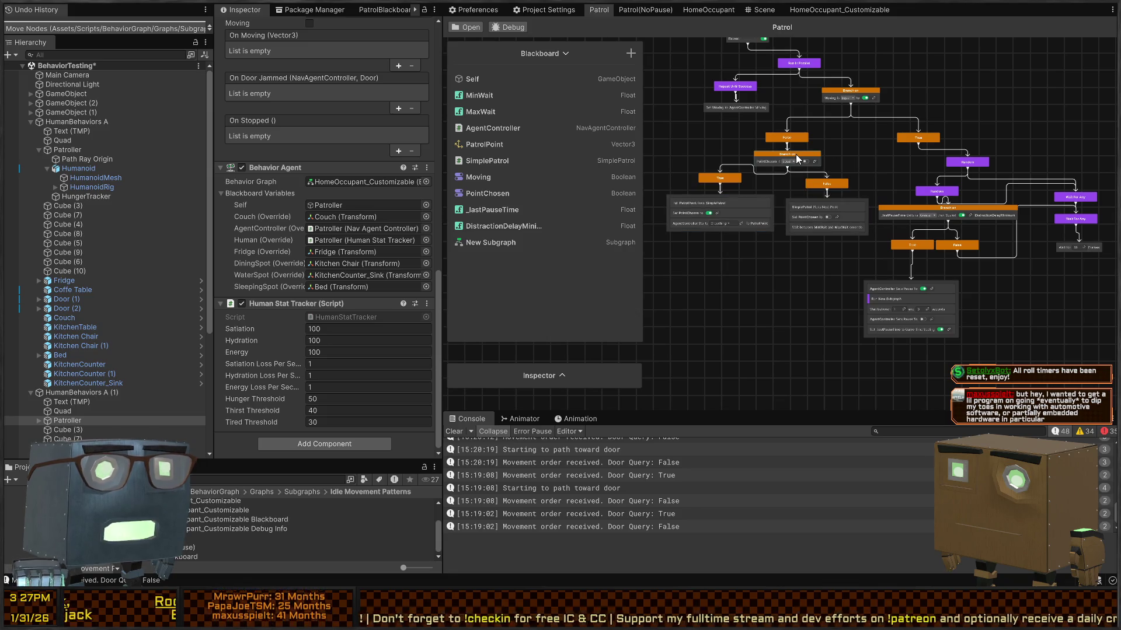
left_click(826, 10)
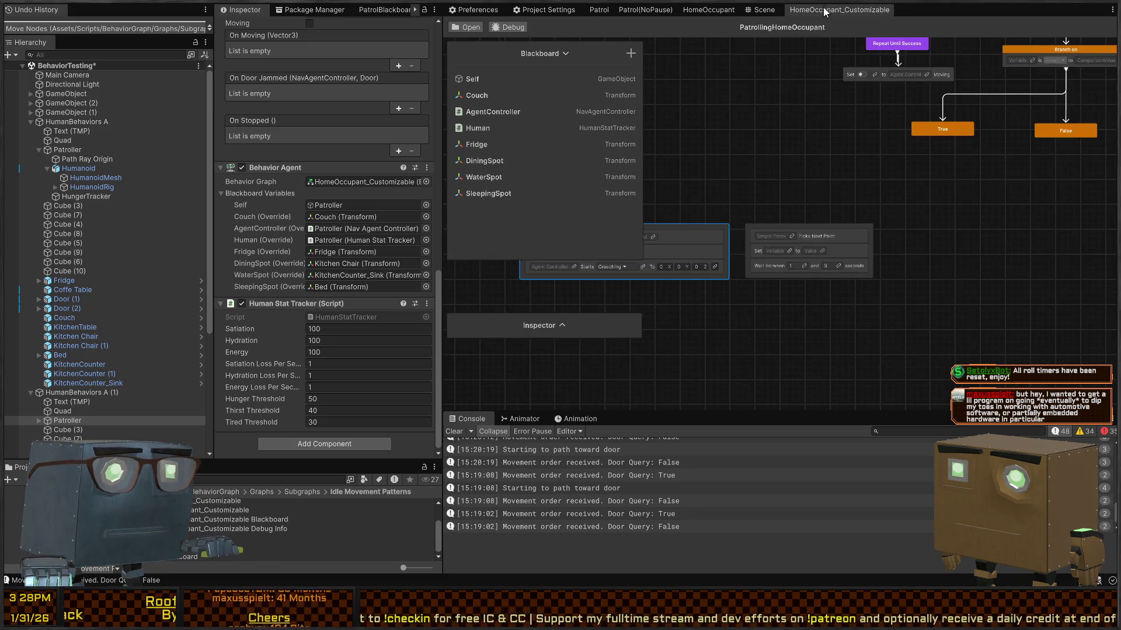
left_click(713, 124)
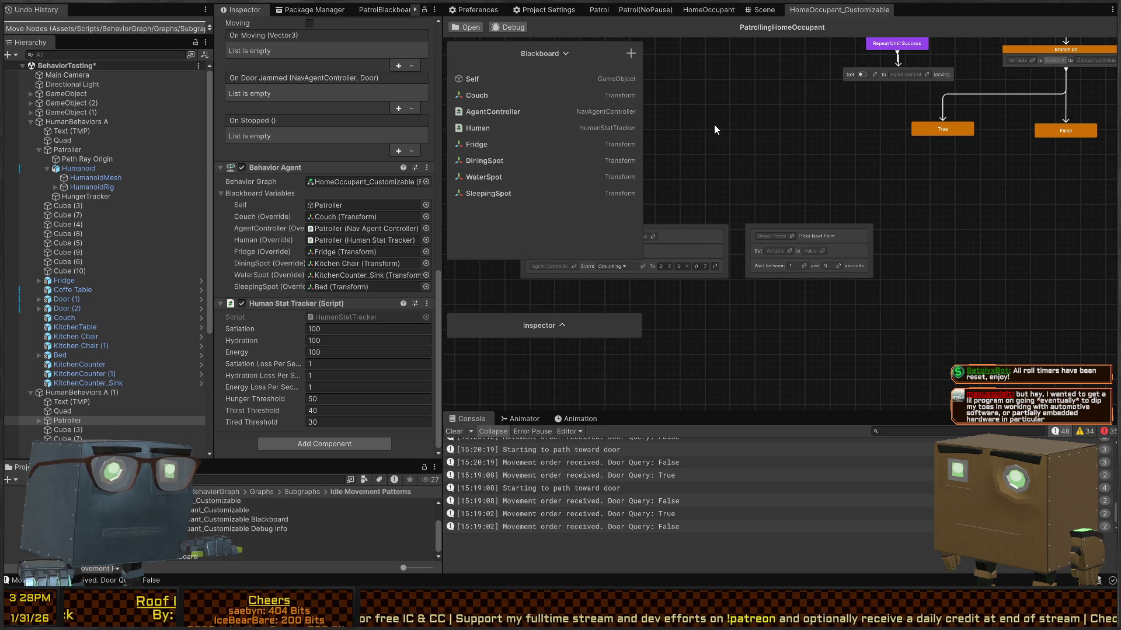
key("ctrl+v")
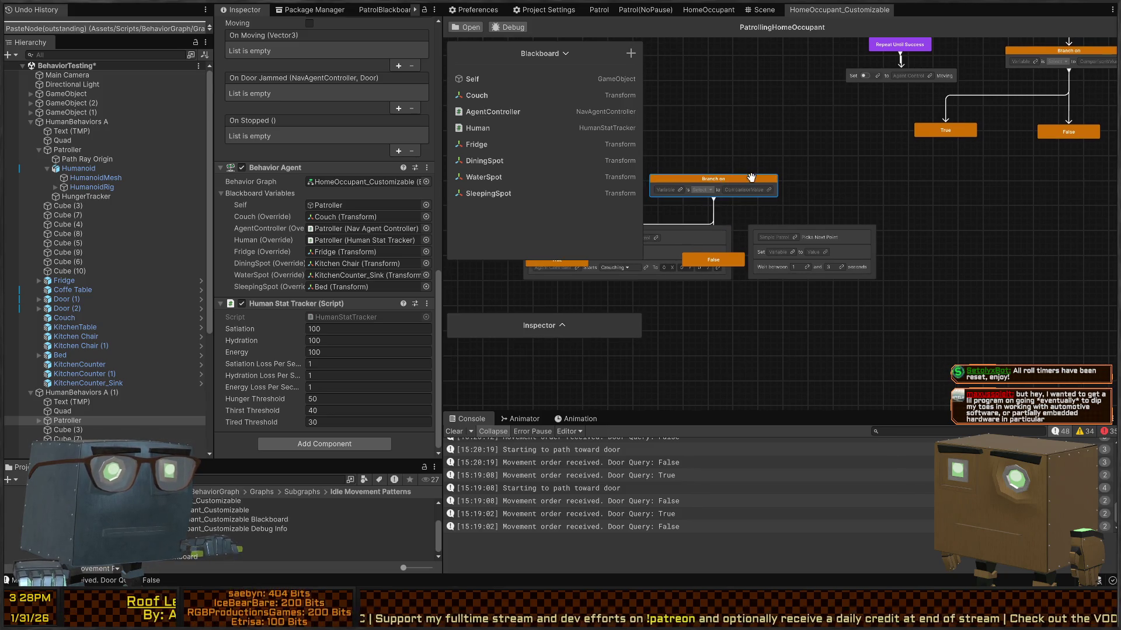
left_click_drag(730, 178, 737, 134)
mouse_move(714, 259)
left_mouse_down()
mouse_move(775, 212)
mouse_move(830, 197)
left_mouse_up()
left_click_drag(776, 230, 953, 252)
mouse_move(755, 282)
left_mouse_down()
mouse_move(851, 215)
mouse_move(823, 213)
mouse_move(855, 226)
mouse_move(699, 229)
mouse_move(894, 226)
left_mouse_up()
Step: Close the HomeOccupant and Patrol(NoPause) graph tabs, then clear the Console log
scroll(719, 219, "down", 2)
left_click_drag(719, 219, 676, 226)
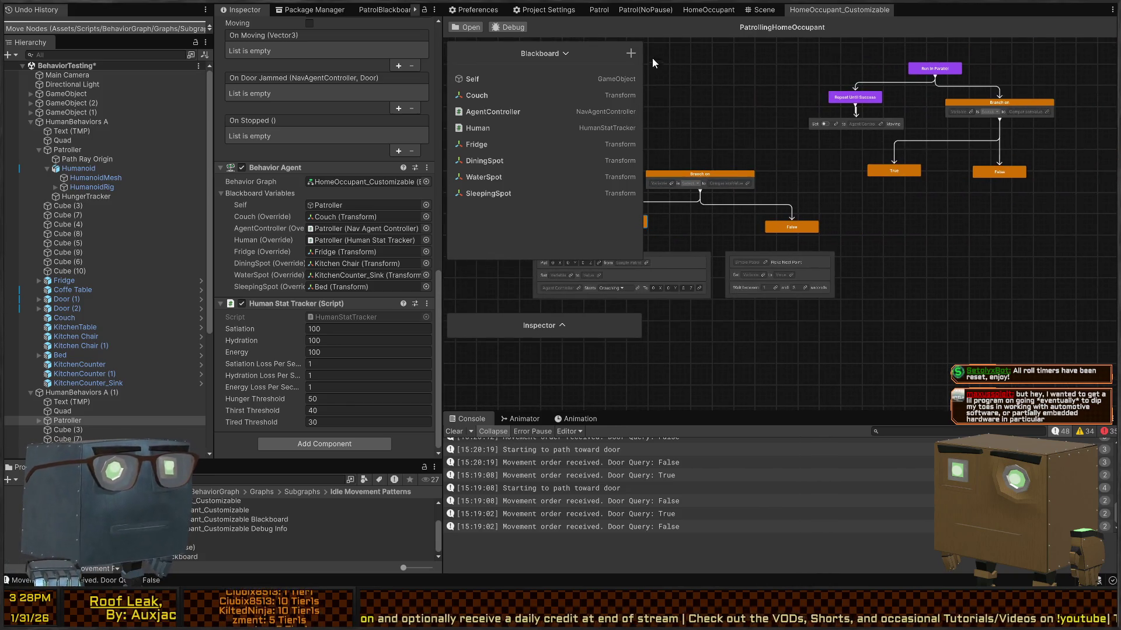
middle_click(700, 9)
middle_click(645, 9)
left_click_drag(722, 118, 804, 190)
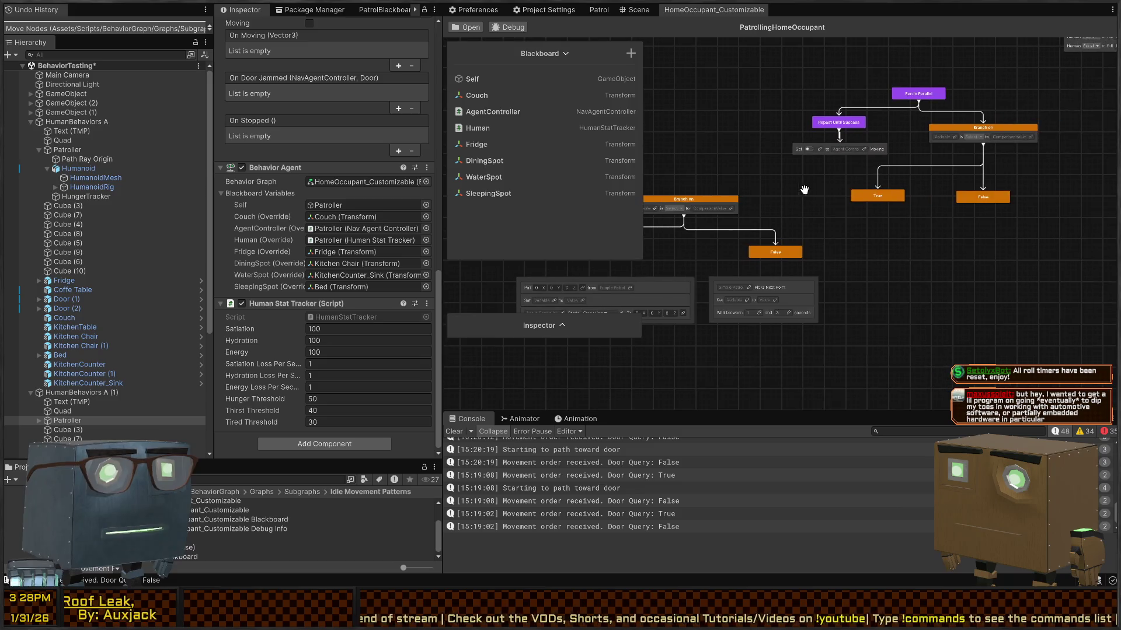
left_click(460, 431)
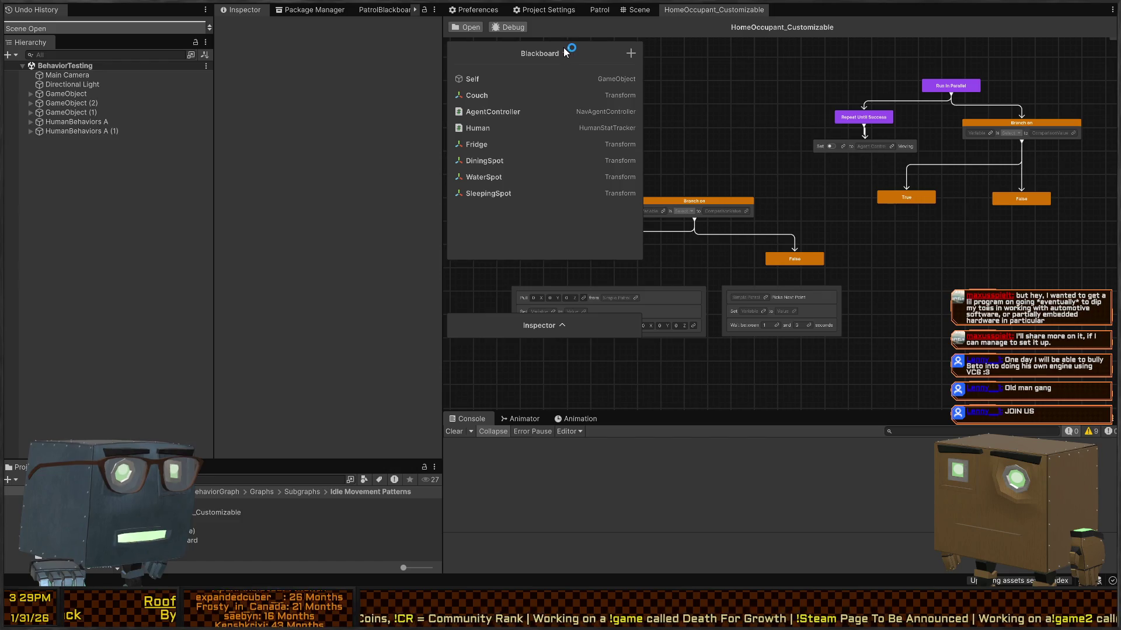
left_click(565, 54)
left_click(568, 202)
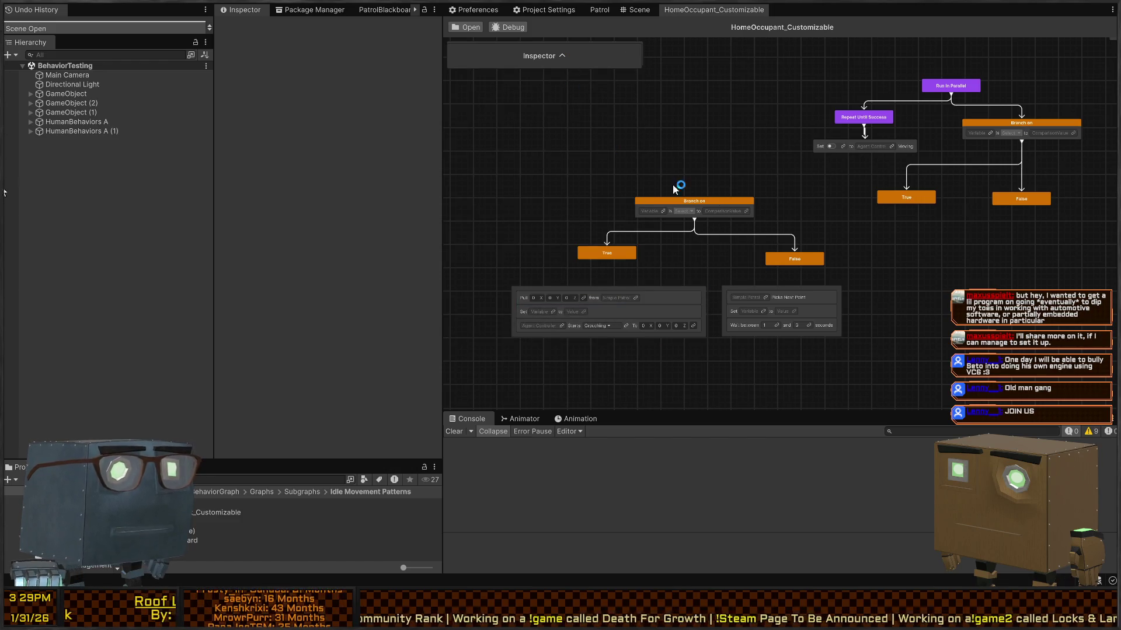
mouse_move(794, 266)
left_mouse_down()
mouse_move(796, 287)
mouse_move(785, 287)
left_mouse_up()
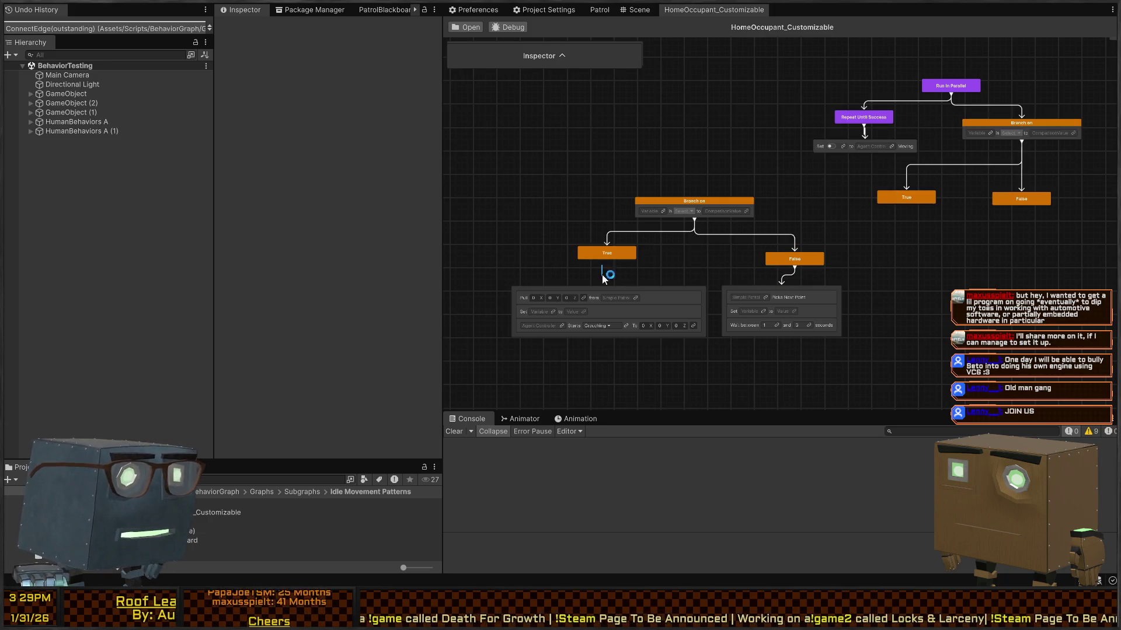
left_click_drag(612, 259, 614, 286)
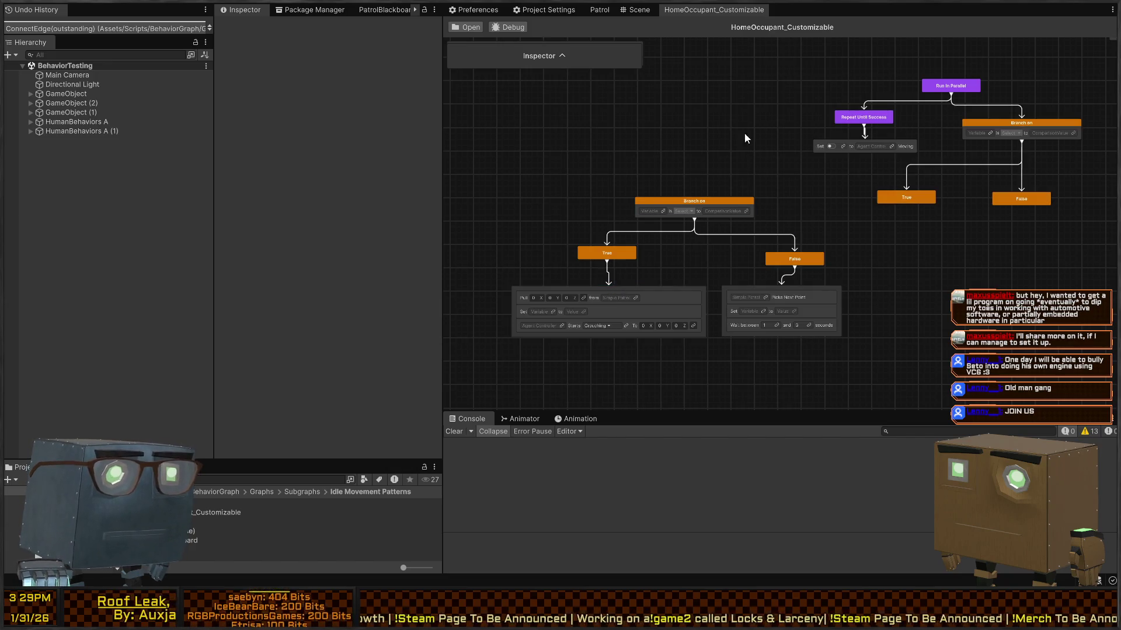
left_click_drag(867, 179, 750, 138)
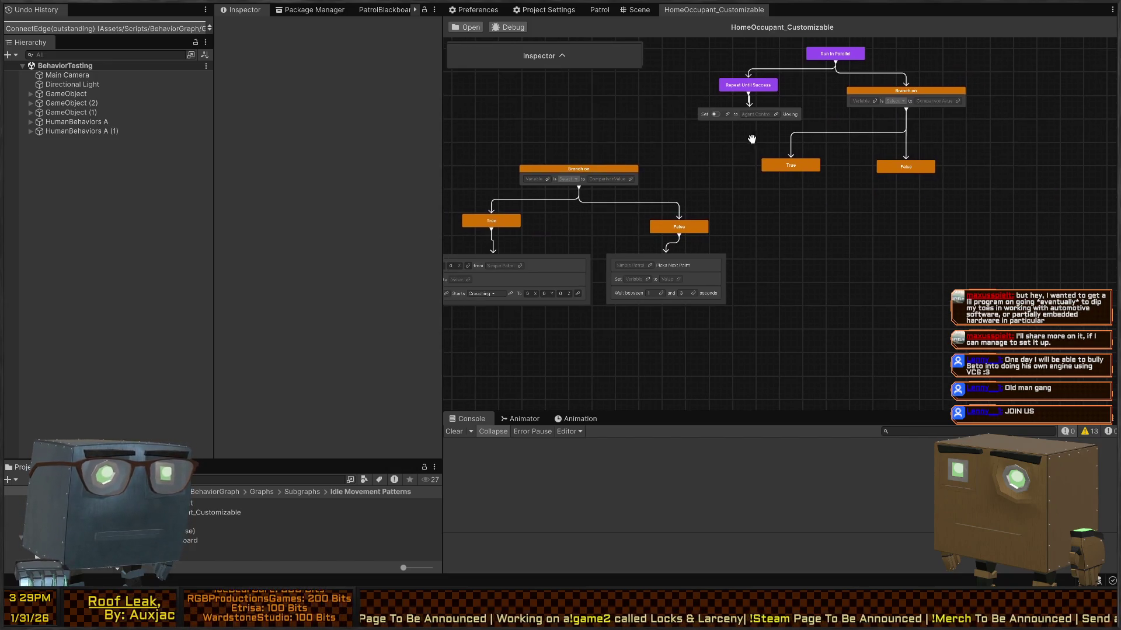
left_click_drag(726, 183, 592, 237)
mouse_move(597, 167)
left_mouse_down()
mouse_move(820, 211)
mouse_move(839, 194)
left_mouse_up()
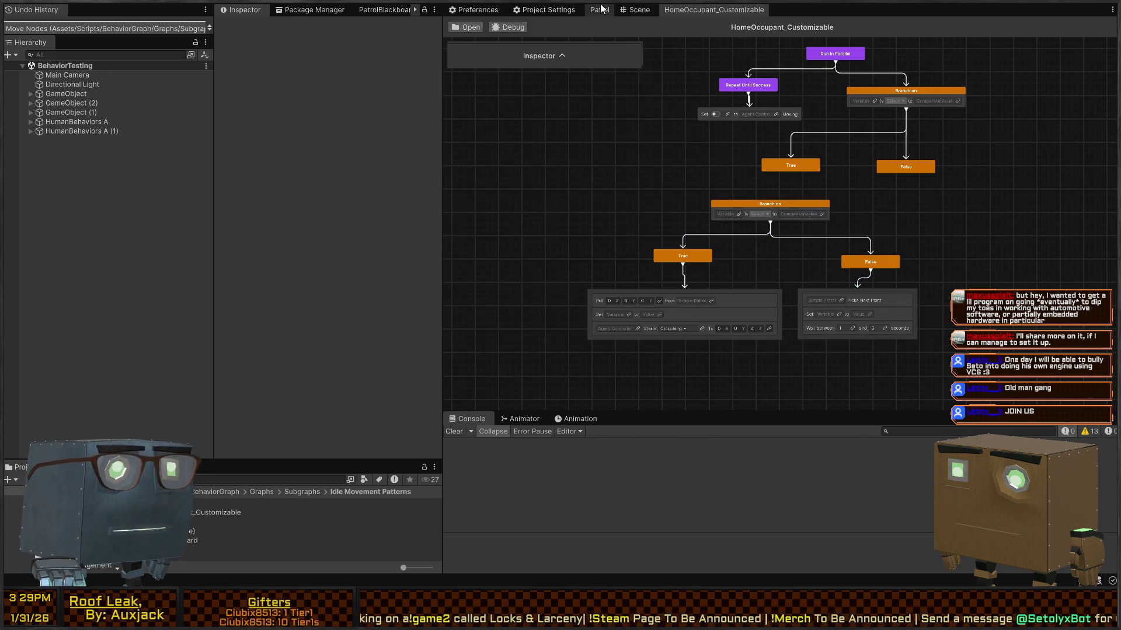
left_click(599, 10)
scroll(729, 159, "up", 10)
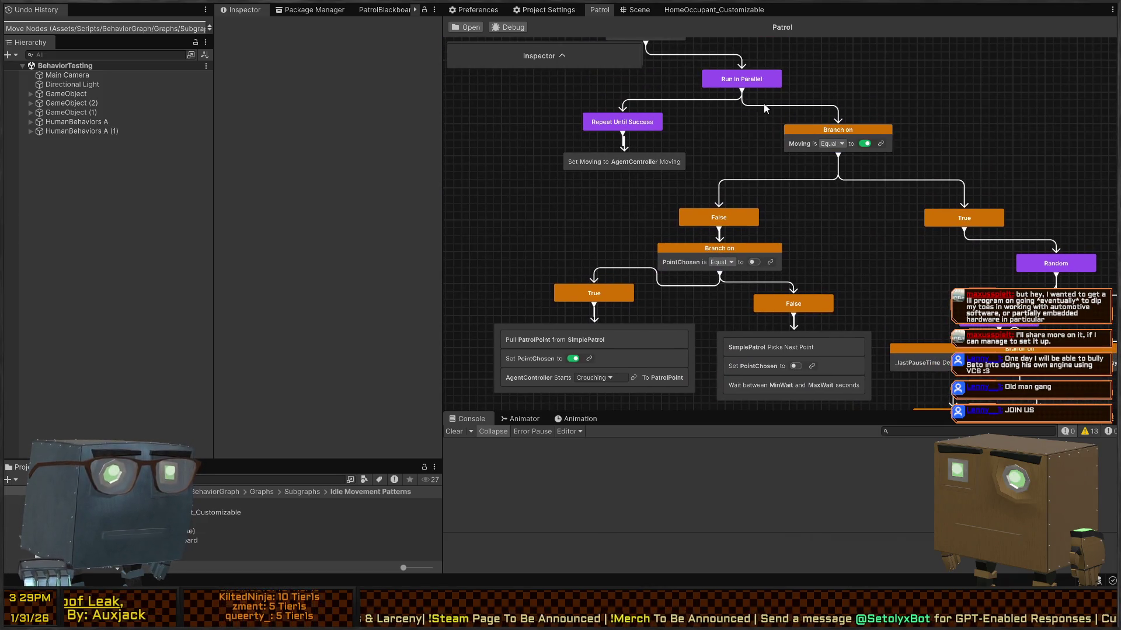
left_click(689, 9)
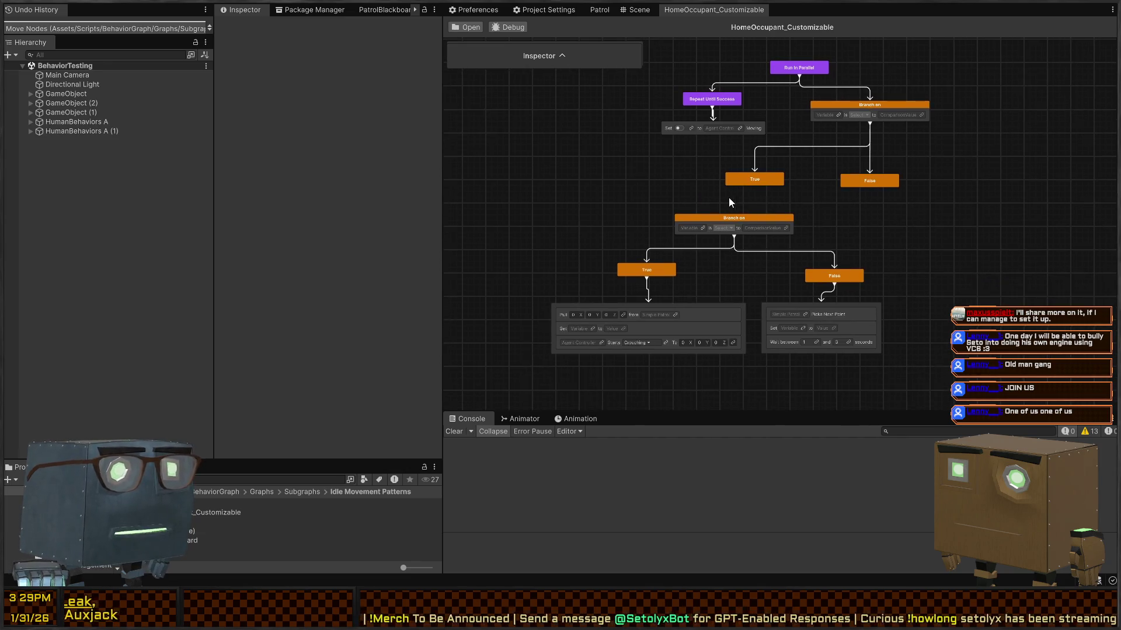
left_click_drag(765, 191, 734, 215)
left_click_drag(874, 220, 551, 357)
left_click_drag(782, 227, 730, 222)
left_click(759, 230)
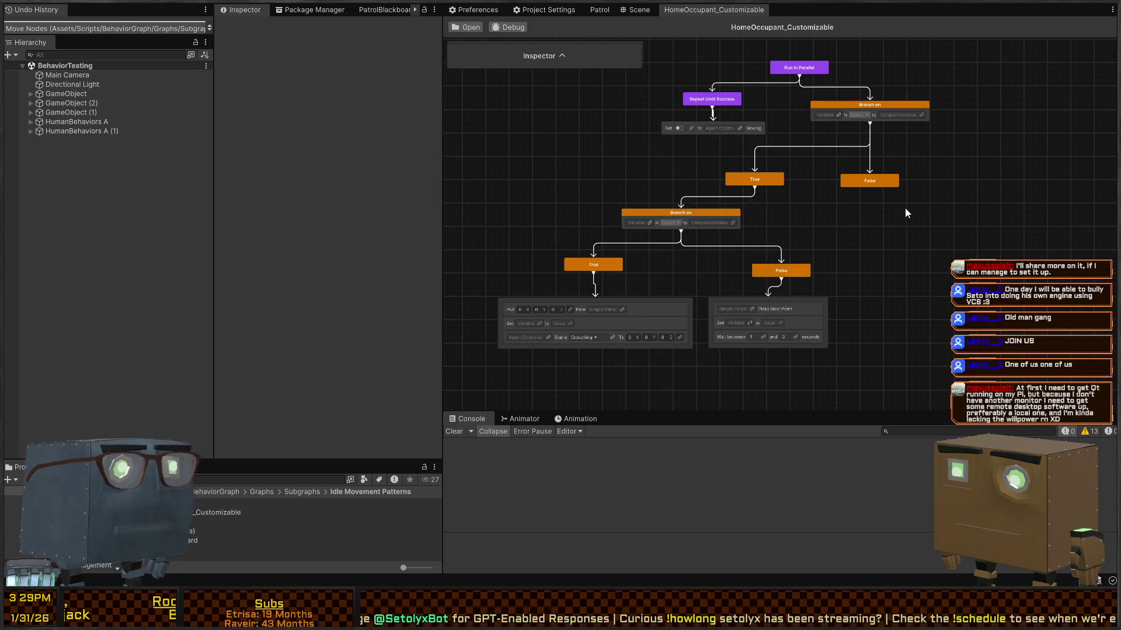
left_click_drag(947, 203, 892, 217)
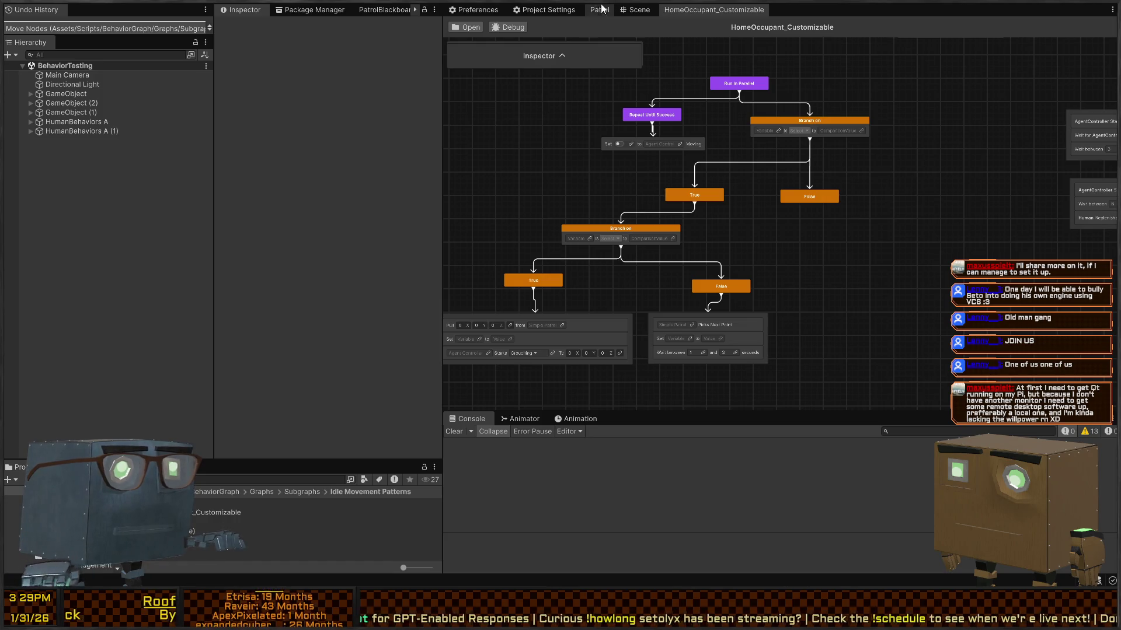
Step: In the Patrol graph, select both Random nodes and their Wait For Any nodes for copying
left_click(600, 9)
scroll(772, 228, "right", 8)
scroll(771, 227, "down", 5)
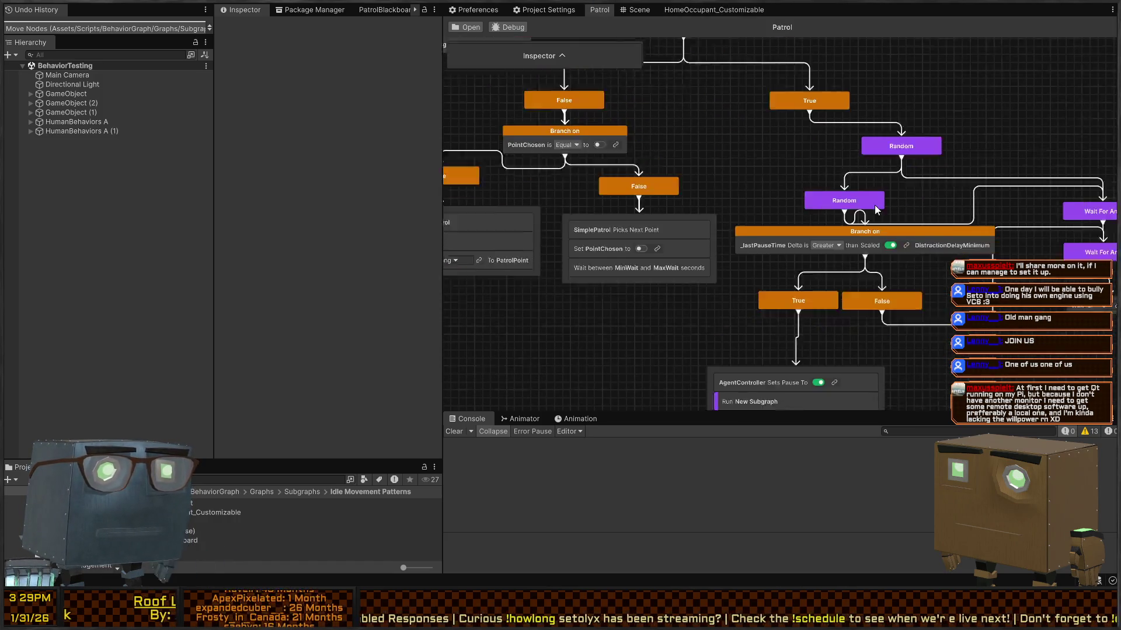
scroll(705, 190, "down", 3)
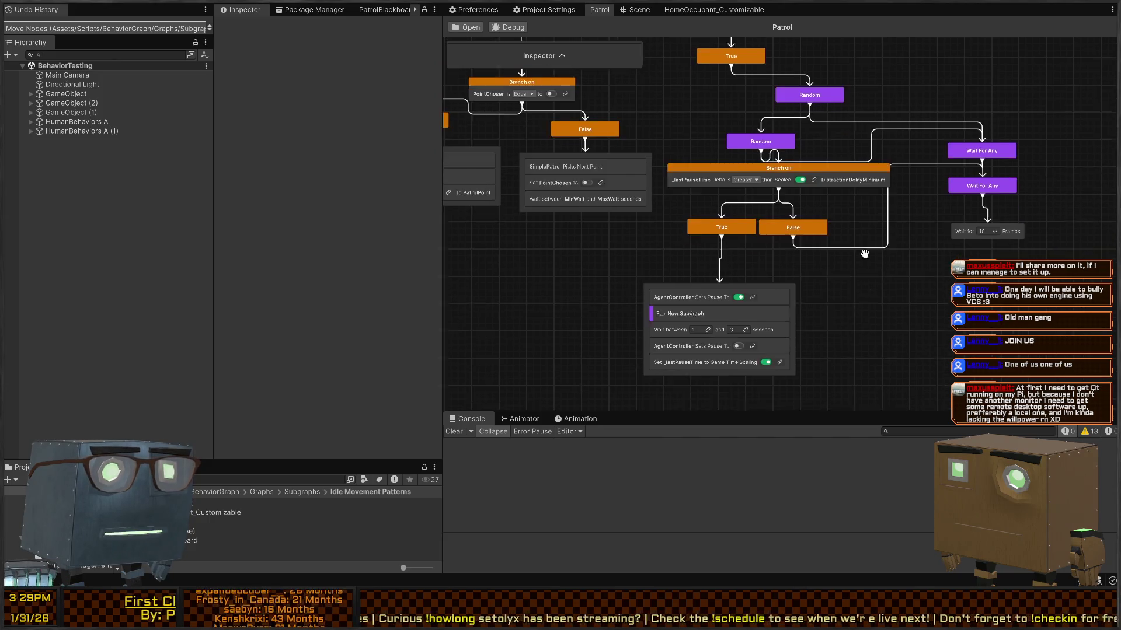
mouse_move(860, 164)
left_mouse_down()
mouse_move(856, 194)
mouse_move(857, 175)
left_mouse_up()
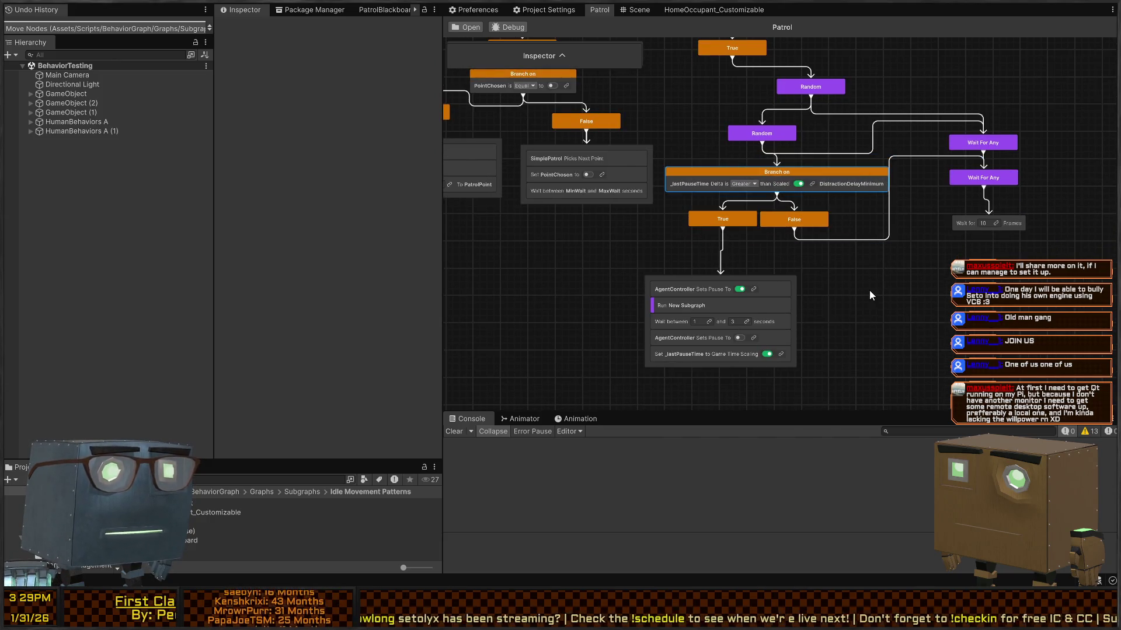
left_click_drag(696, 162, 732, 226)
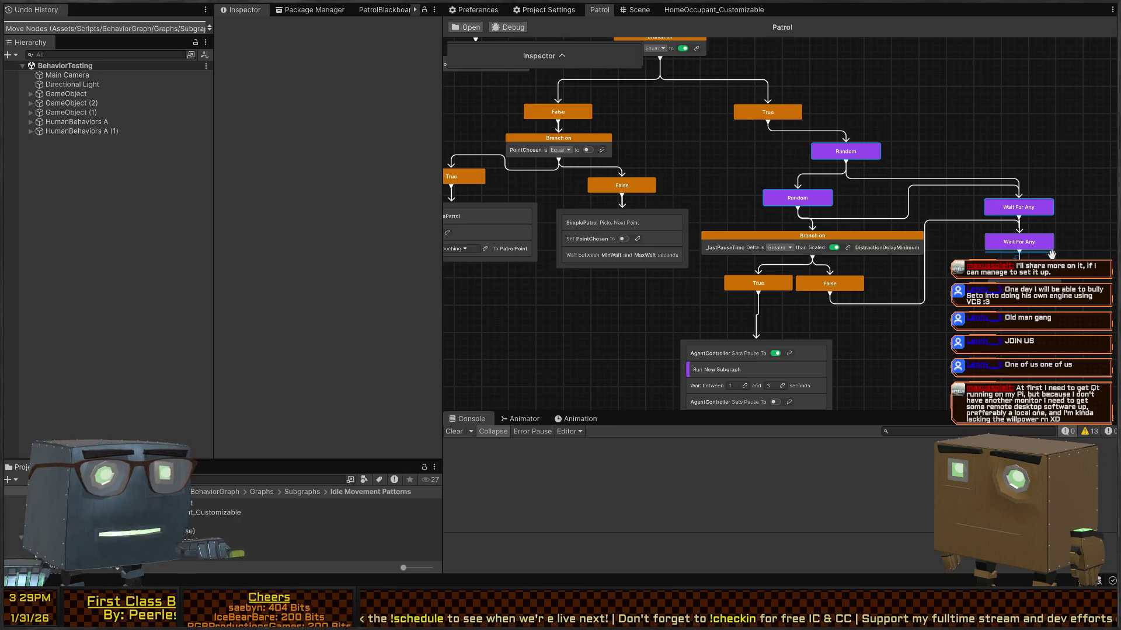
left_click(1019, 207)
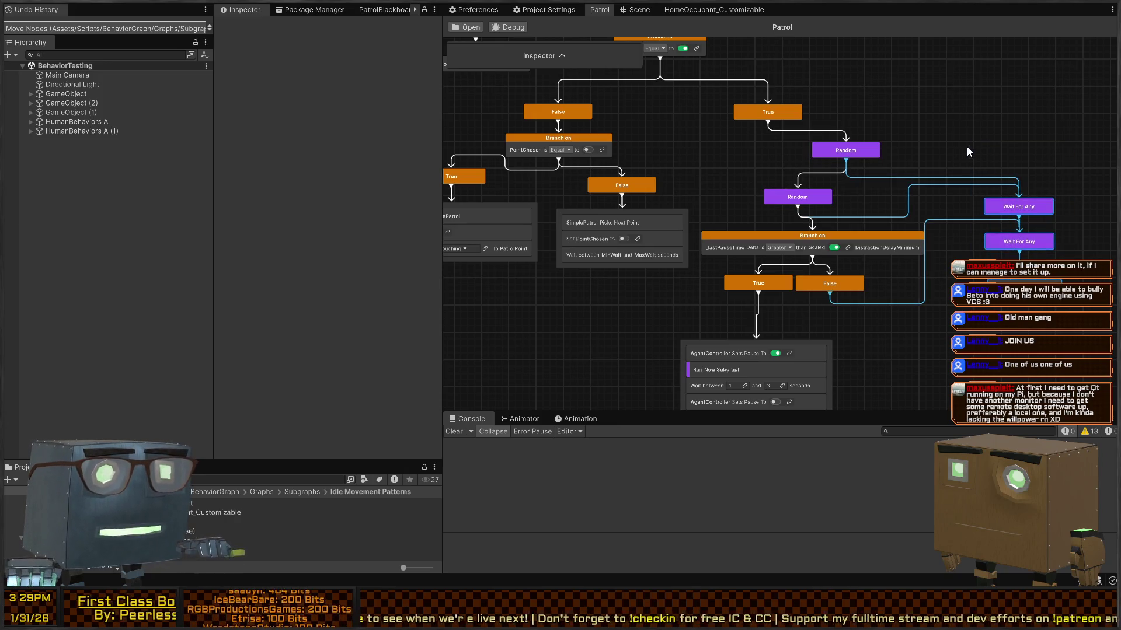
left_click(792, 202)
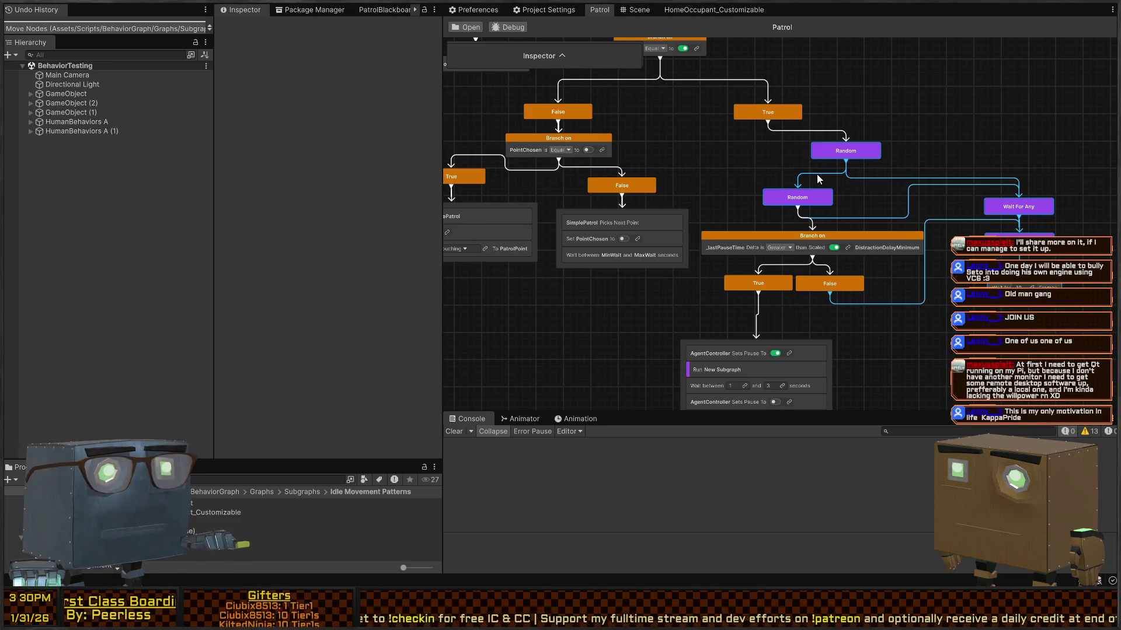
left_click(691, 10)
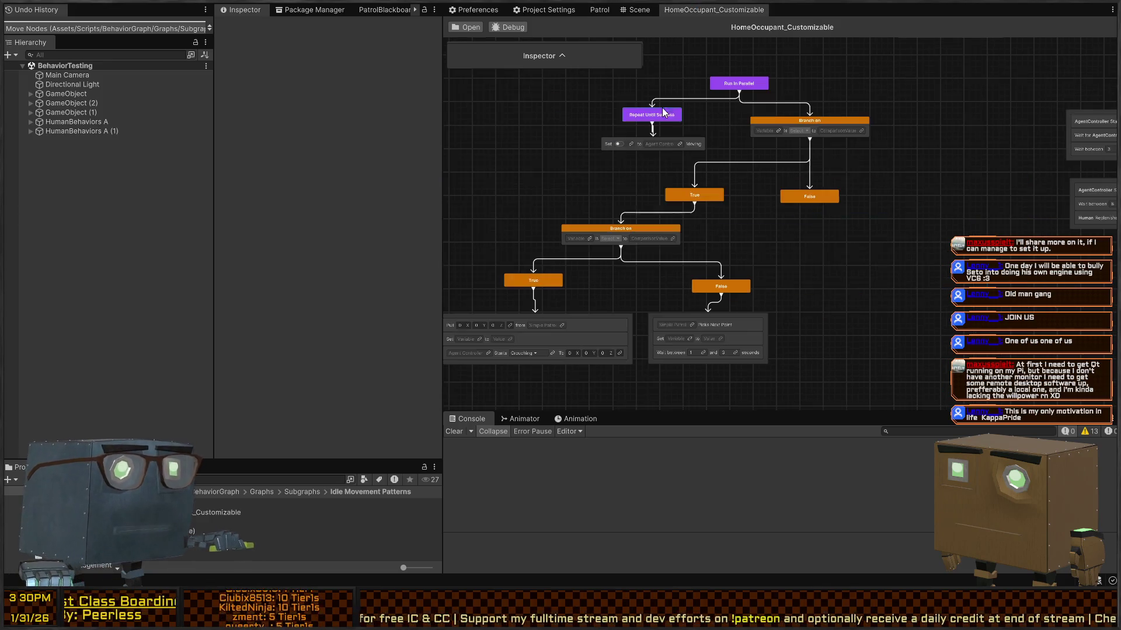
Step: Paste the Random and Wait For Any nodes and attach the Random node under the upper False branch
key("ctrl+v")
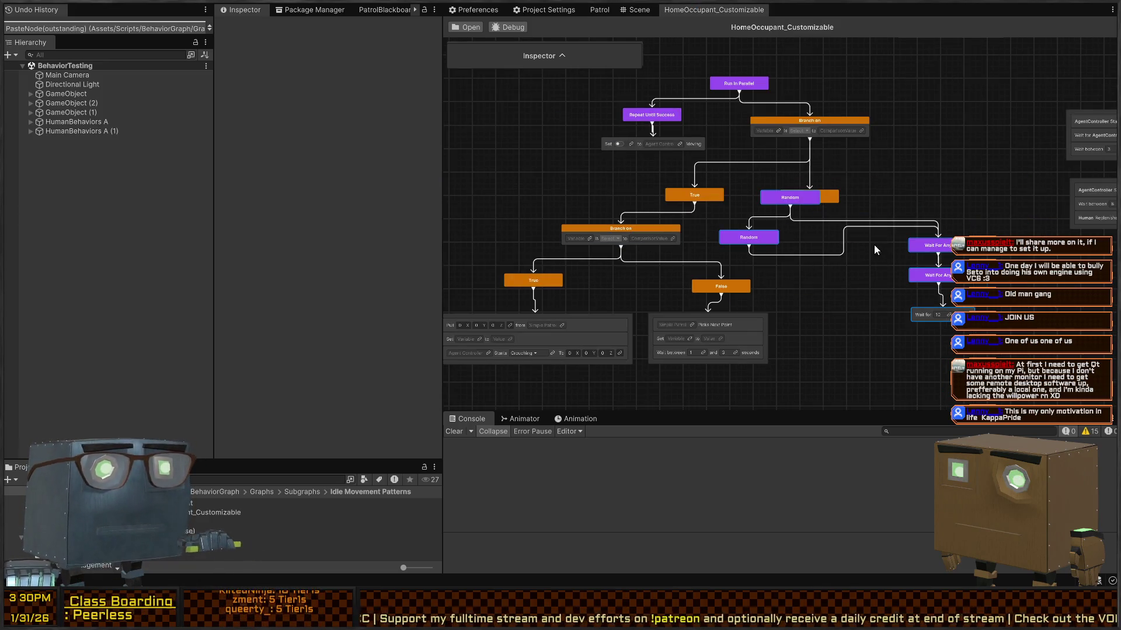
left_click_drag(809, 204, 848, 234)
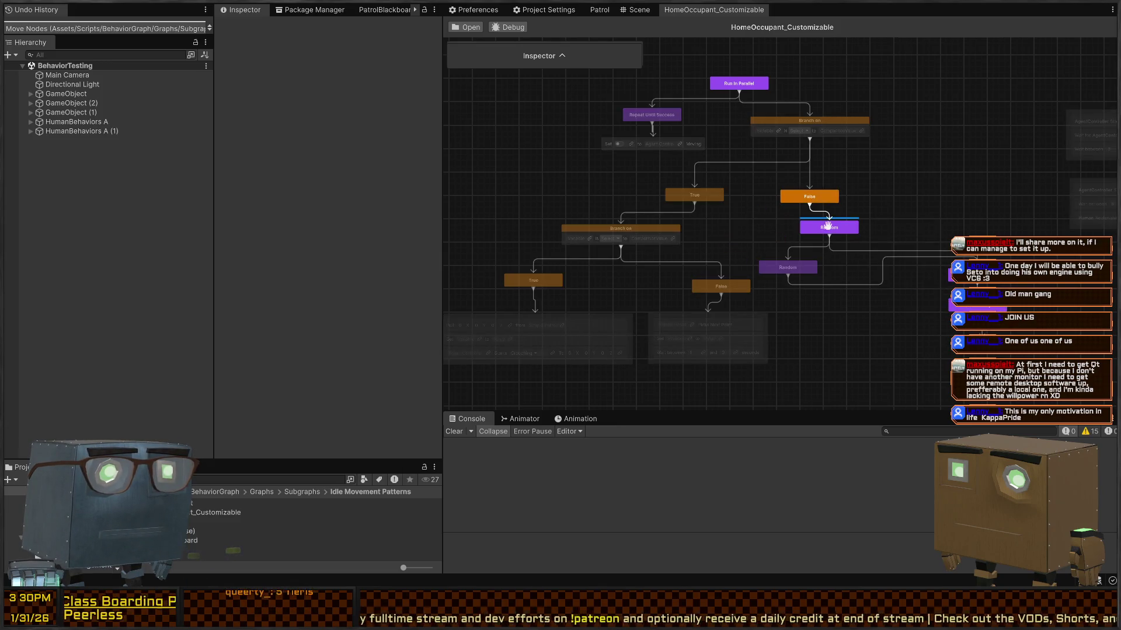
mouse_move(969, 307)
left_mouse_down()
mouse_move(890, 304)
mouse_move(863, 227)
mouse_move(852, 243)
mouse_move(829, 217)
left_mouse_up()
left_click(831, 217)
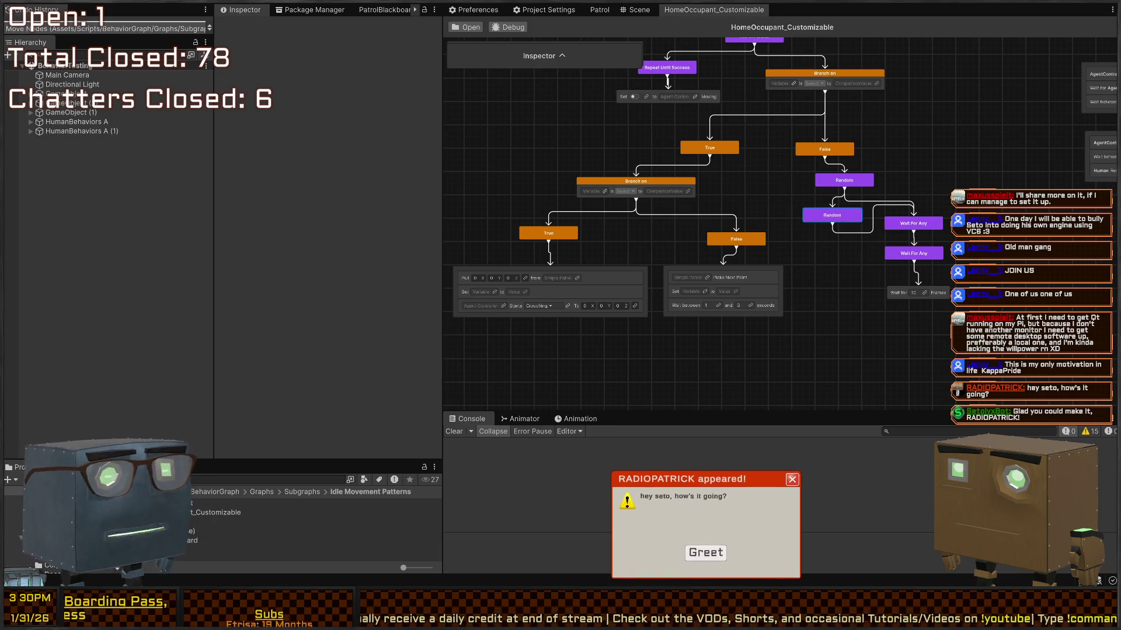
left_click(695, 553)
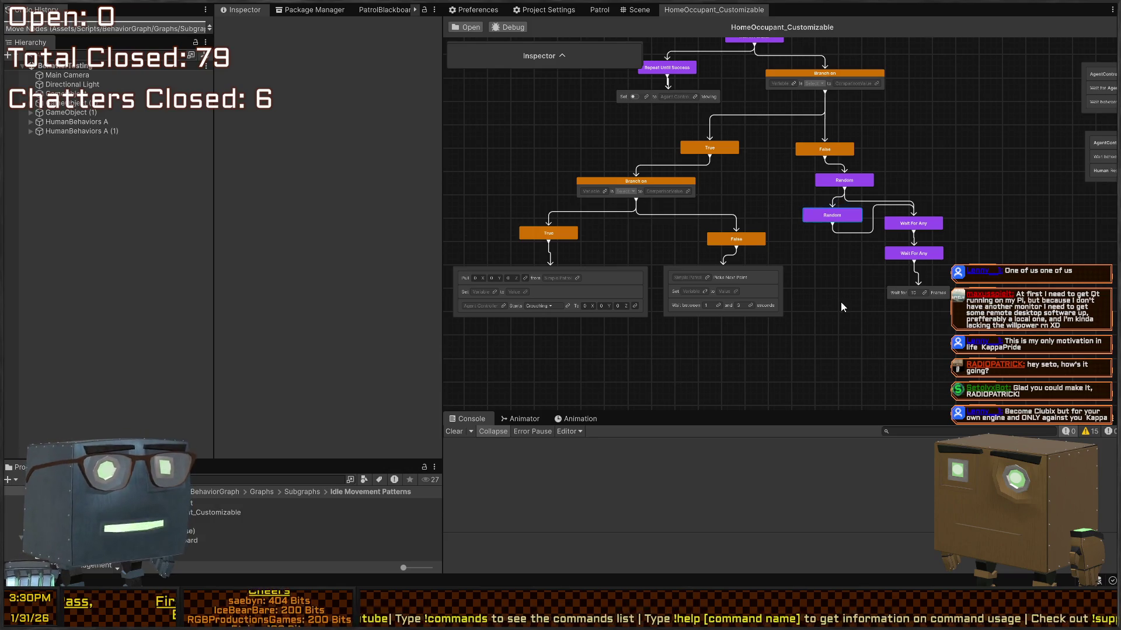
left_click_drag(841, 306, 815, 294)
left_click(811, 255)
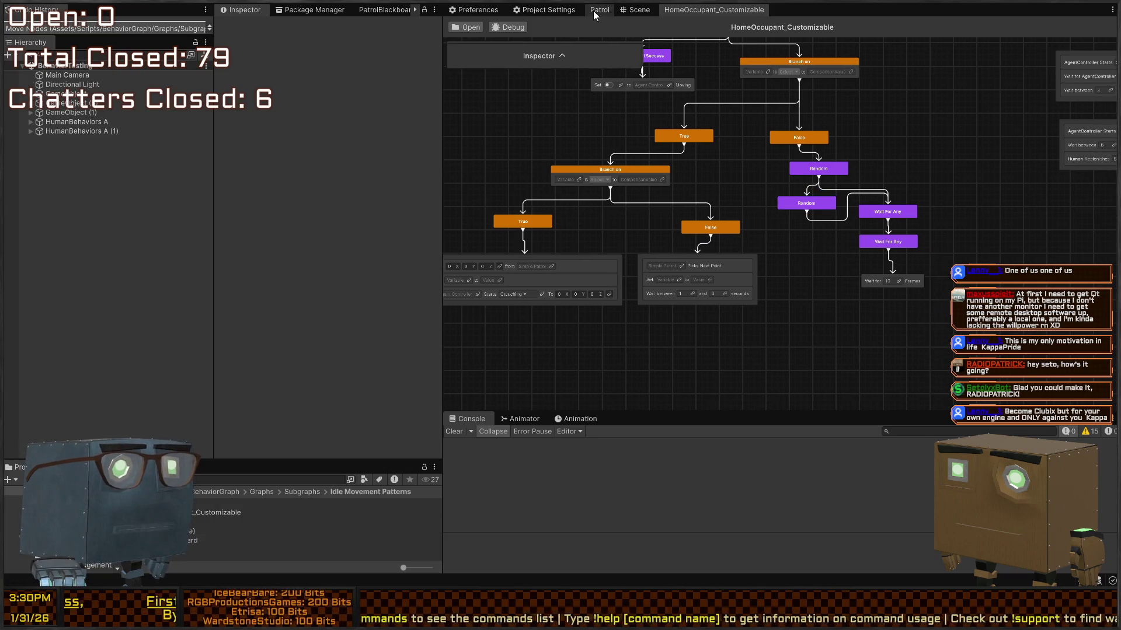
Step: Copy the _lastPauseTime Branch on node and its pause action stack from the Patrol graph
left_click(593, 11)
left_click(813, 170)
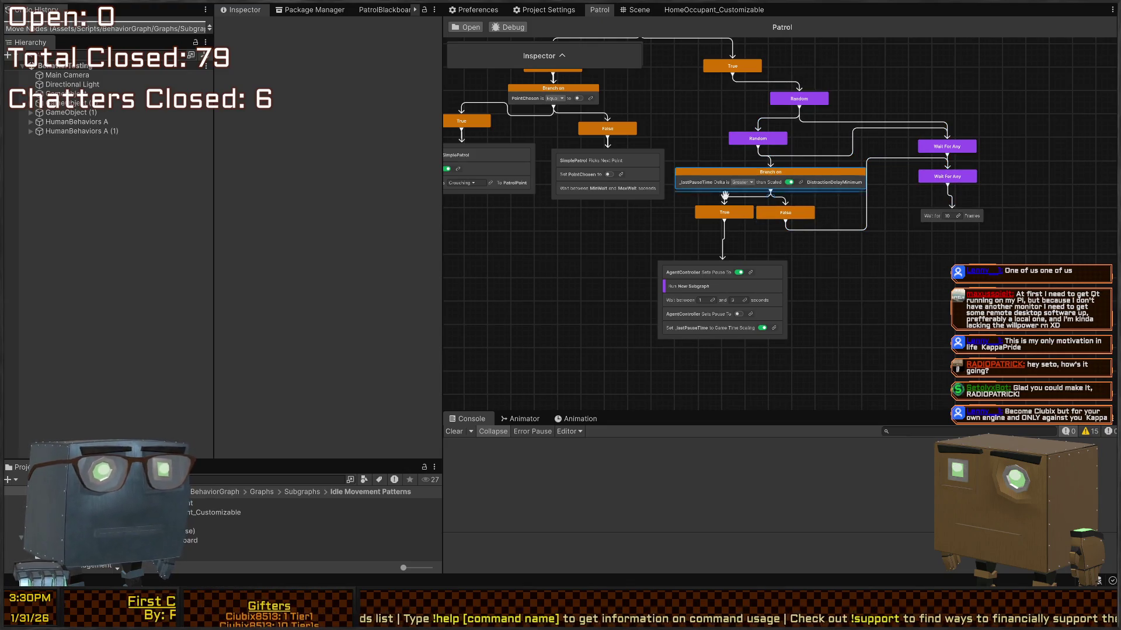
left_click(769, 266)
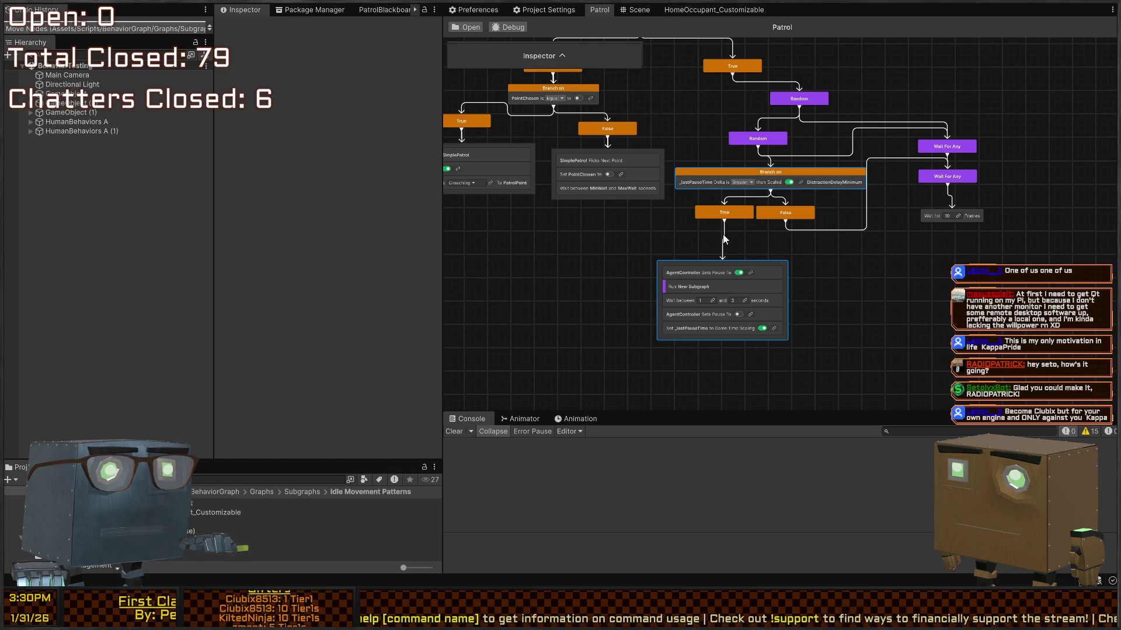
left_click(712, 10)
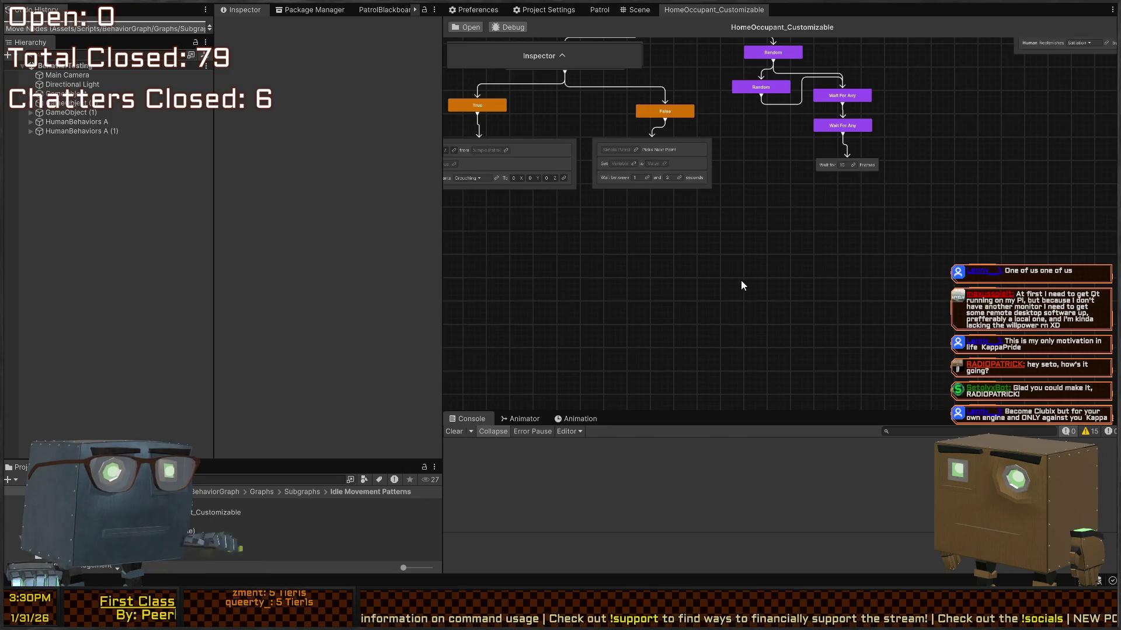
Step: Paste the pause-time branch into HomeOccupant_Customizable and place its action stack below the True node
key("ctrl+v")
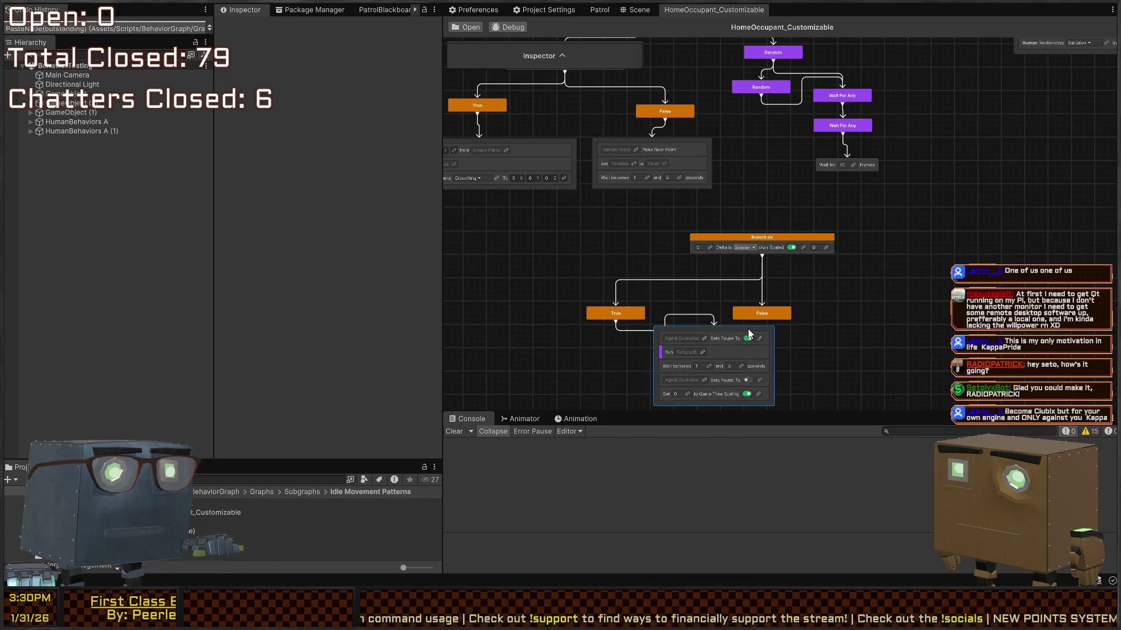
left_click_drag(749, 333, 651, 349)
mouse_move(770, 236)
left_mouse_down()
mouse_move(764, 259)
mouse_move(755, 119)
left_mouse_up()
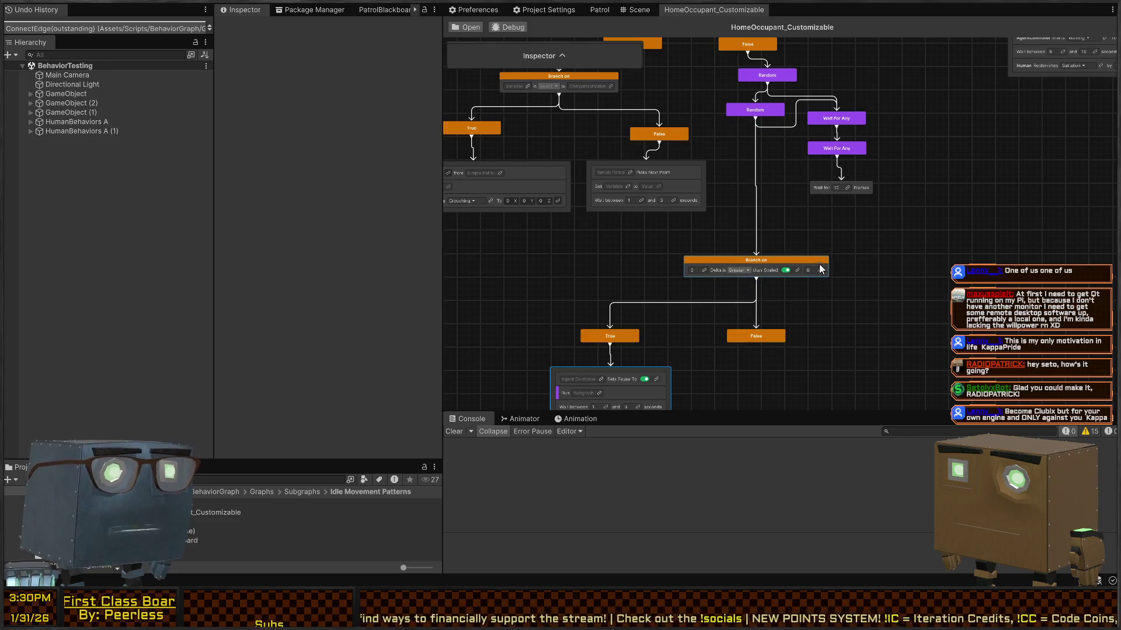
left_click(599, 10)
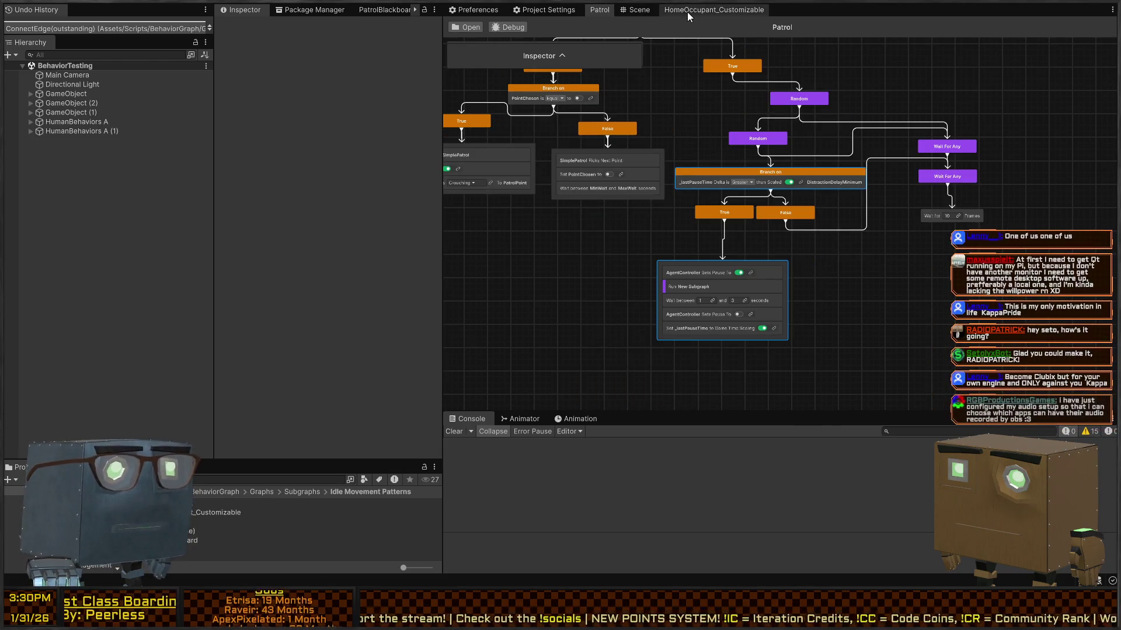
Step: Connect the False path to the second Wait For Any and lay out the Branch on subtree under the lower Random
left_click(687, 12)
mouse_move(759, 346)
left_mouse_down()
mouse_move(863, 233)
mouse_move(836, 149)
left_mouse_up()
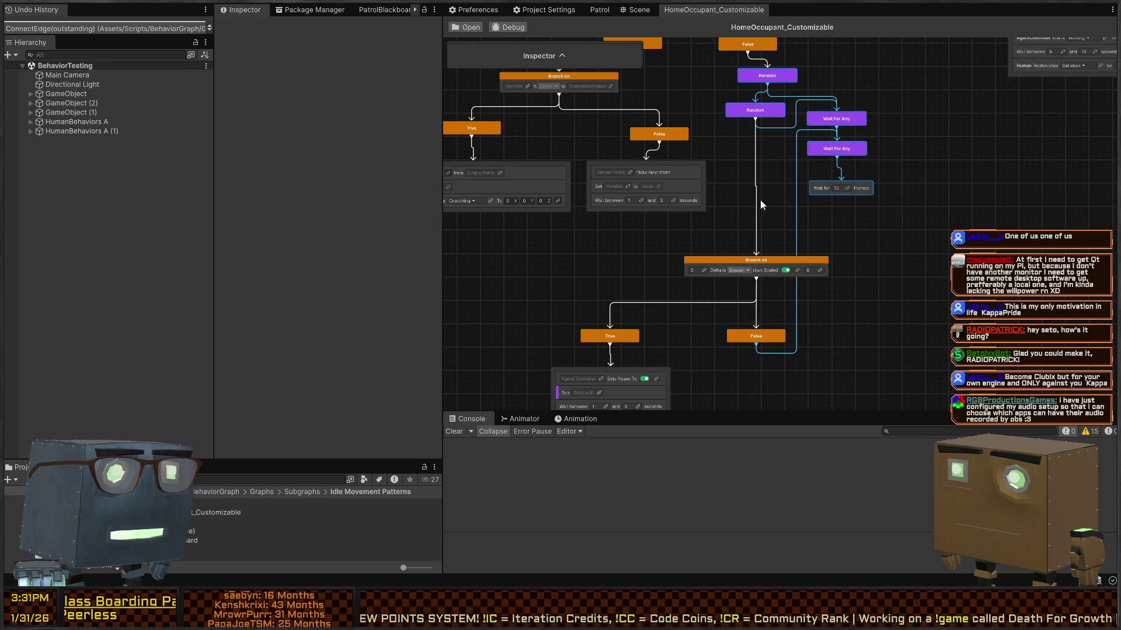
left_click_drag(767, 75, 778, 173)
mouse_move(782, 262)
left_mouse_down()
mouse_move(718, 251)
mouse_move(738, 251)
left_mouse_up()
left_click_drag(762, 339, 767, 321)
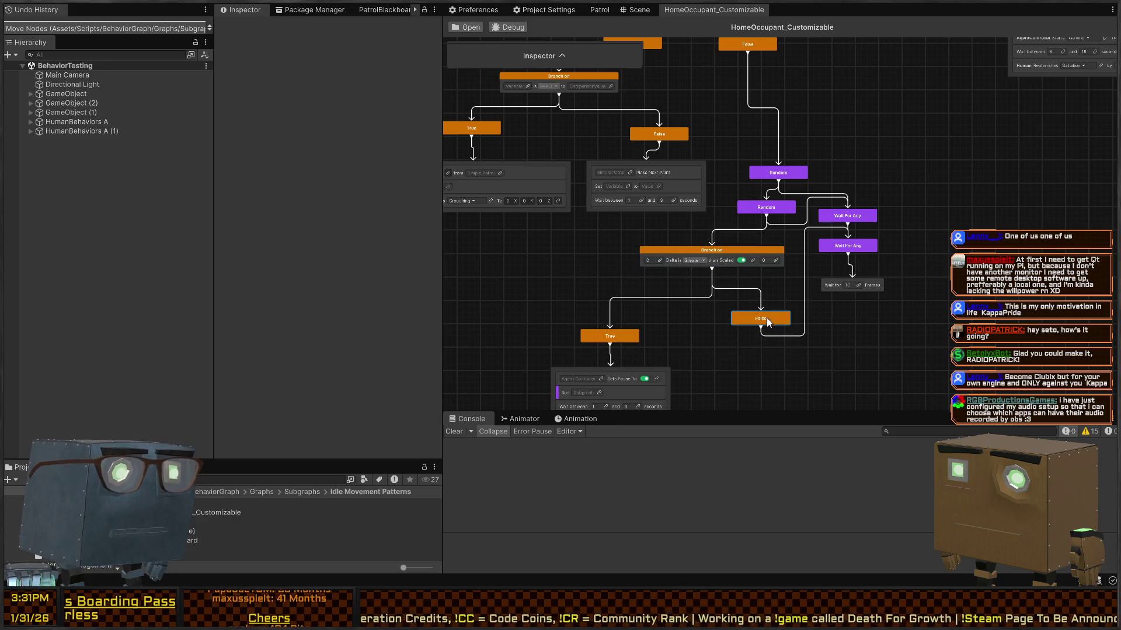
left_click_drag(753, 240, 633, 353)
left_click_drag(698, 279, 711, 260)
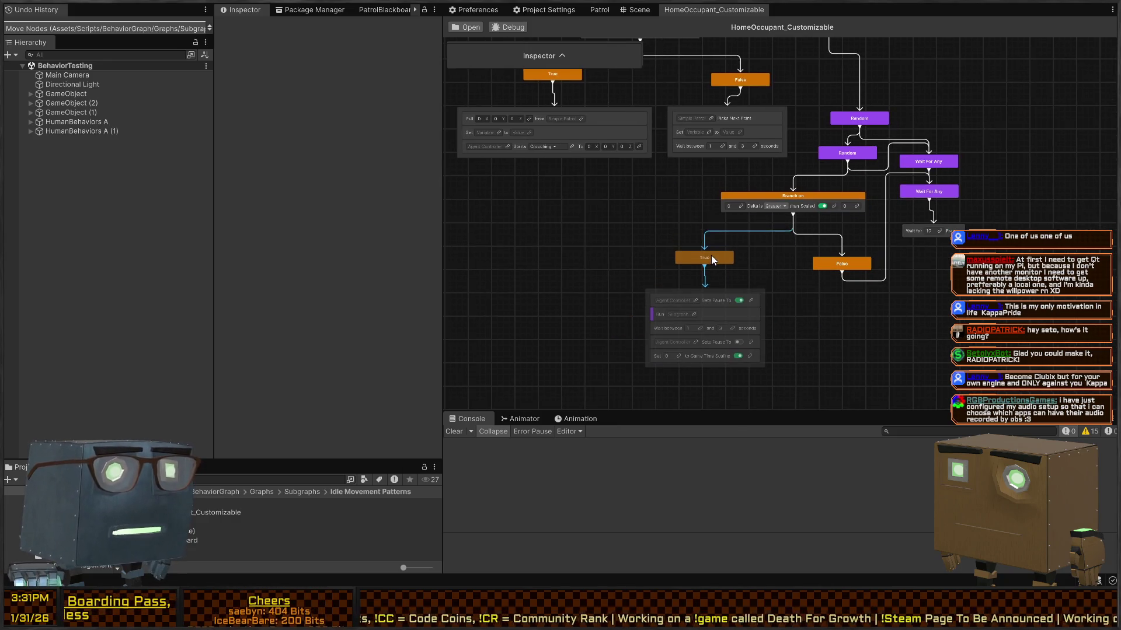
scroll(707, 176, "up", 5)
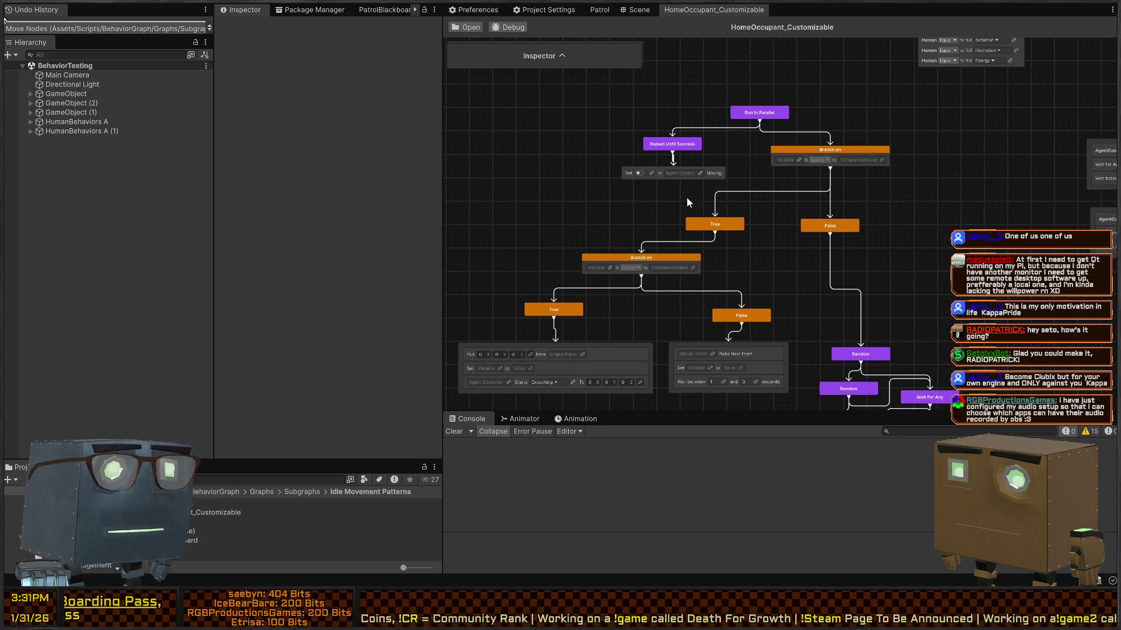
Step: Attach Run In Parallel beneath Repeat While All Are True, then select the Set Moving node
scroll(797, 112, "down", 5)
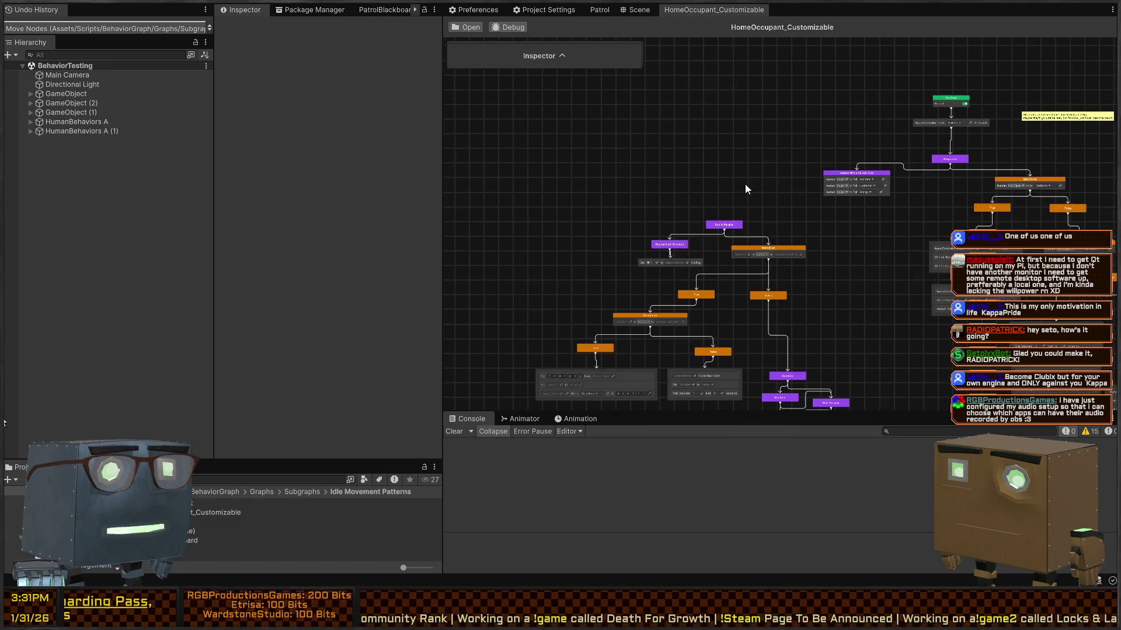
scroll(782, 220, "up", 4)
mouse_move(659, 221)
left_mouse_down()
mouse_move(949, 216)
mouse_move(943, 164)
mouse_move(922, 204)
left_mouse_up()
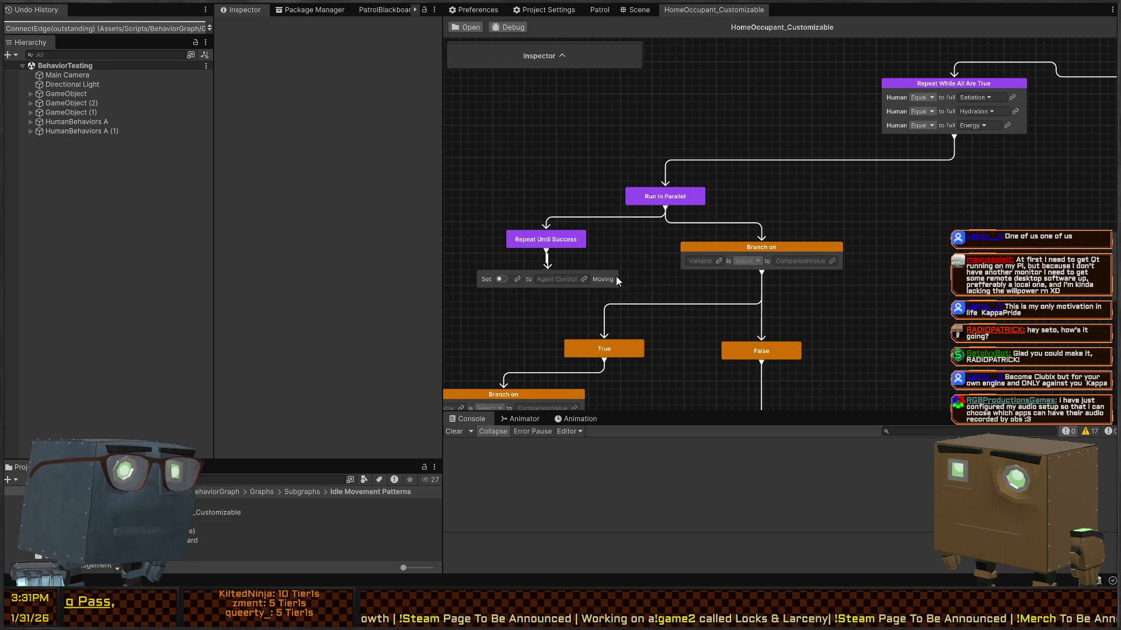
mouse_move(861, 180)
left_mouse_down()
mouse_move(668, 266)
mouse_move(798, 165)
left_mouse_up()
scroll(891, 224, "down", 3)
scroll(629, 247, "up", 3)
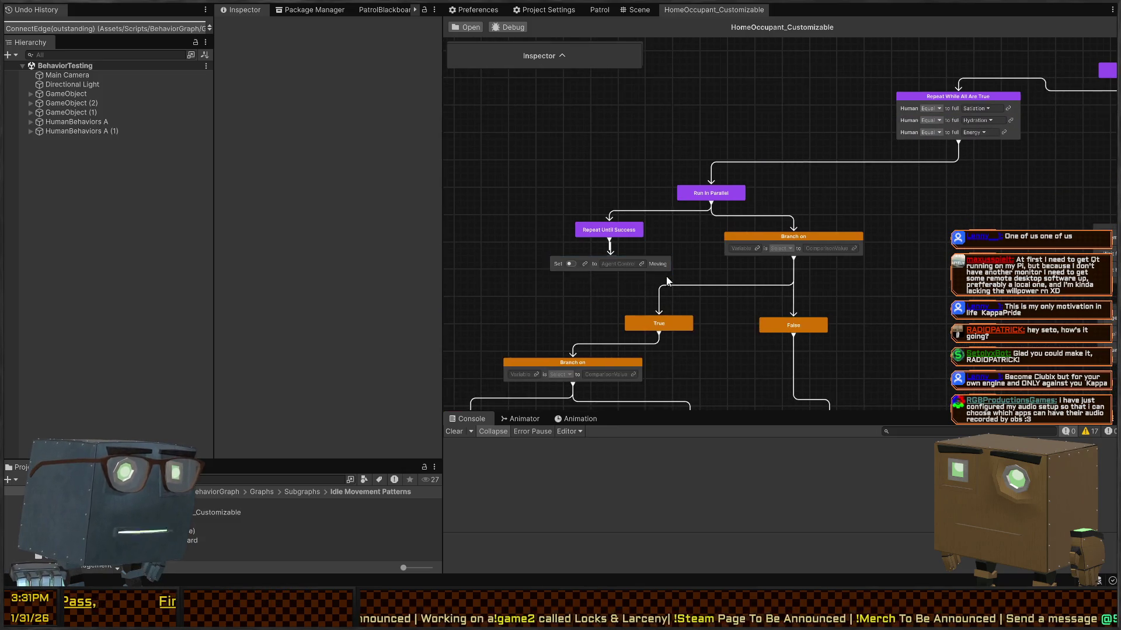
mouse_move(684, 257)
left_mouse_down()
mouse_move(656, 266)
mouse_move(702, 255)
left_mouse_up()
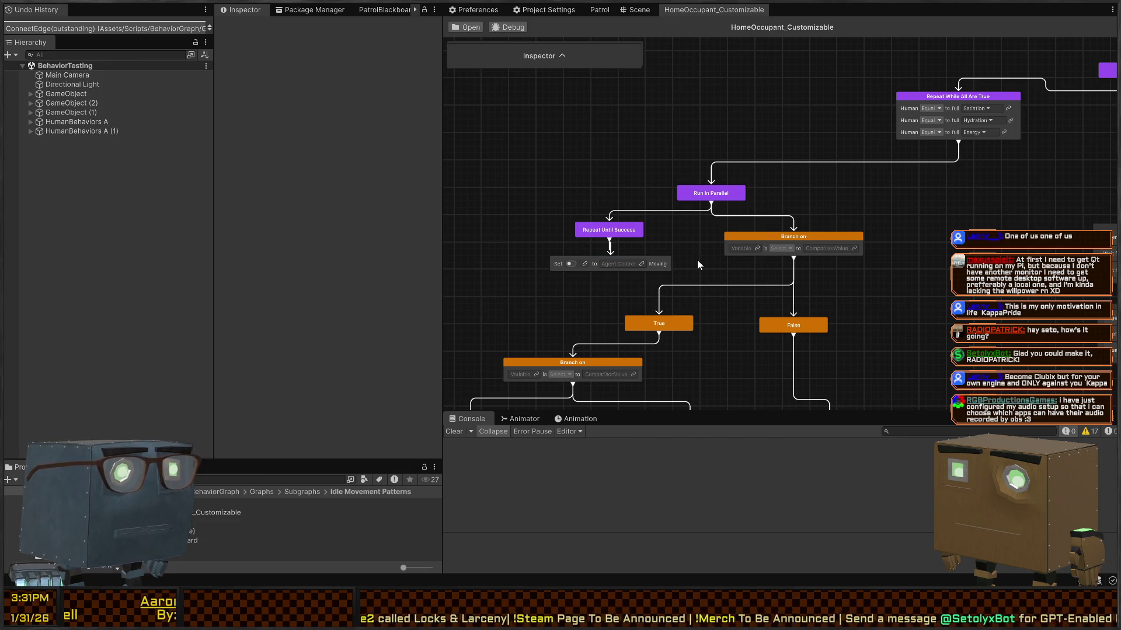